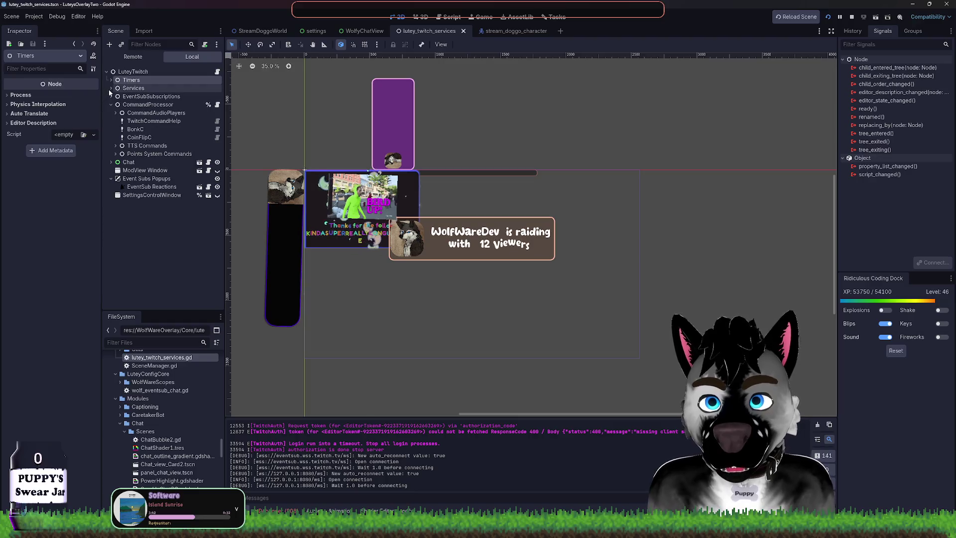
Step: Widen the Scene dock, expand Services and Chat, and select the TwitchService node
drag(226, 119, 279, 119)
click(111, 88)
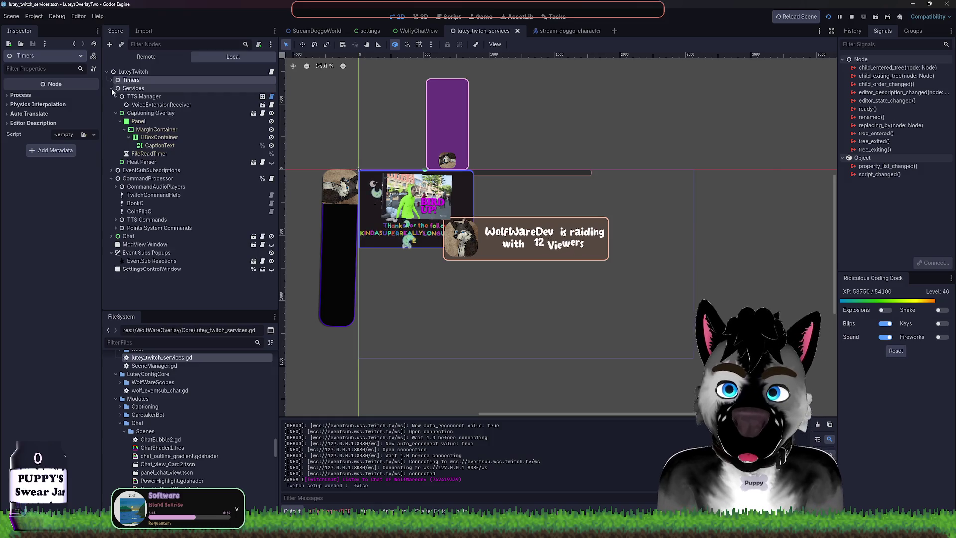
click(111, 88)
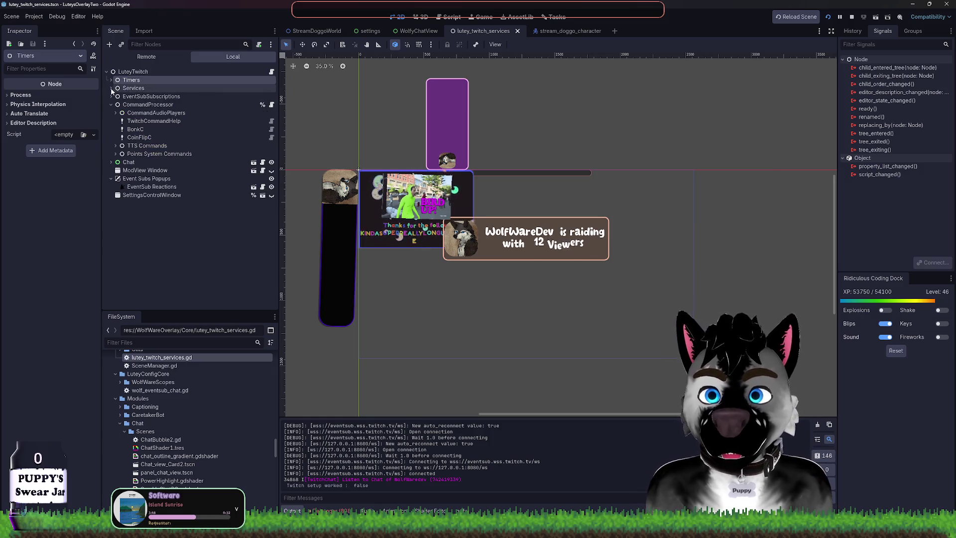
click(110, 162)
click(147, 170)
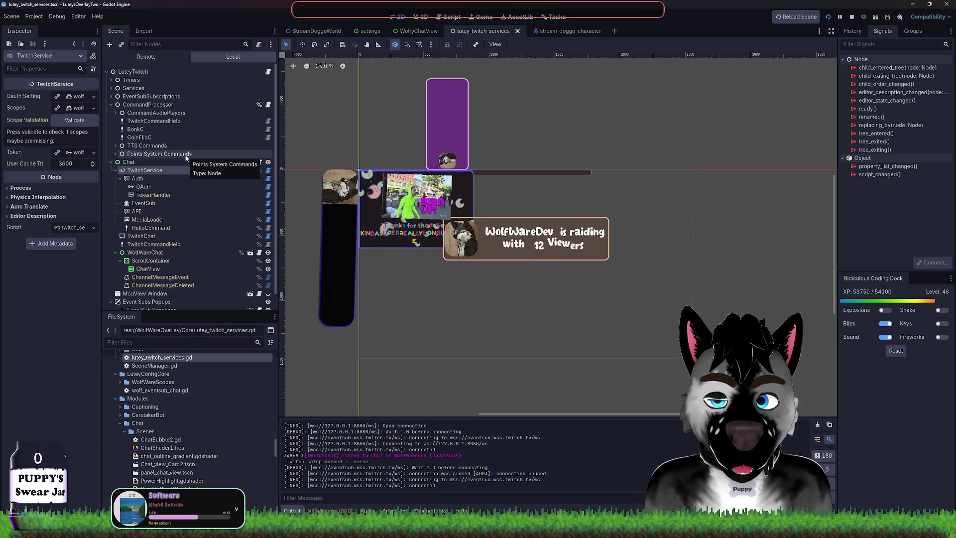
Step: Dismiss the Points System Commands menu, reselect TwitchService and widen the Inspector
right_click(186, 154)
key(Escape)
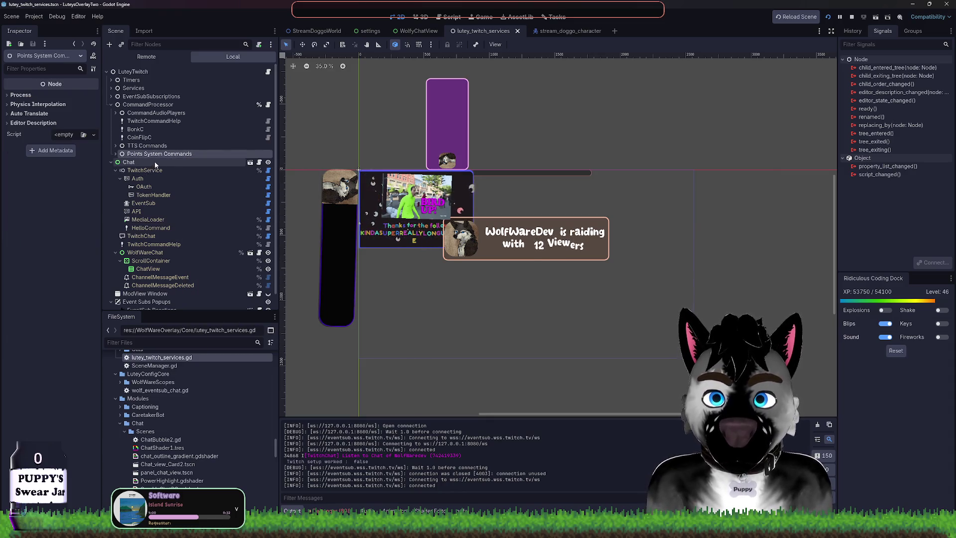
click(140, 170)
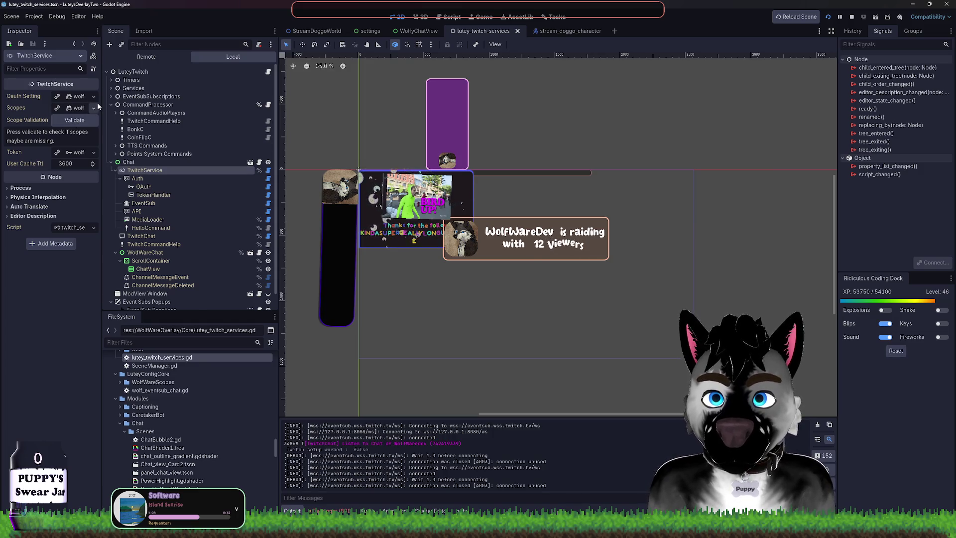
drag(100, 102, 165, 104)
Step: Validate TwitchService's Scopes as OK, expand its Token, then select the Auth node
click(128, 110)
click(128, 109)
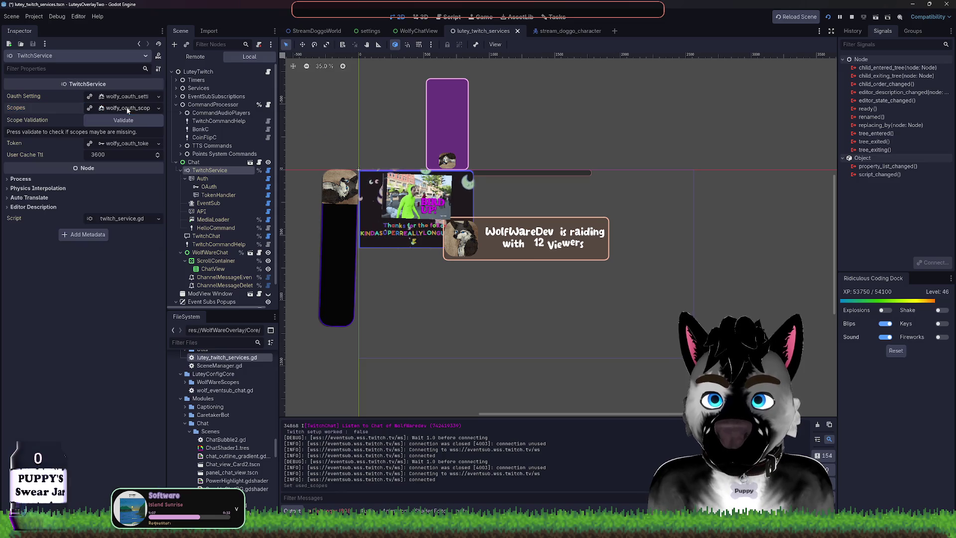
click(125, 145)
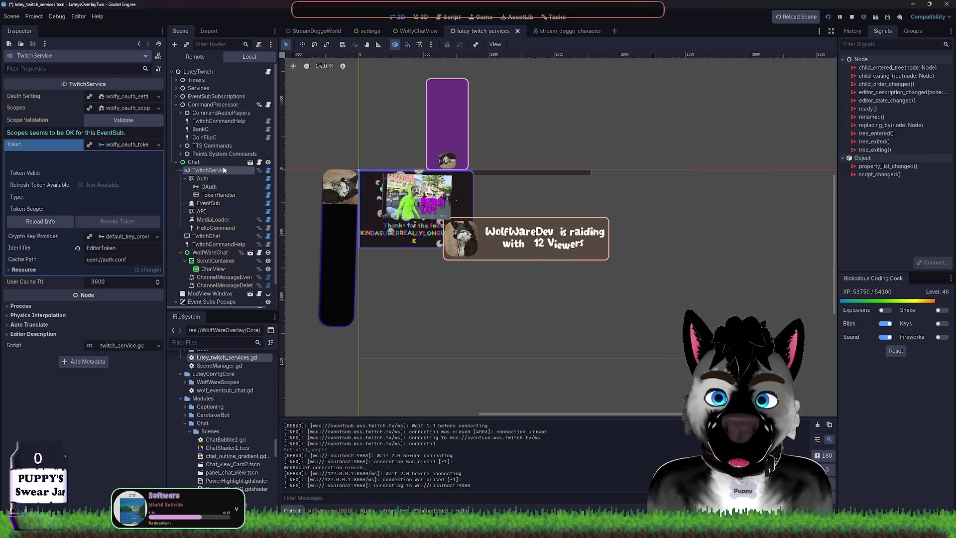
drag(277, 184, 325, 179)
click(212, 179)
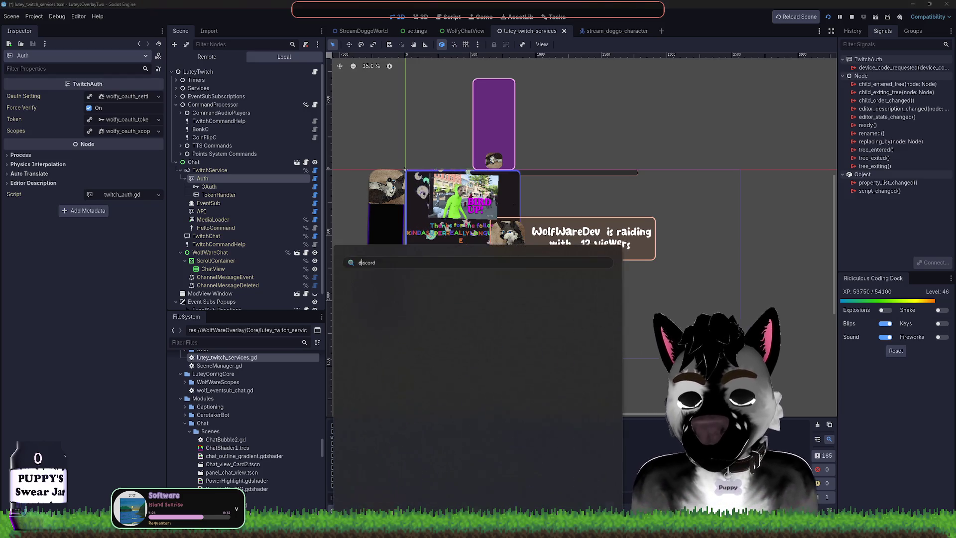
key(super)
text(default apps)
key(Return)
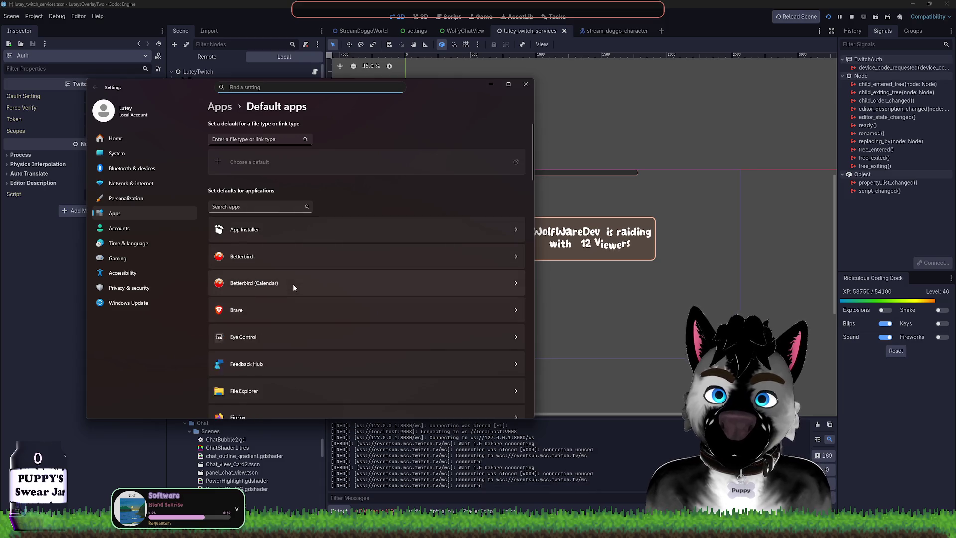
click(259, 203)
text(firf)
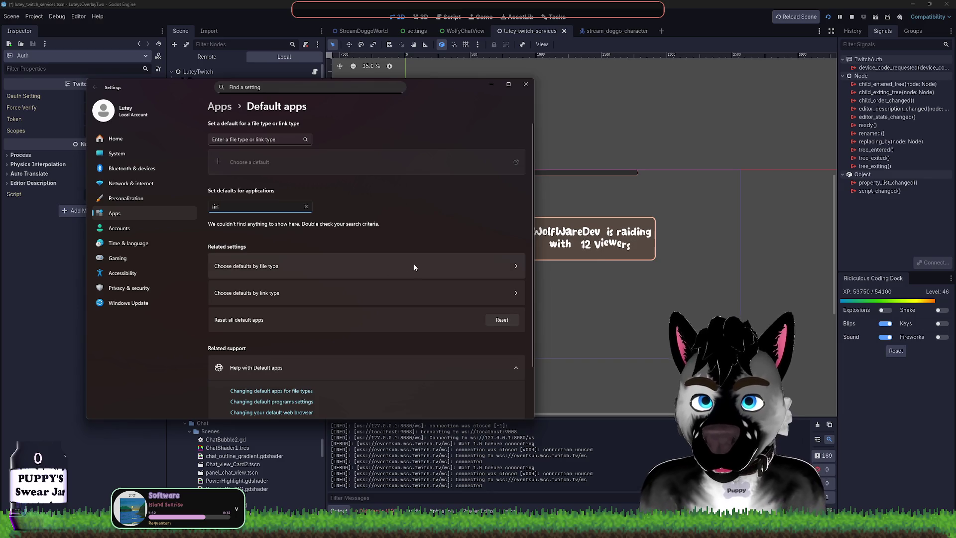
text(ox)
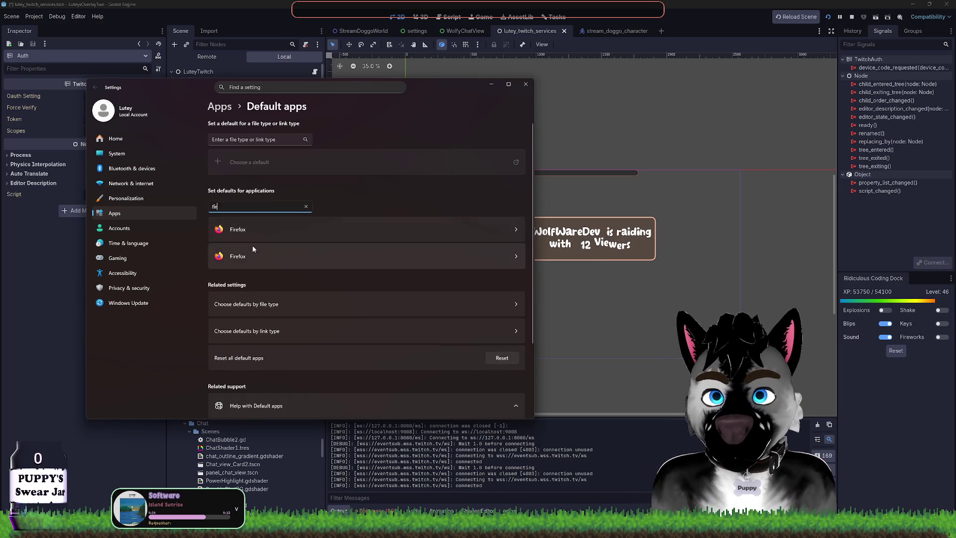
click(273, 234)
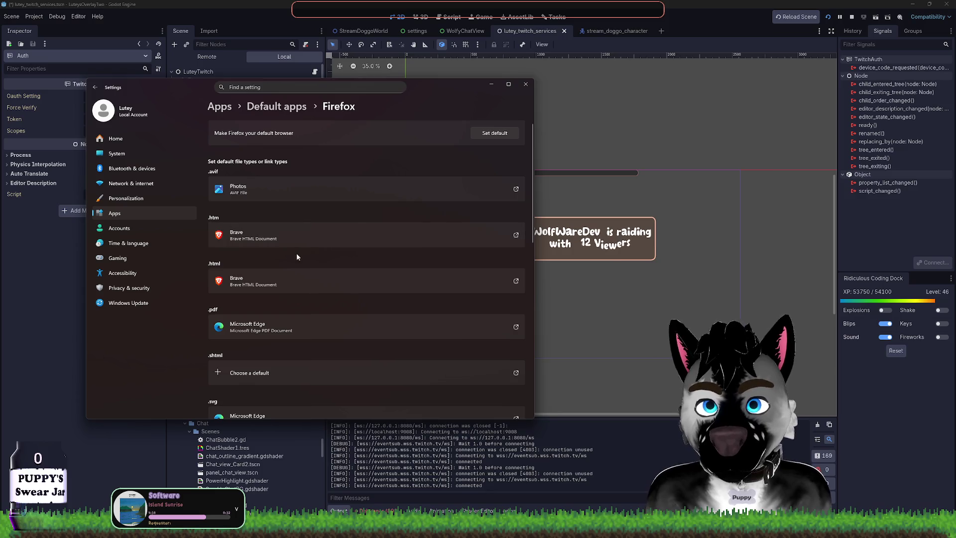
click(525, 83)
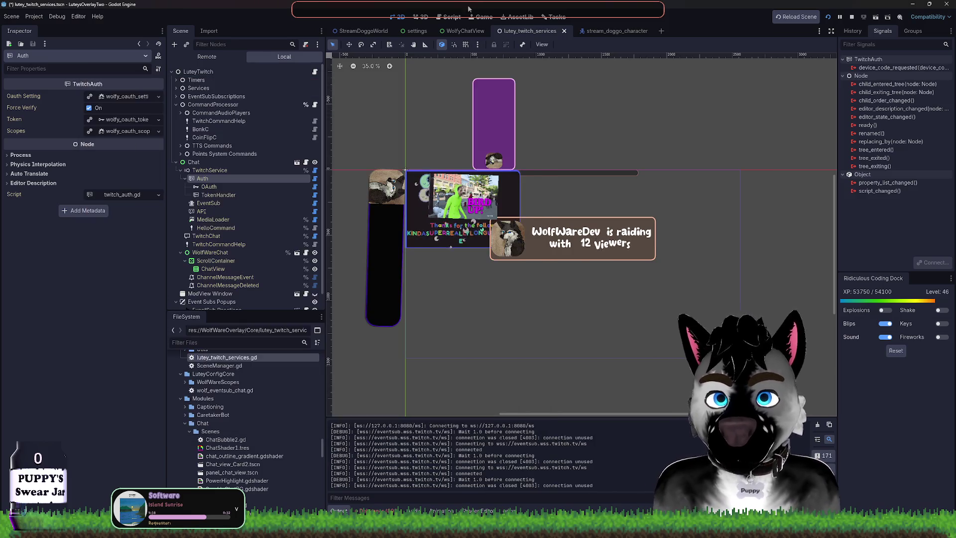
Step: Restart the project and paste the Client Secret into TwitchService's Oauth Setting
click(850, 18)
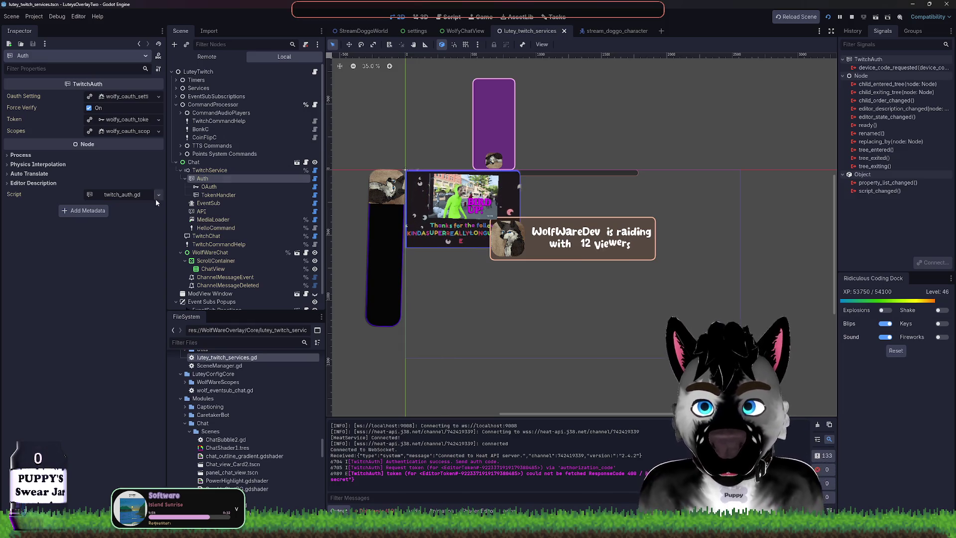
click(209, 187)
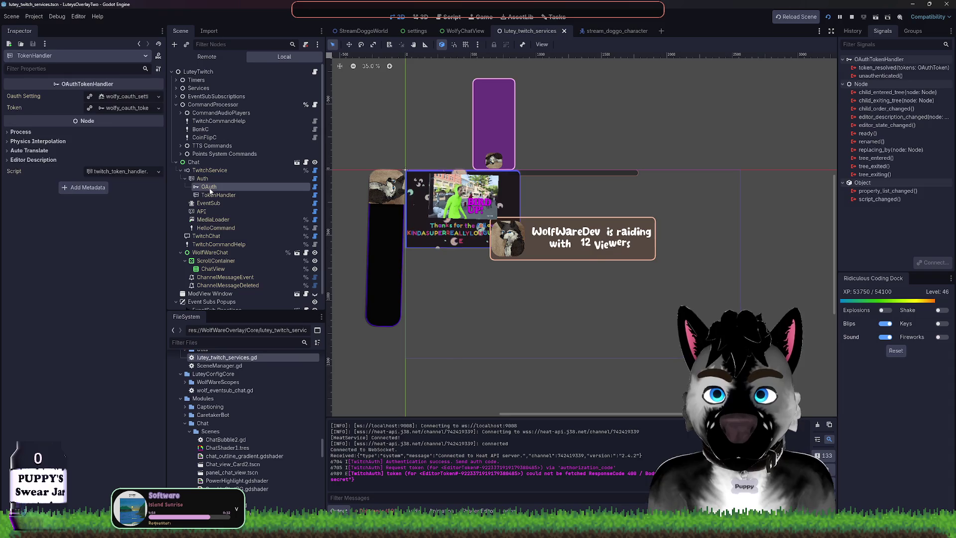
click(202, 170)
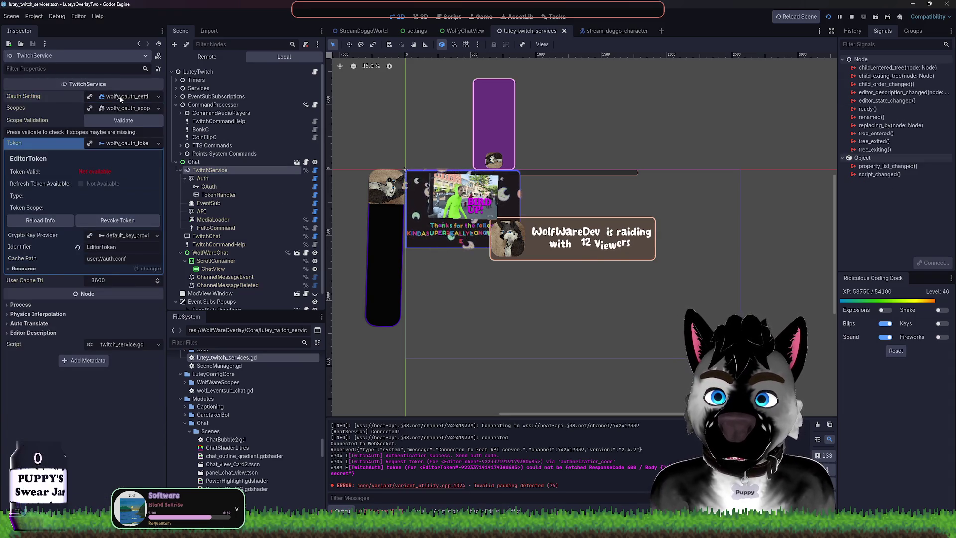
click(120, 95)
click(90, 205)
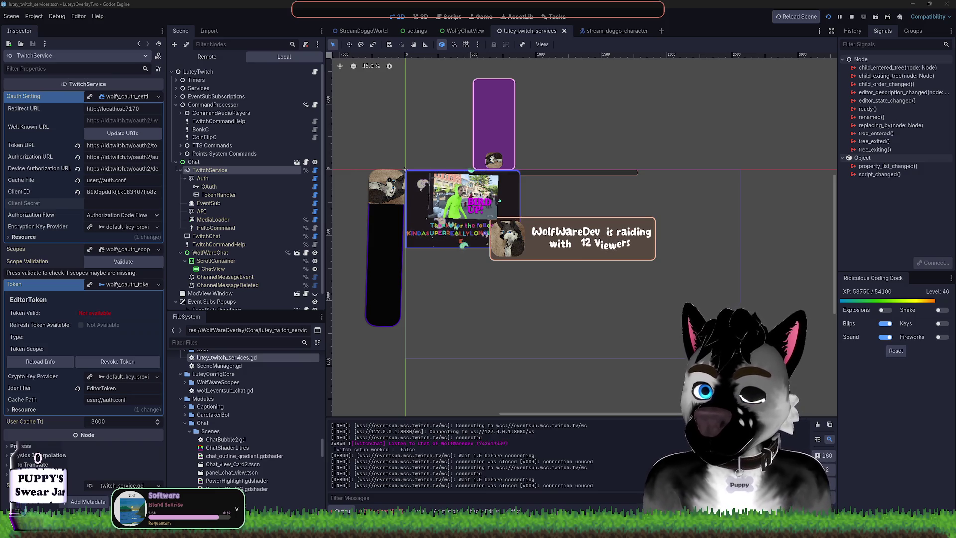
click(133, 257)
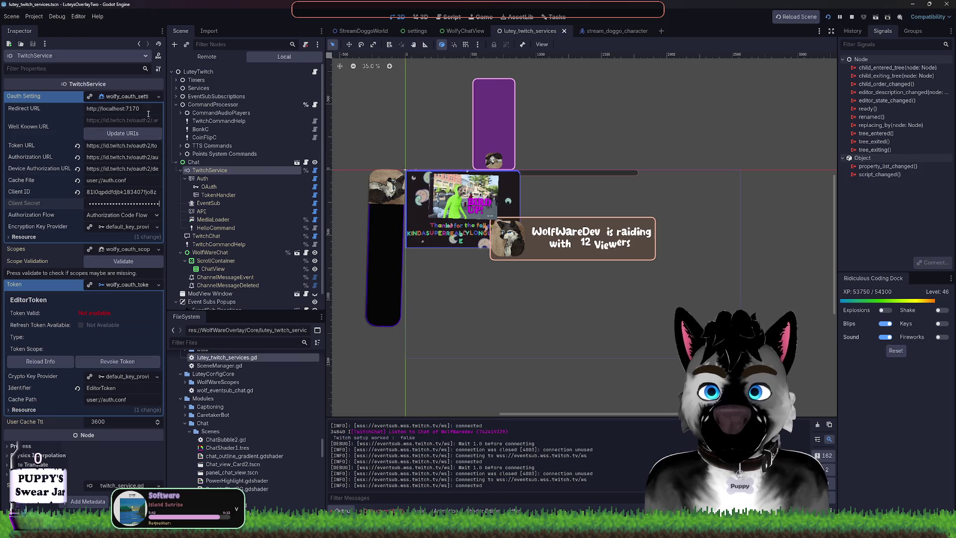
right_click(105, 104)
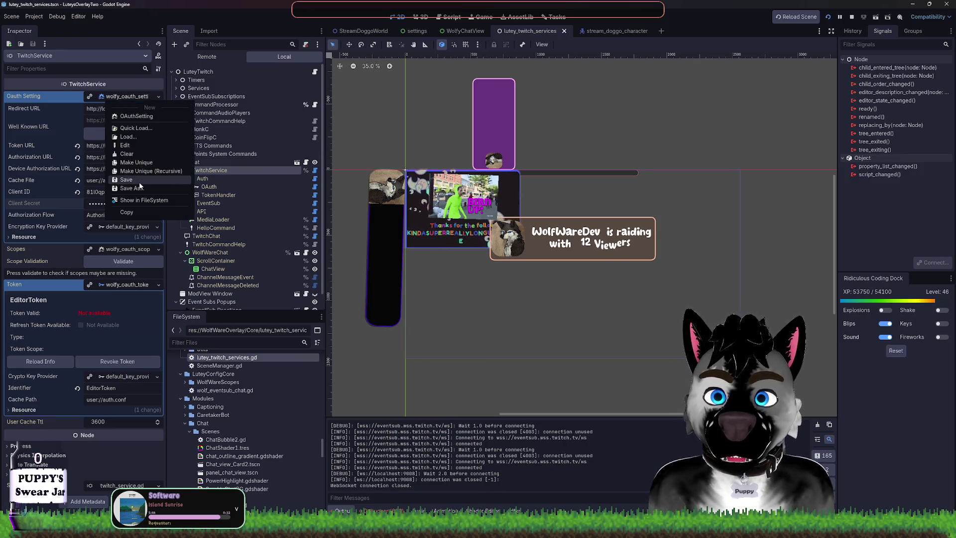
Step: Reload the current project from the Project menu, confirming Stop & Reload
click(125, 131)
click(34, 16)
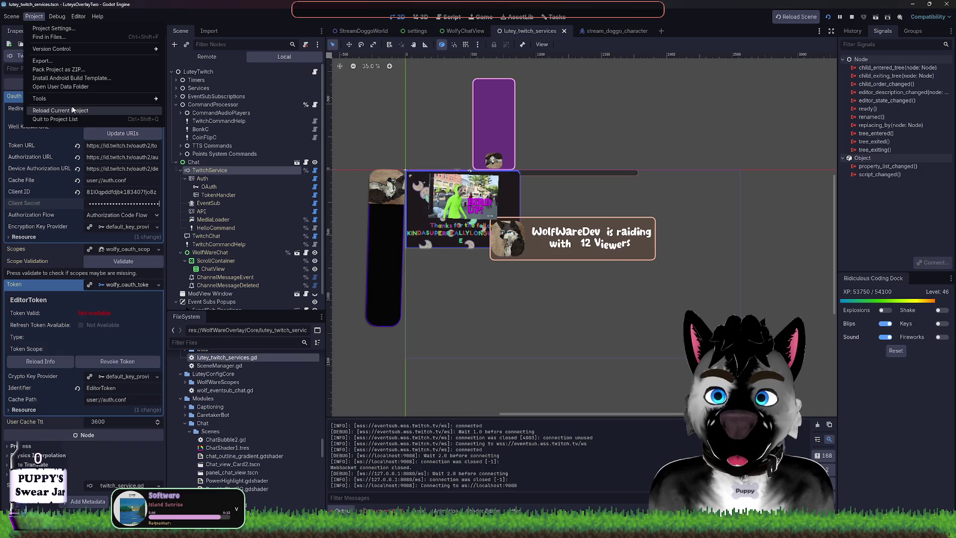
click(50, 111)
click(454, 276)
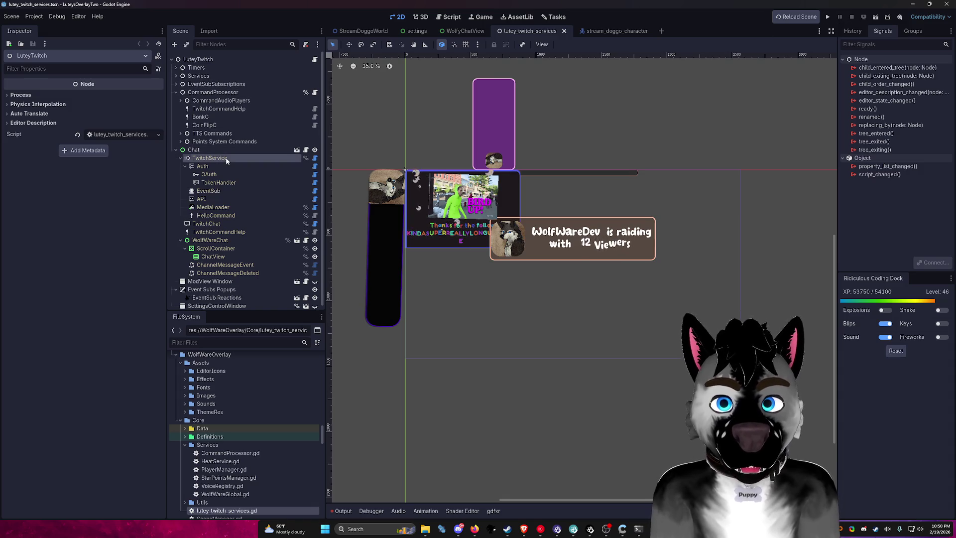
Step: Switch to the wolf_eventsub_chat scene and select its TokenHandler node
click(212, 158)
click(124, 203)
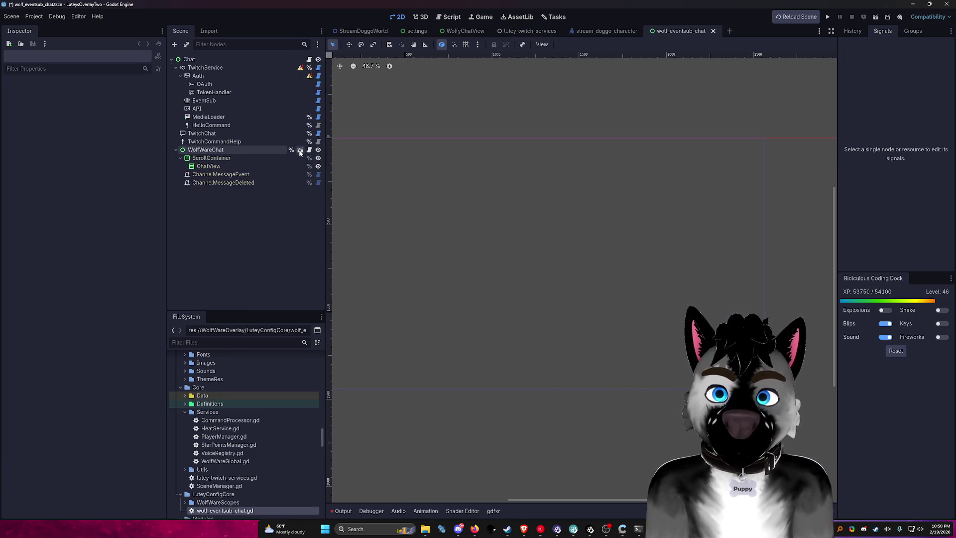
click(232, 67)
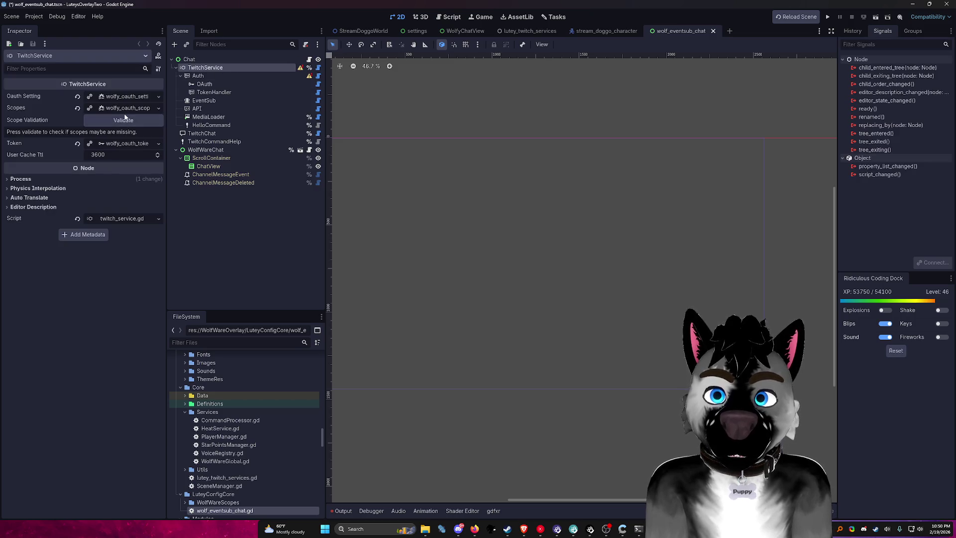
click(209, 92)
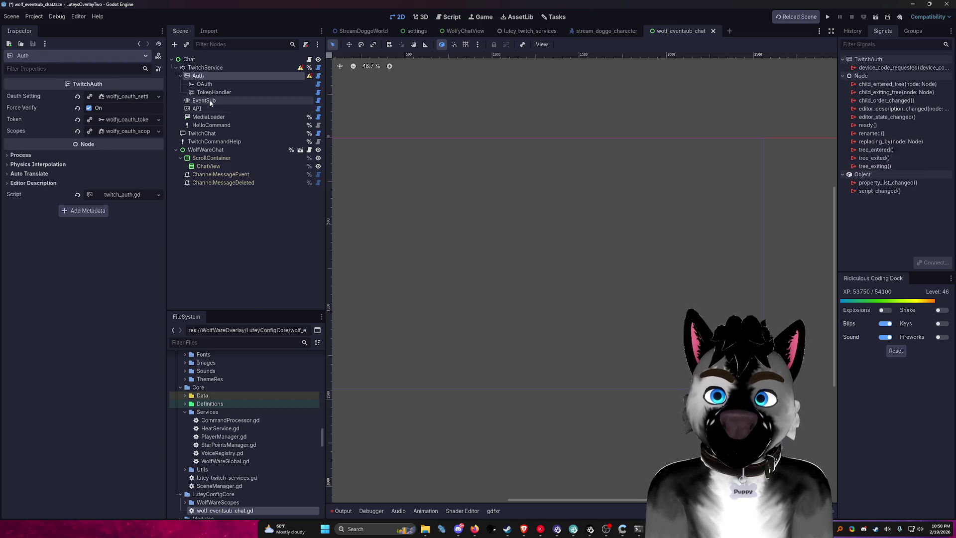
click(204, 84)
click(214, 92)
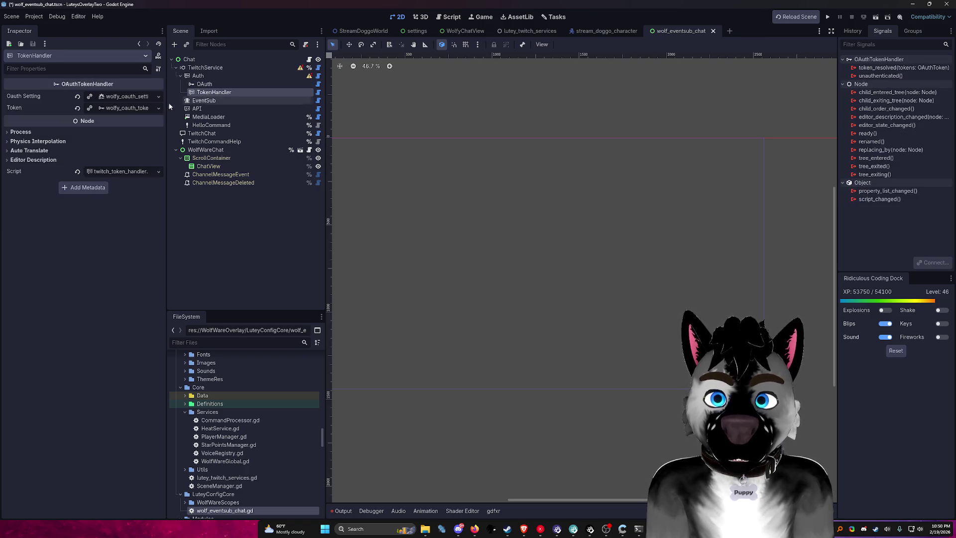
click(126, 108)
Step: Paste the Client Secret into TokenHandler's Oauth Setting, then save and run the project
click(124, 97)
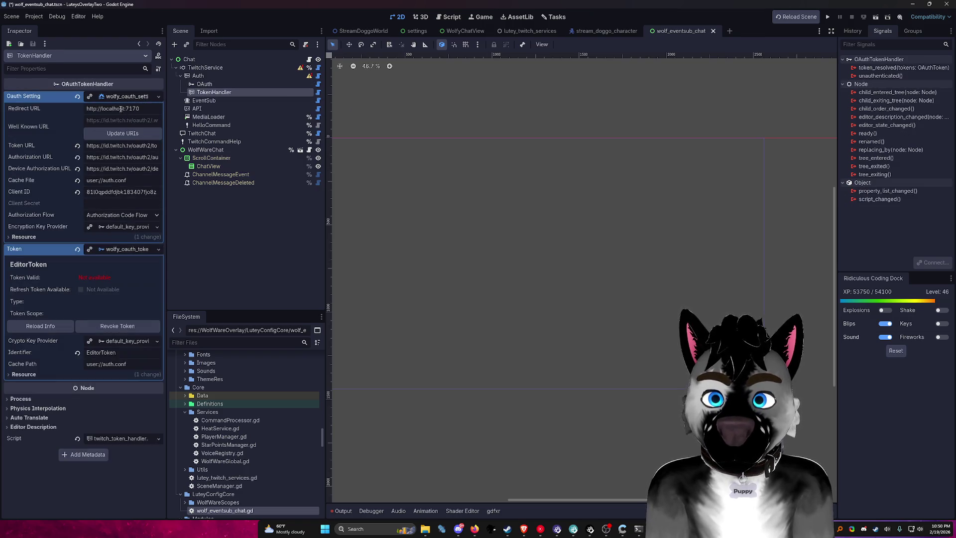
click(106, 204)
key(ctrl+v)
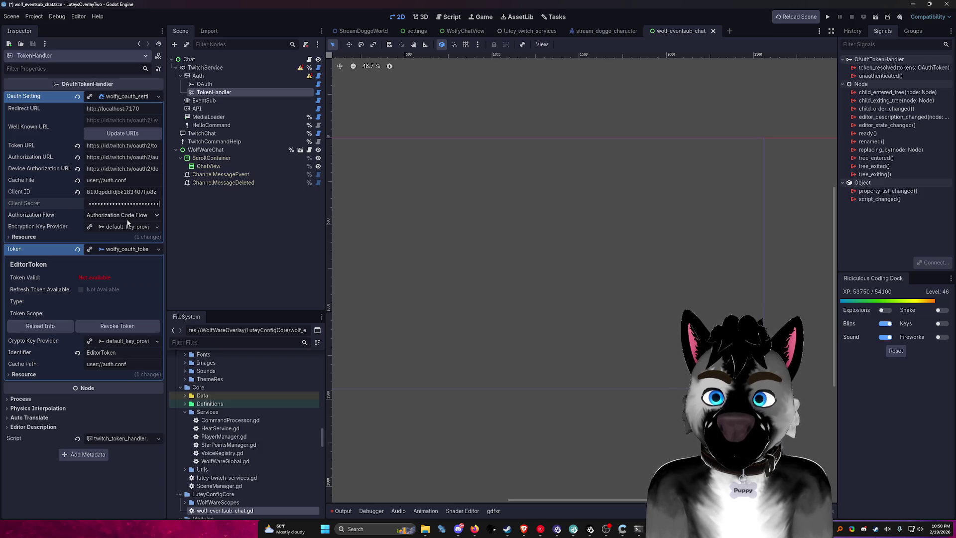
click(158, 96)
click(158, 178)
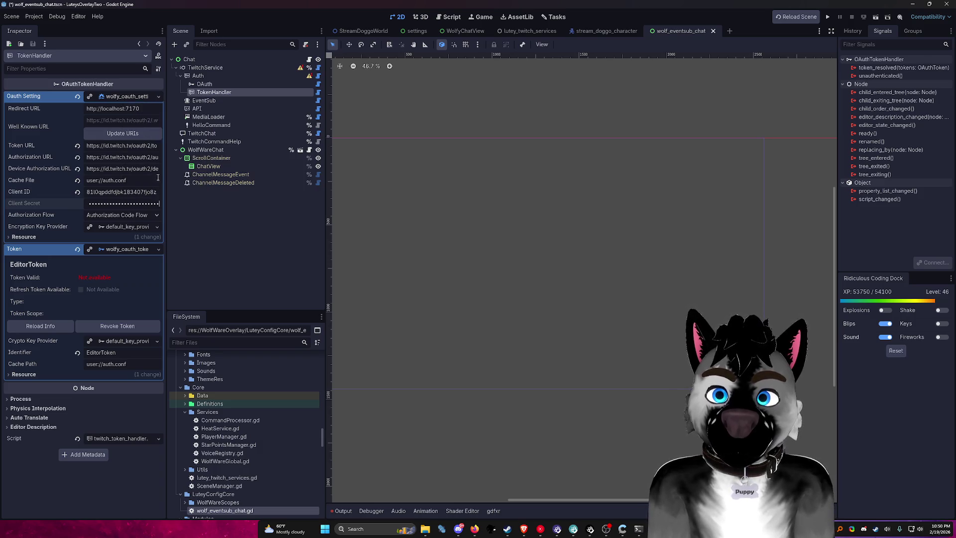
click(829, 16)
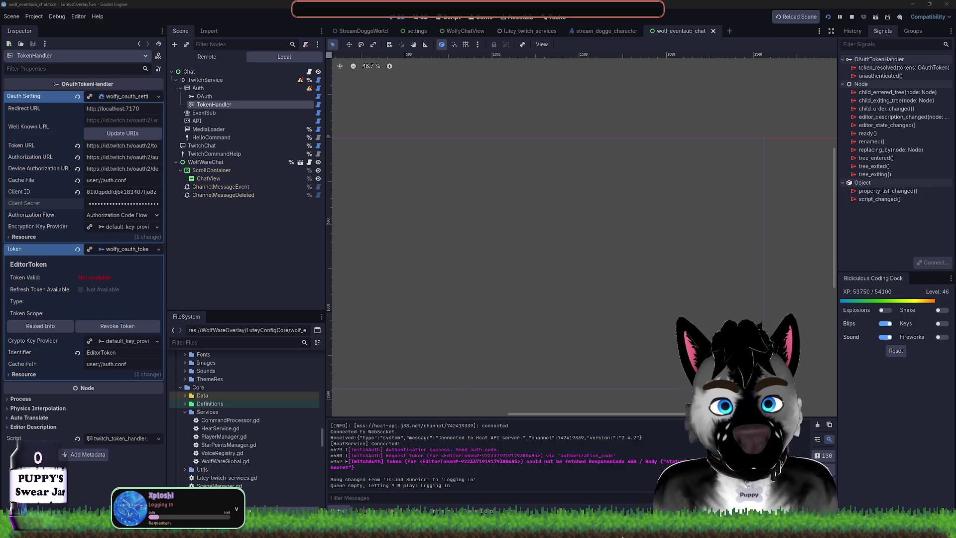
Step: Stop the overlay's debug run and briefly minimize the Godot editor
mouse_move(521, 535)
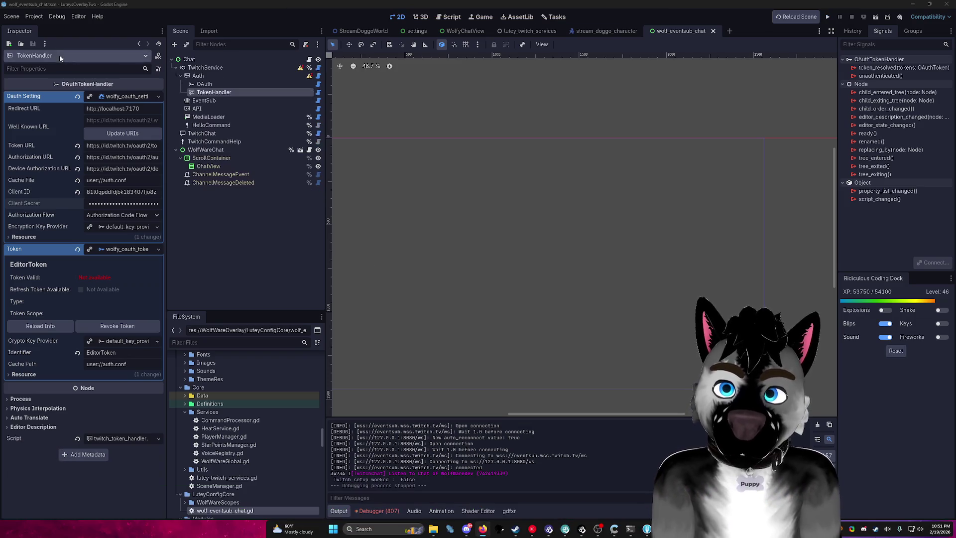
click(34, 17)
click(139, 120)
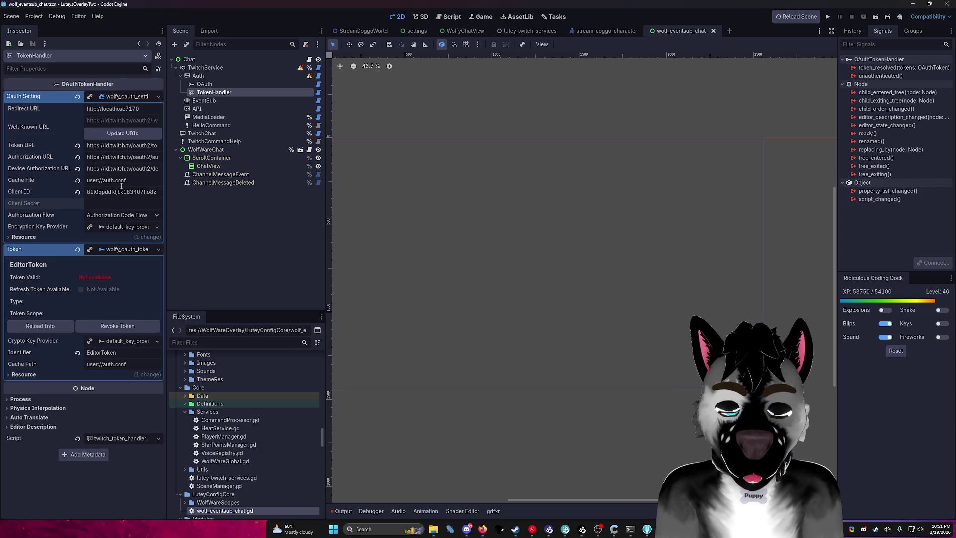
click(34, 17)
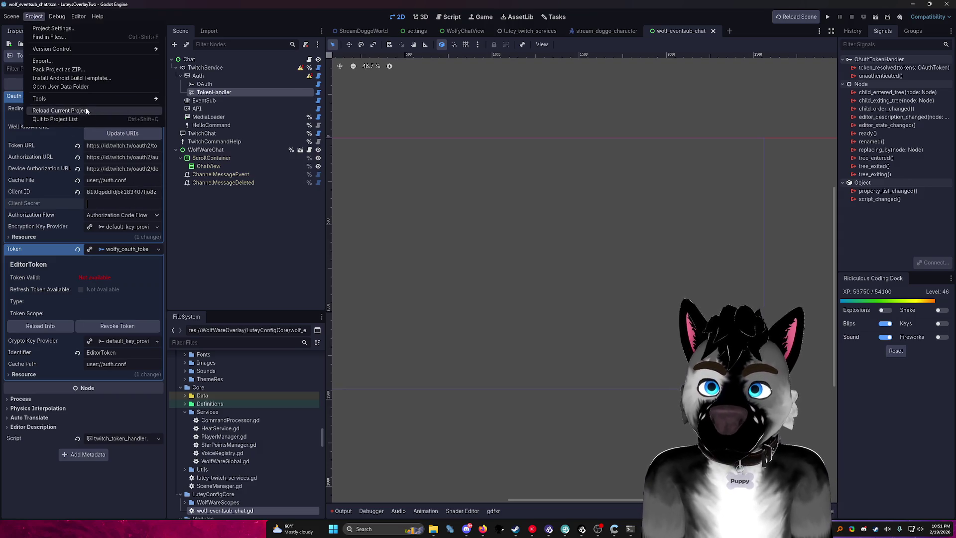
Step: Review the Twitcher Setup Authorization tab, close it, and open the project's user data folder
mouse_move(92, 99)
click(199, 133)
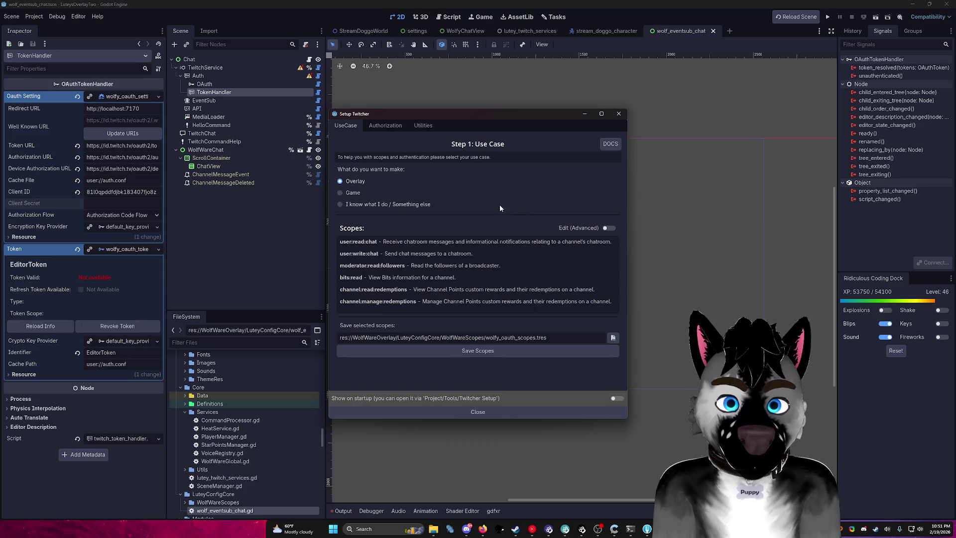
click(385, 125)
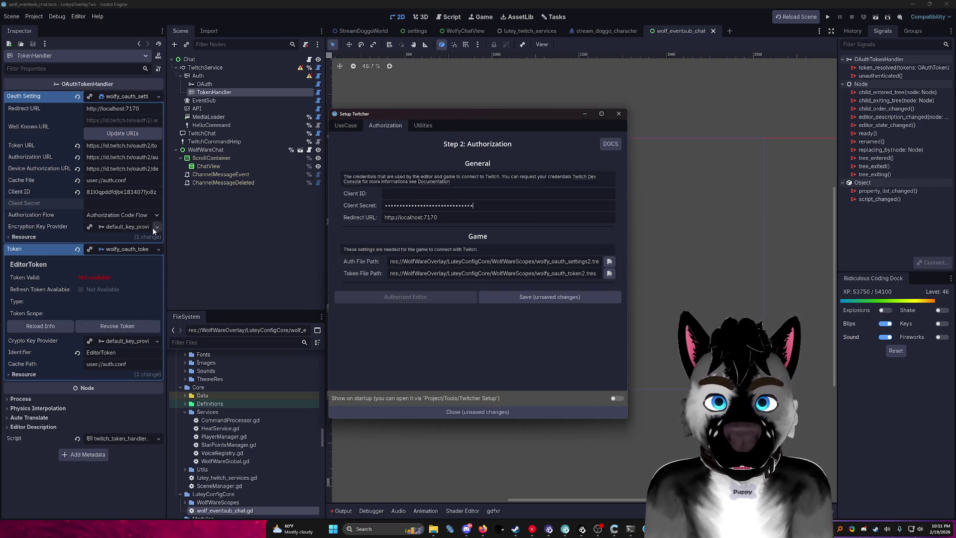
click(116, 191)
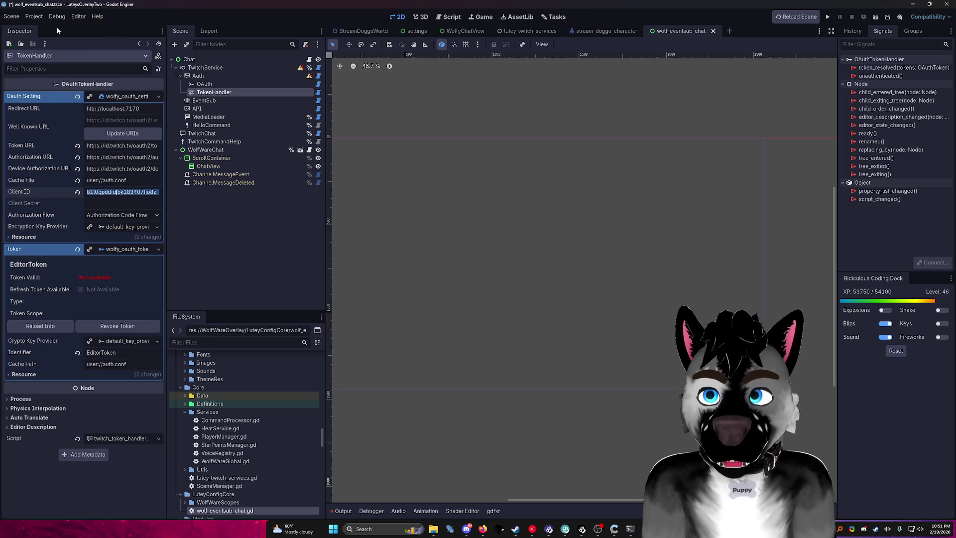
click(34, 17)
click(60, 87)
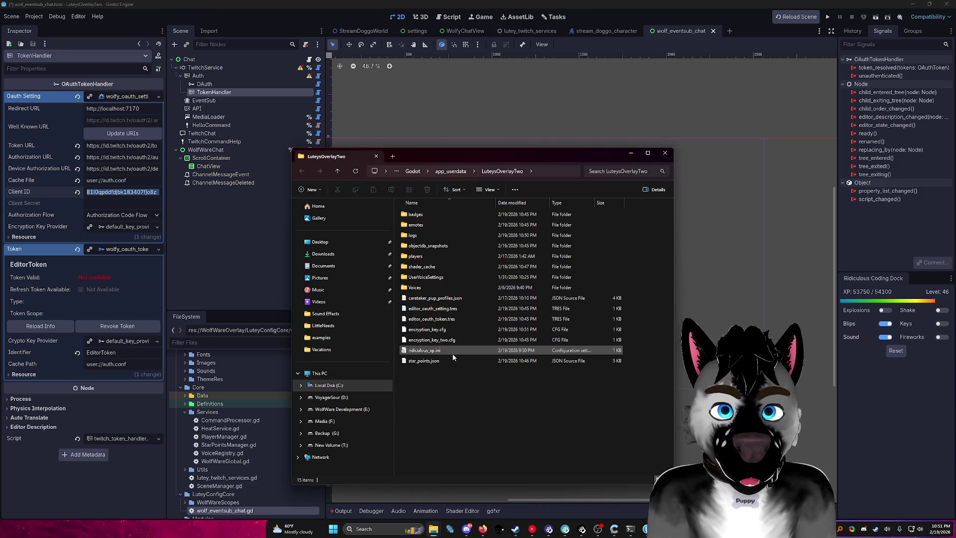
Step: Rename the LuteysOverlayTwo user data folder to LuteysOverlayTwoOld and start reloading the project
click(445, 170)
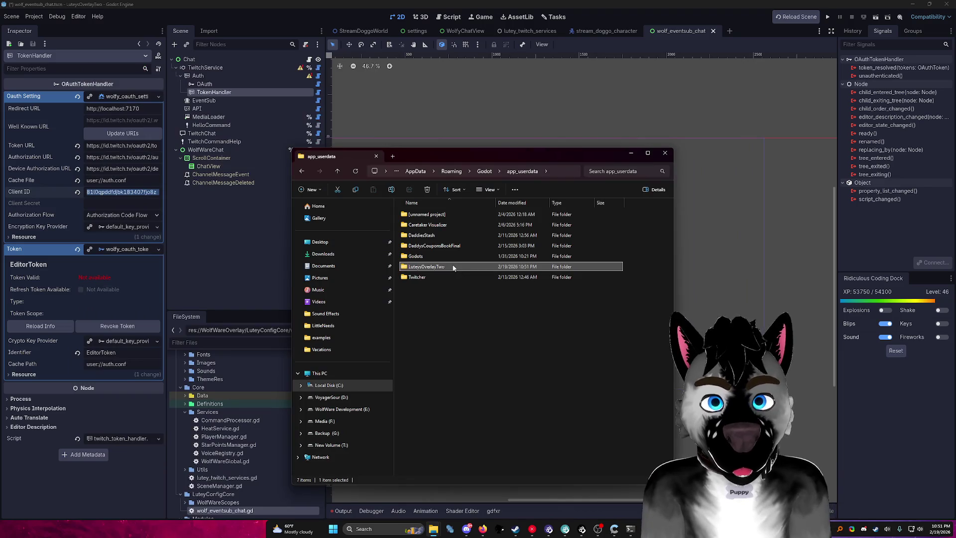
click(453, 267)
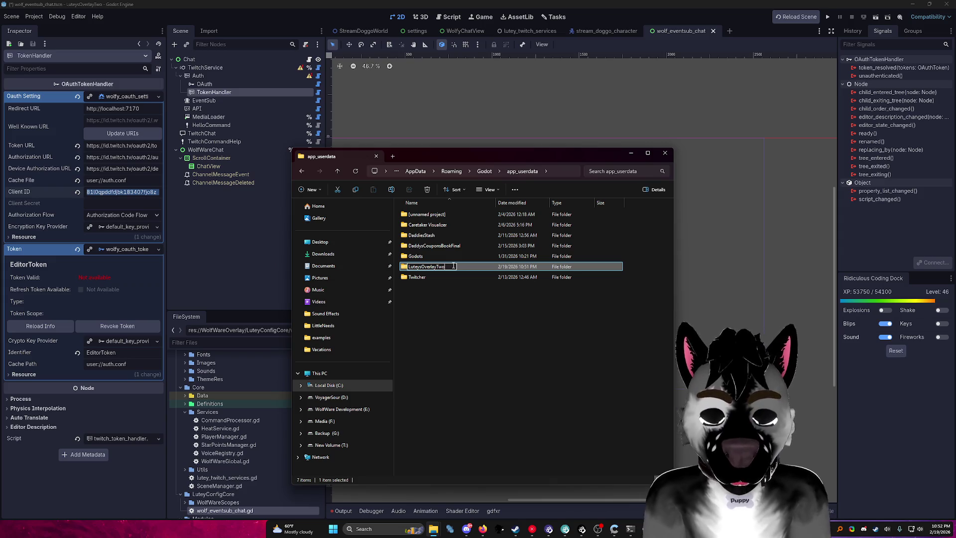
click(65, 23)
click(34, 16)
click(55, 111)
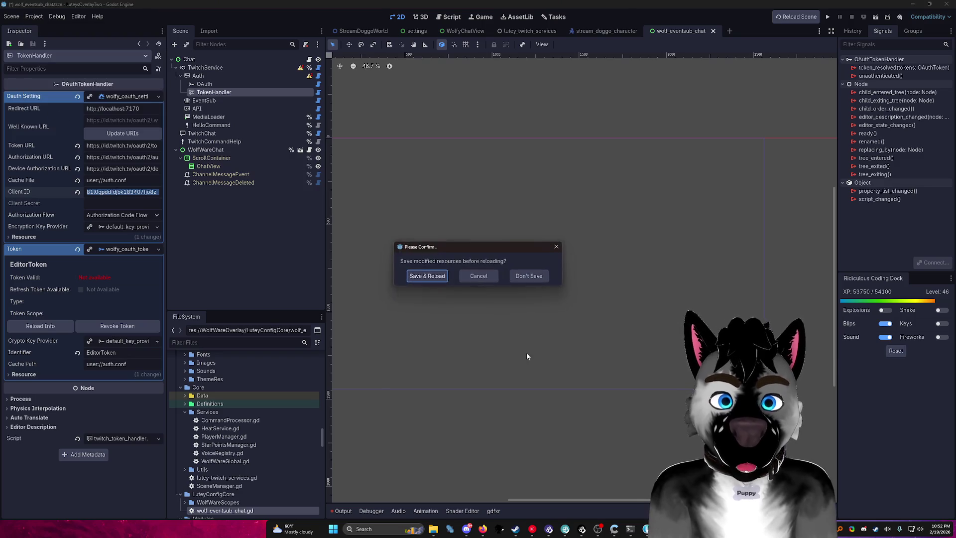
Step: Move File Explorer aside and Save & Reload the project with fresh user data
key(alt+Tab)
mouse_move(461, 150)
mouse_down()
mouse_move(369, 186)
mouse_move(414, 287)
mouse_move(424, 286)
mouse_move(15, 199)
mouse_move(509, 274)
mouse_move(3, 137)
mouse_up()
key(alt+Tab)
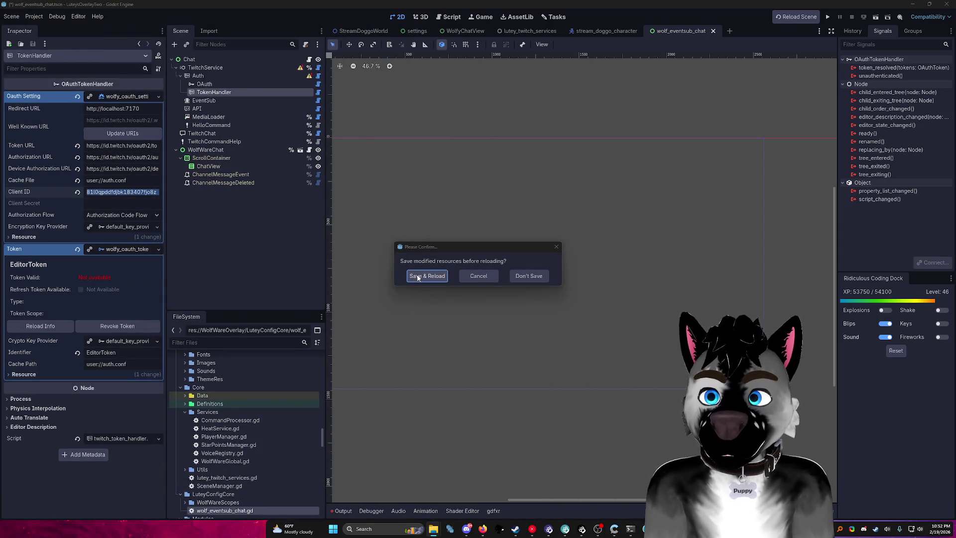
click(417, 277)
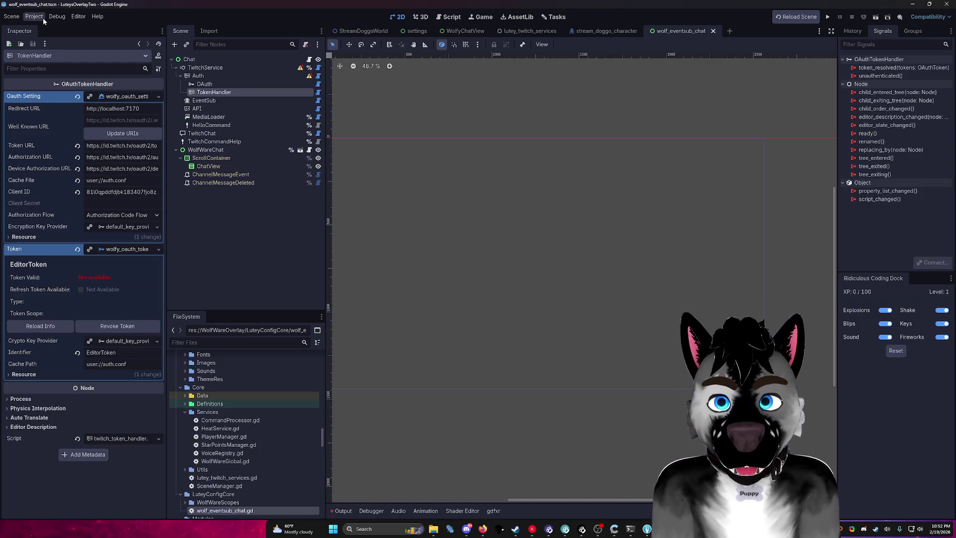
click(43, 18)
Step: Enter the Client Secret and Client ID in Twitcher Setup's Authorization tab
mouse_move(73, 98)
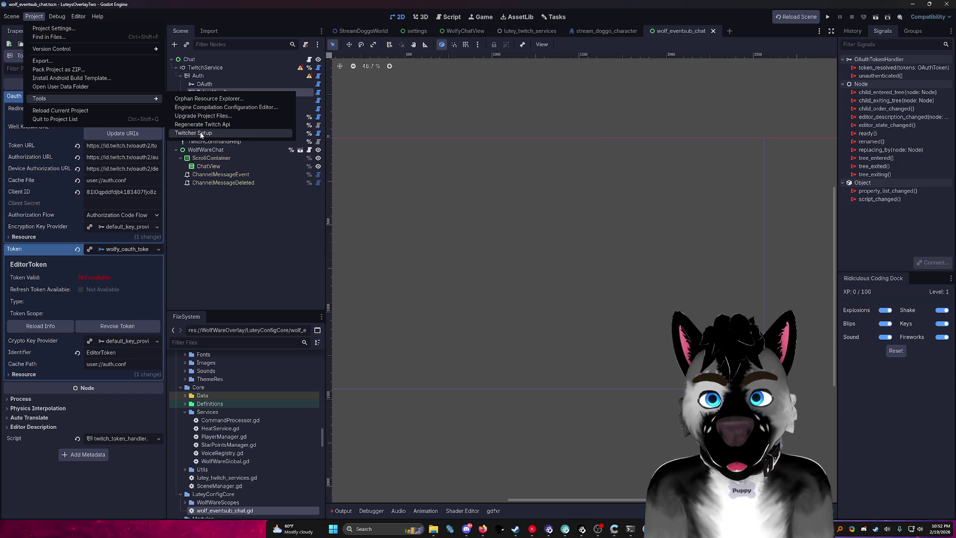
click(202, 134)
click(384, 125)
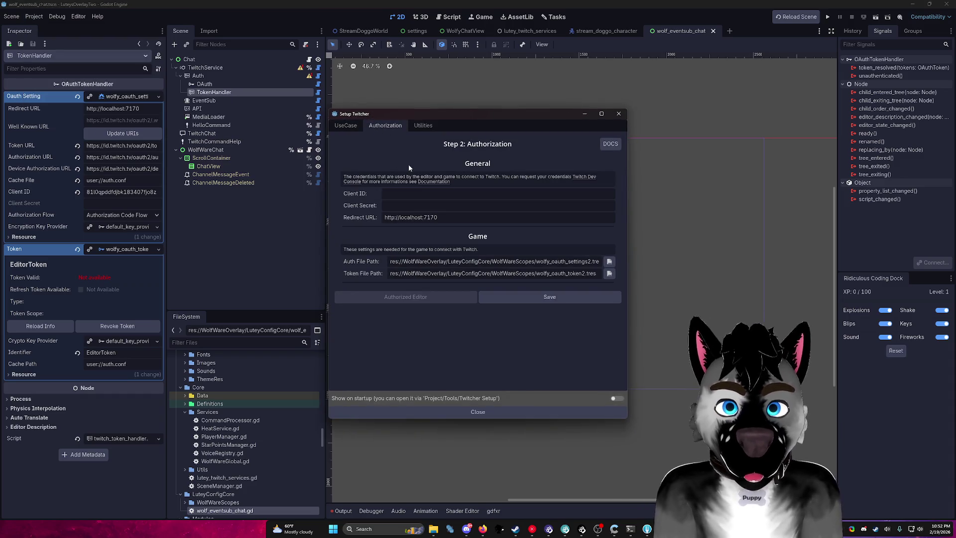
click(478, 205)
key(ctrl+v)
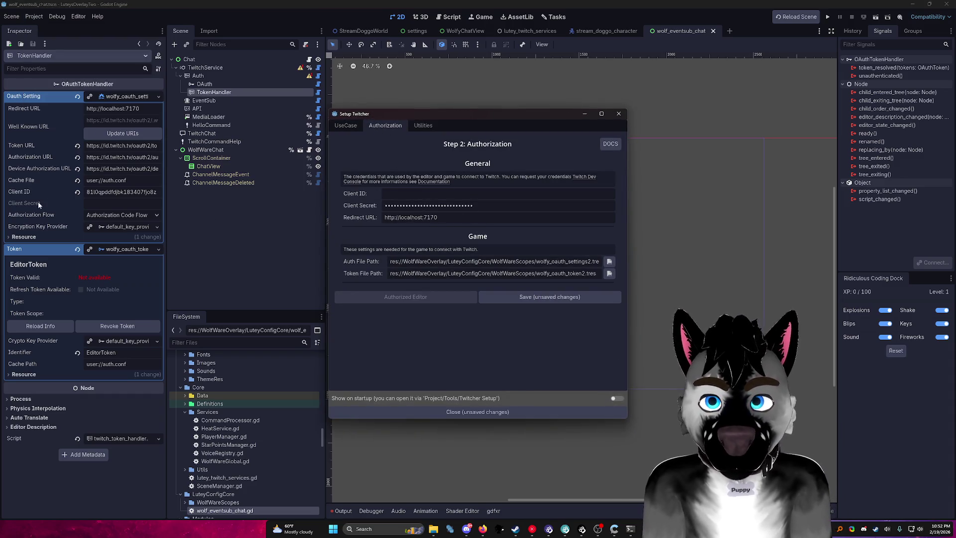
double_click(122, 192)
click(431, 231)
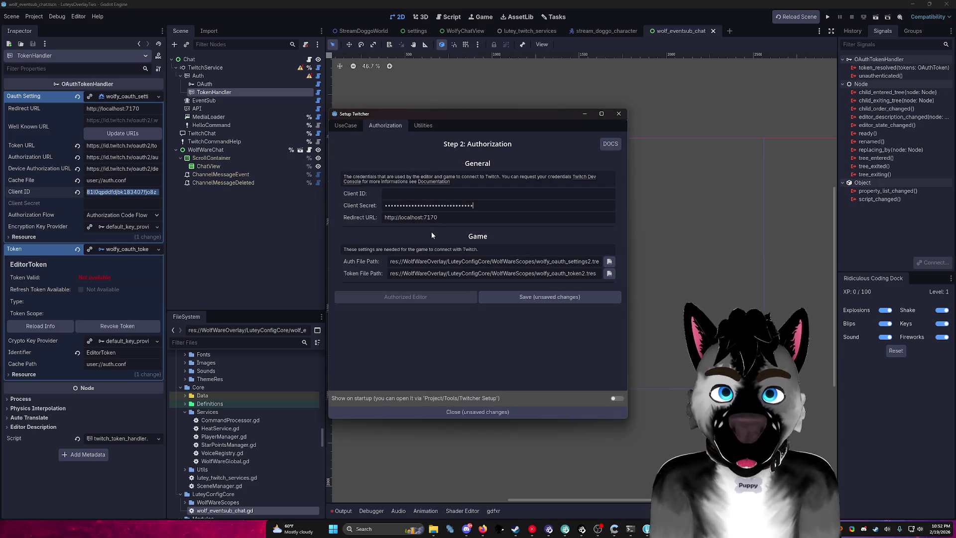
key(shift+Tab)
key(ctrl+v)
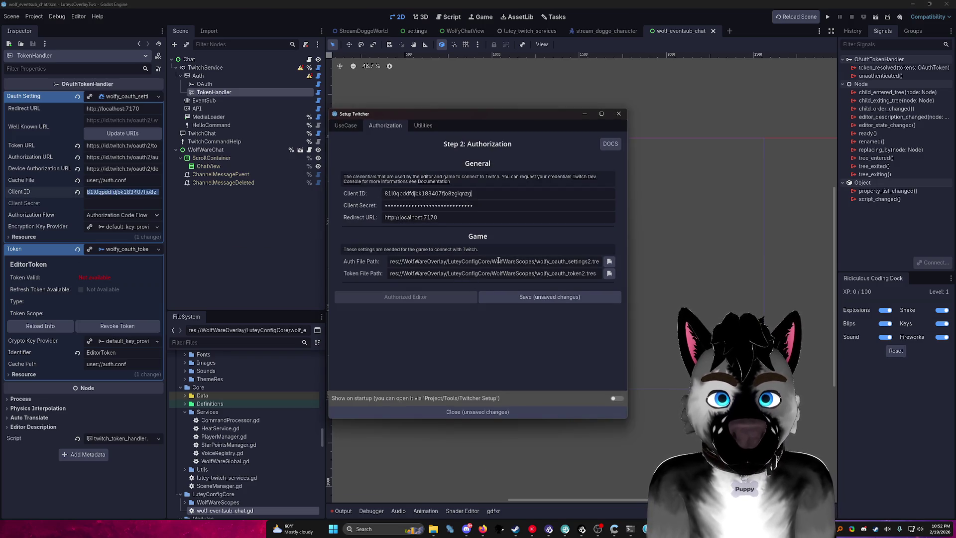
Step: Widen the setup window, save the authorization settings, and move on to Utilities
drag(627, 273, 805, 276)
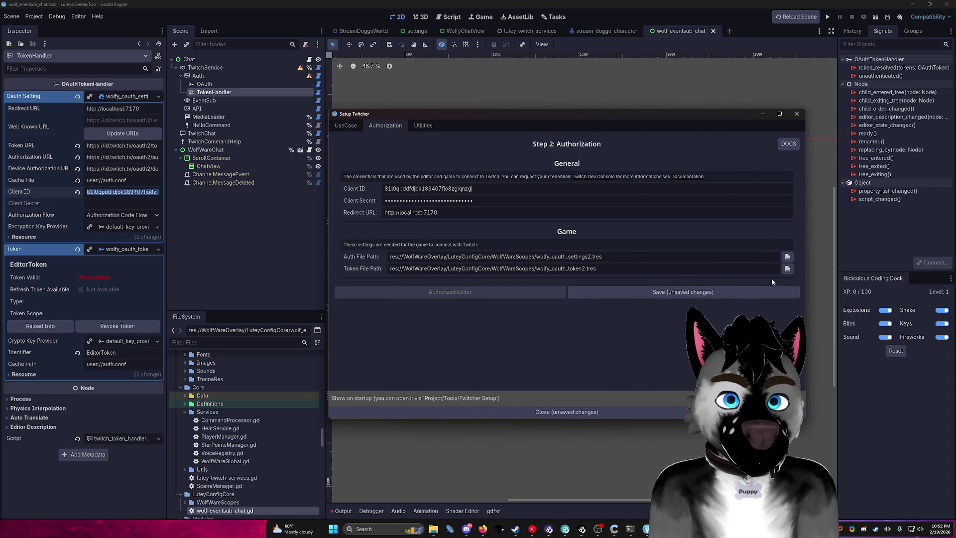
click(671, 294)
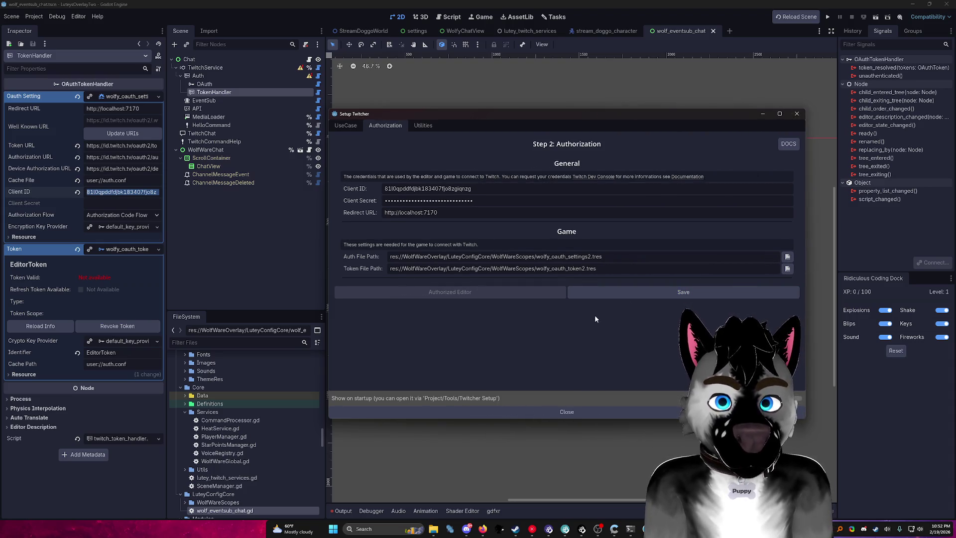
click(668, 294)
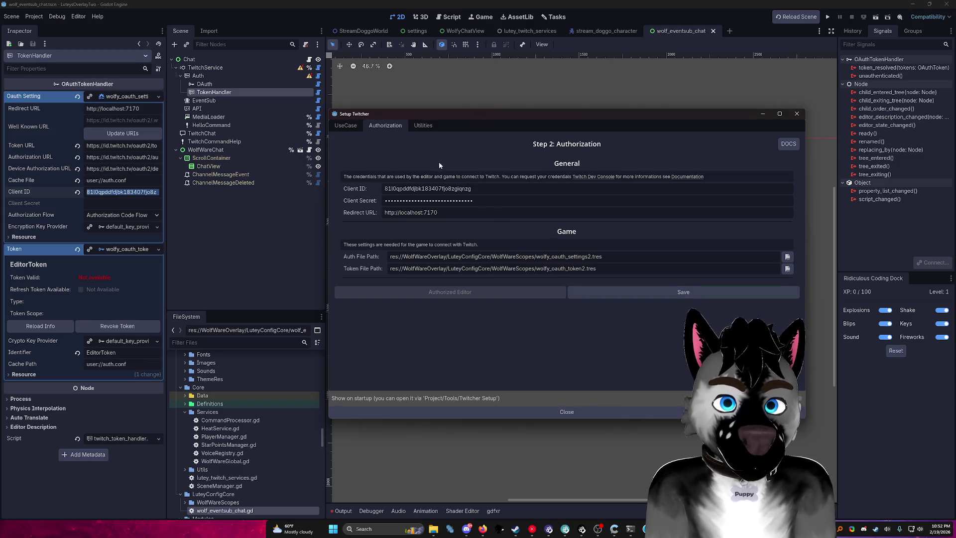
click(348, 127)
click(386, 126)
click(422, 127)
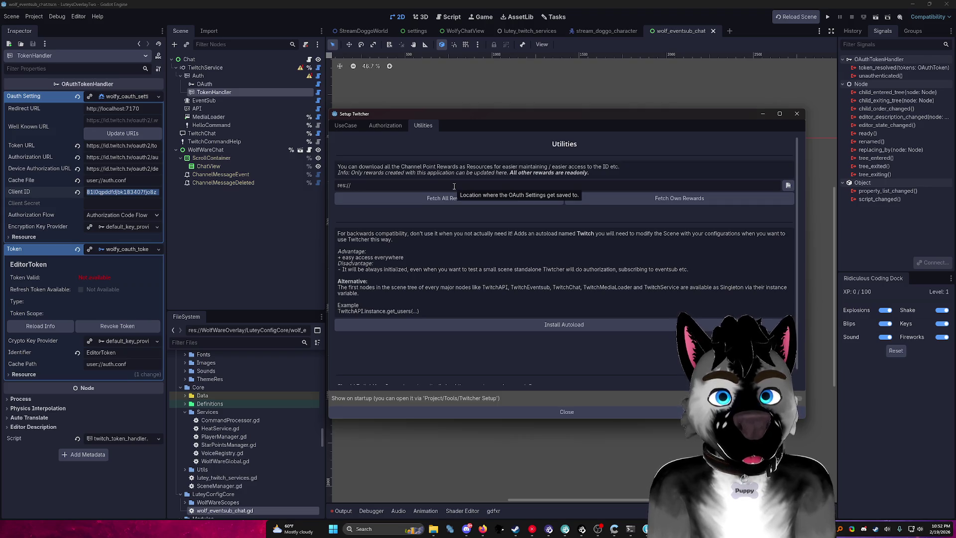
Step: Collapse the addons, Mods and WolfWareOverlay folders and locate the WolfWareOverlayRevis folder
scroll(238, 408, down, 10)
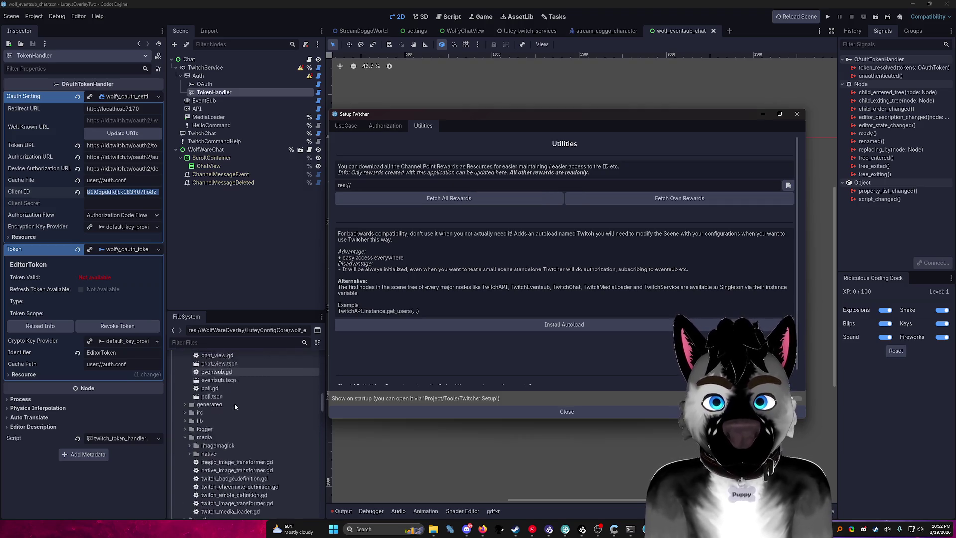
key(Escape)
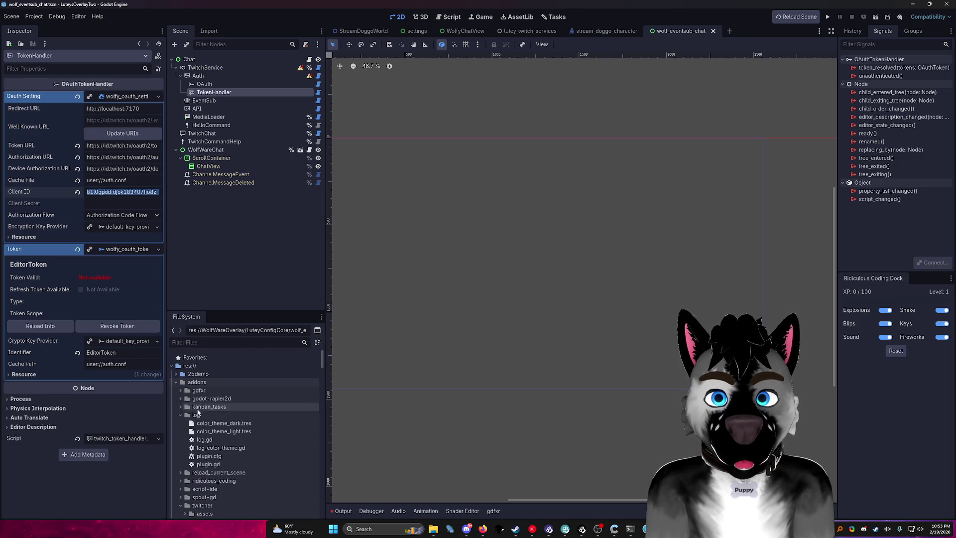
click(175, 382)
click(176, 407)
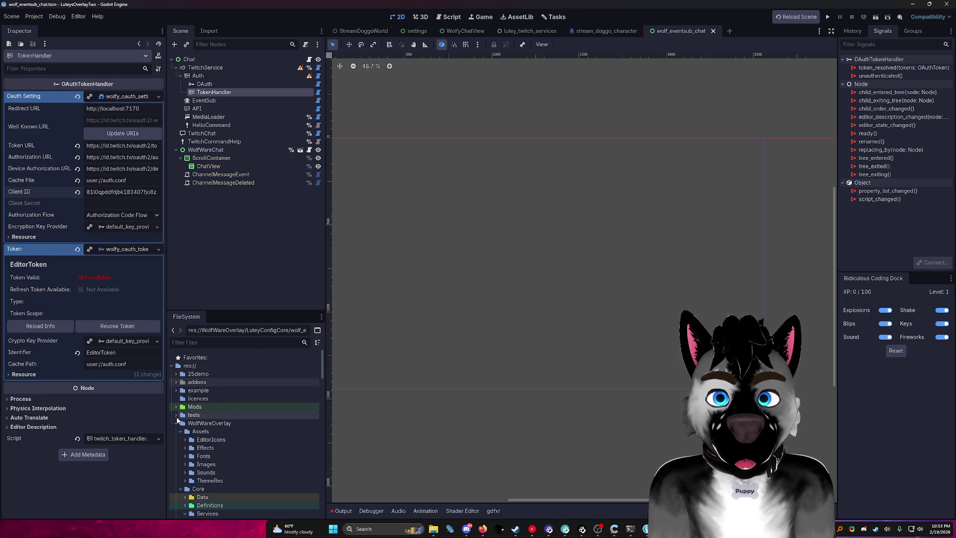
click(177, 423)
click(216, 431)
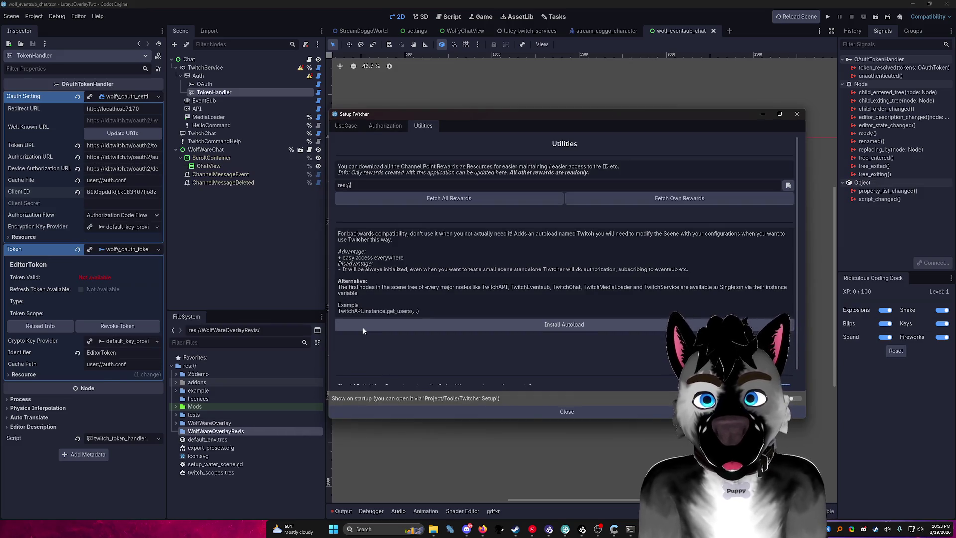
text(lfWareOv)
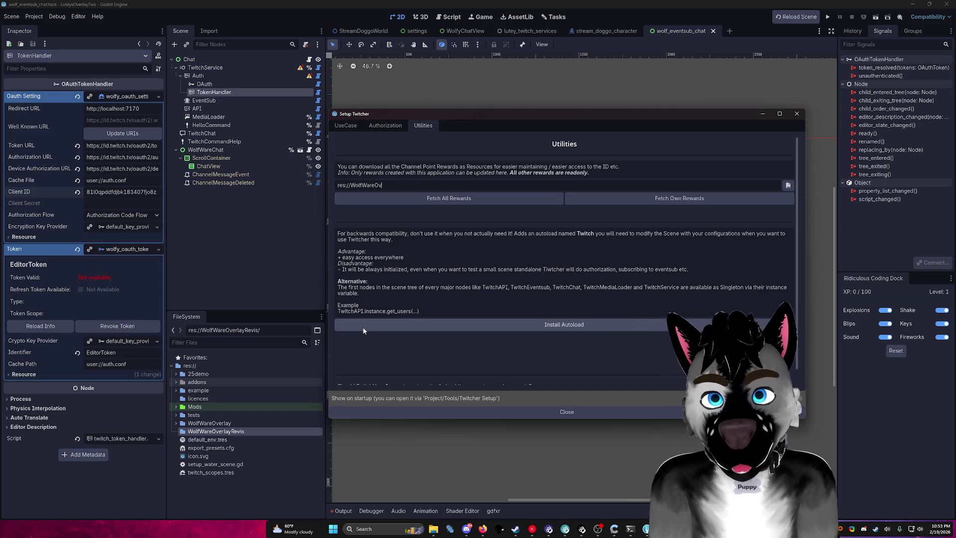
text(erlayREvis)
key(BackSpace)
key(BackSpace)
key(BackSpace)
text(evis)
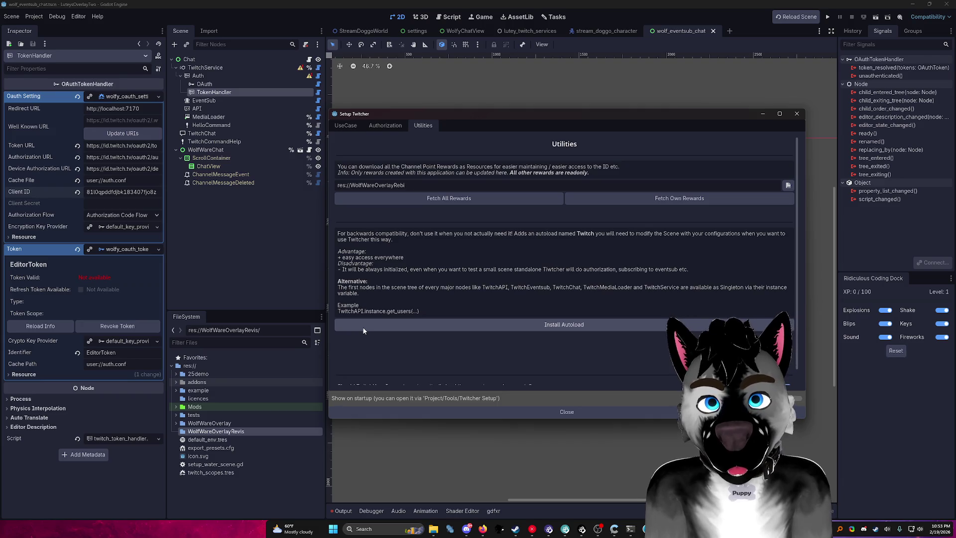
text(s/)
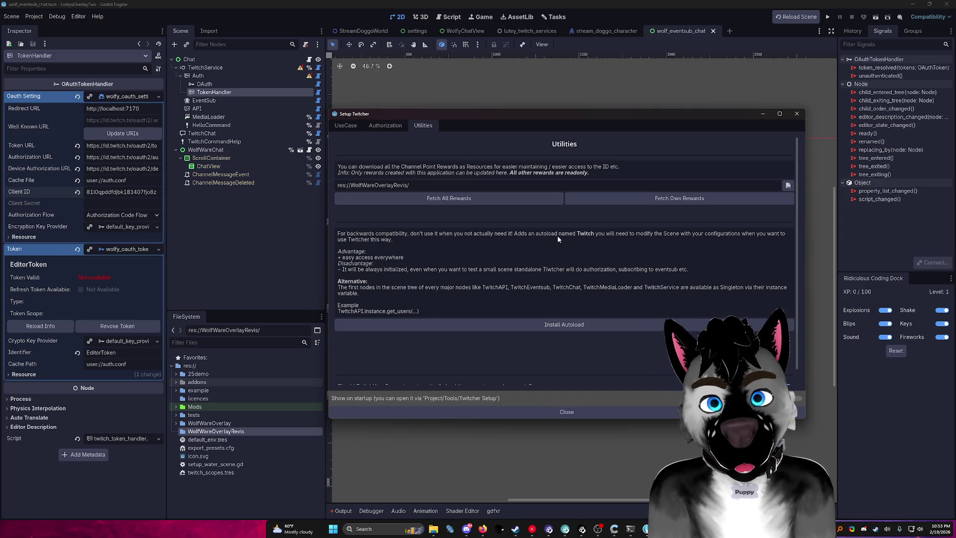
Step: Fetch the channel's own rewards into res://WolfWareOverlayRevis and move to the Authorization step
click(669, 200)
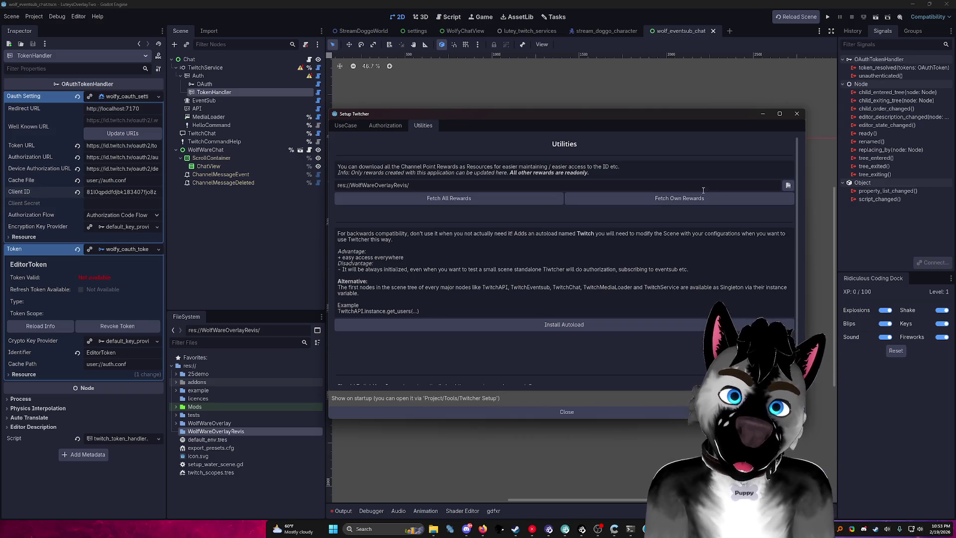
click(788, 186)
drag(601, 336, 765, 448)
drag(482, 197, 435, 179)
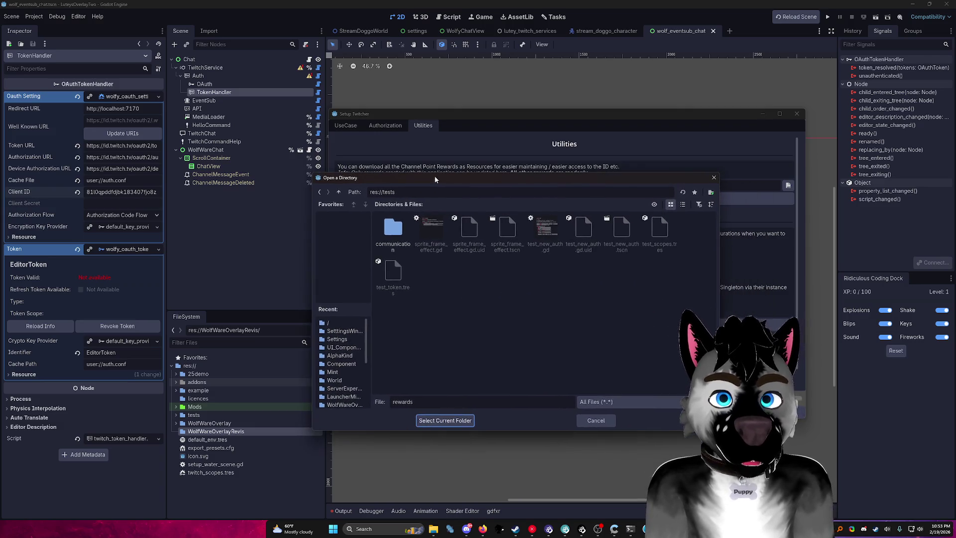
click(328, 323)
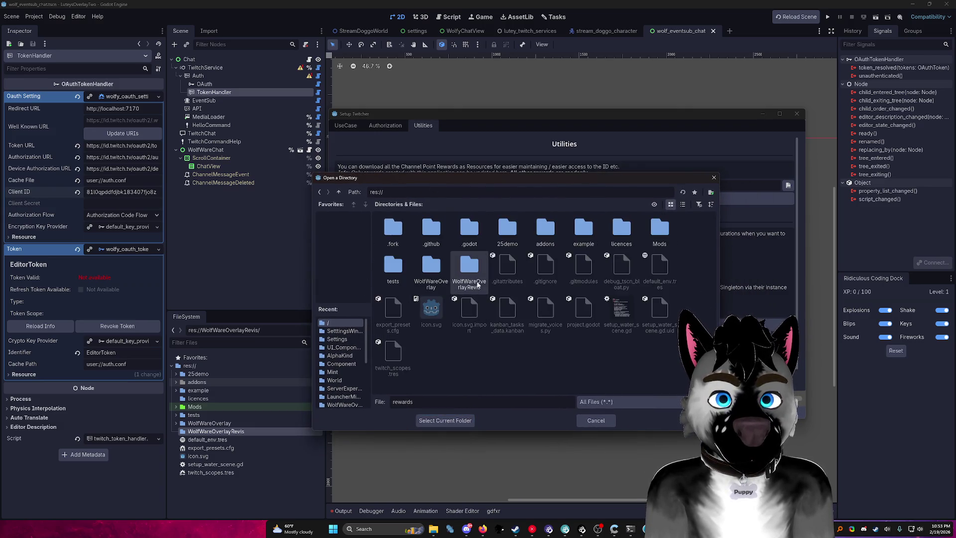
double_click(468, 272)
click(452, 424)
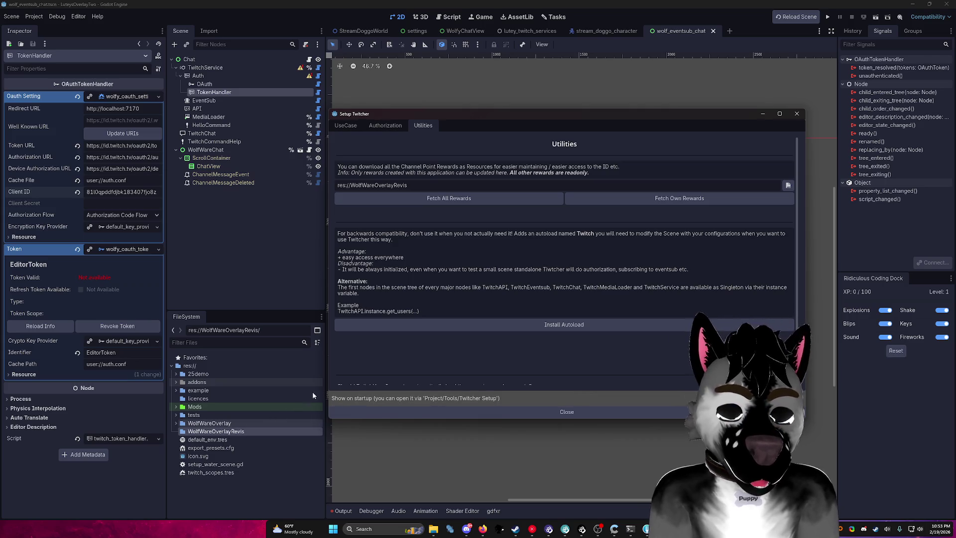
click(387, 123)
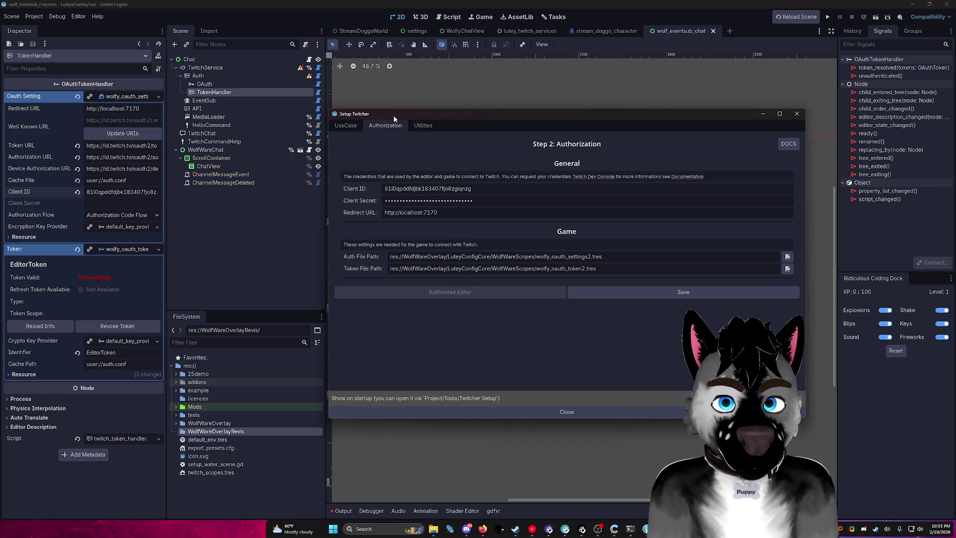
Step: Close Setup Twitcher, confirming twice to discard its unsaved changes
click(358, 124)
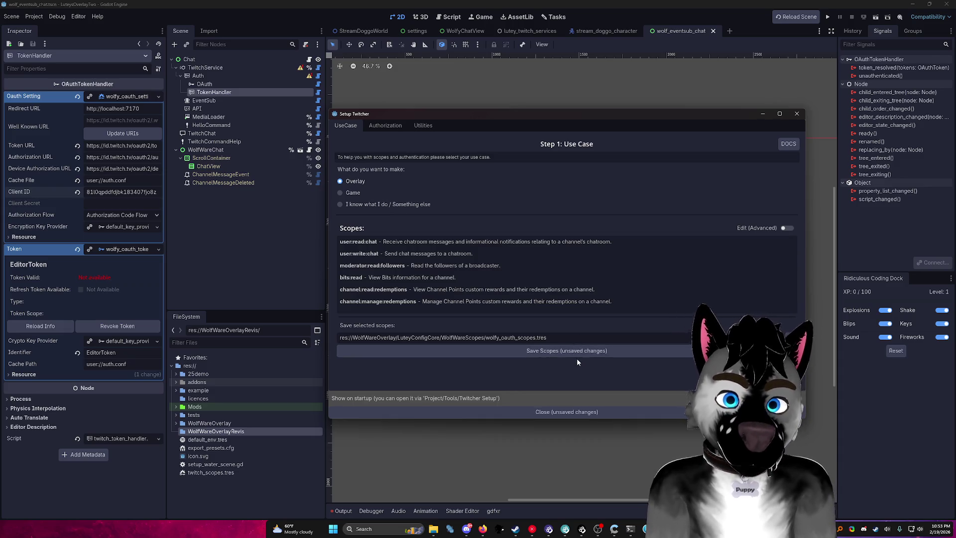
click(800, 118)
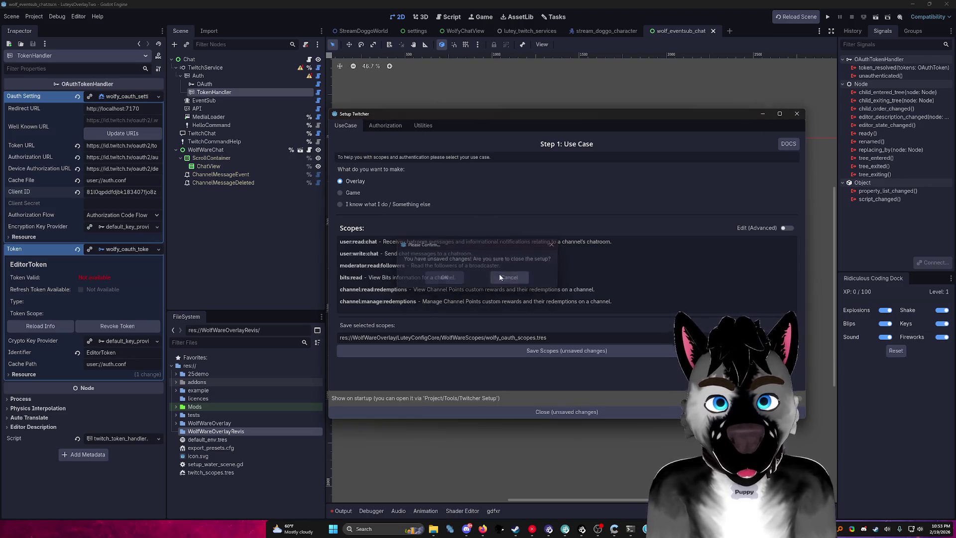
key(Escape)
click(386, 126)
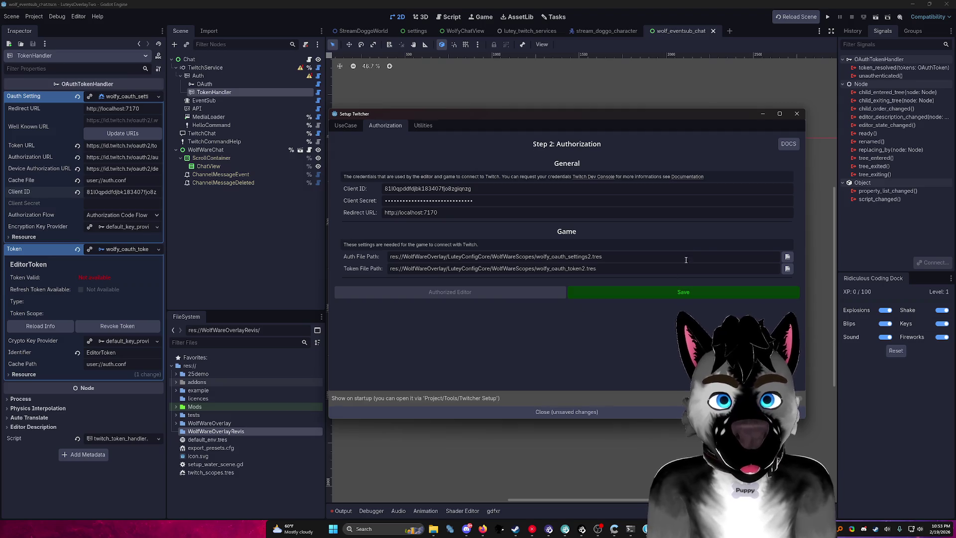
click(796, 114)
click(444, 278)
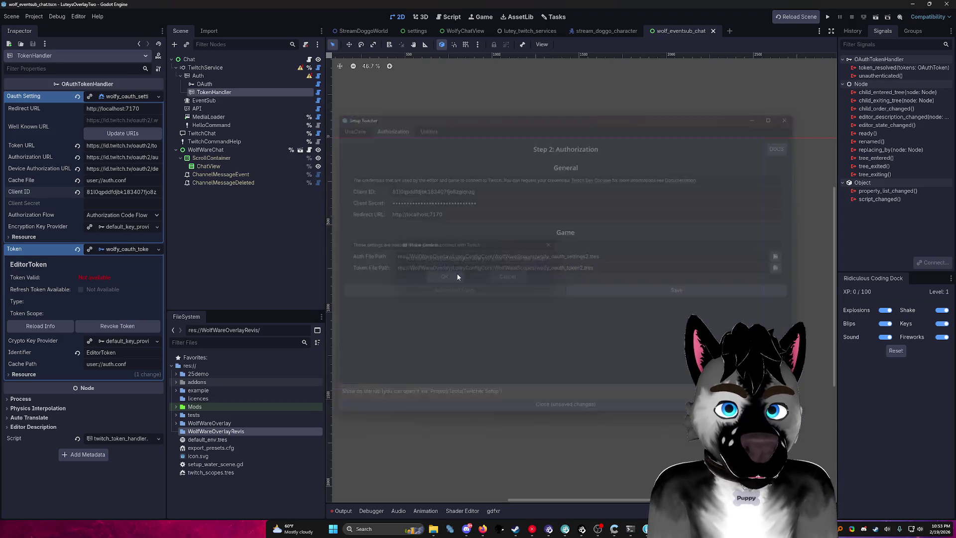
click(236, 236)
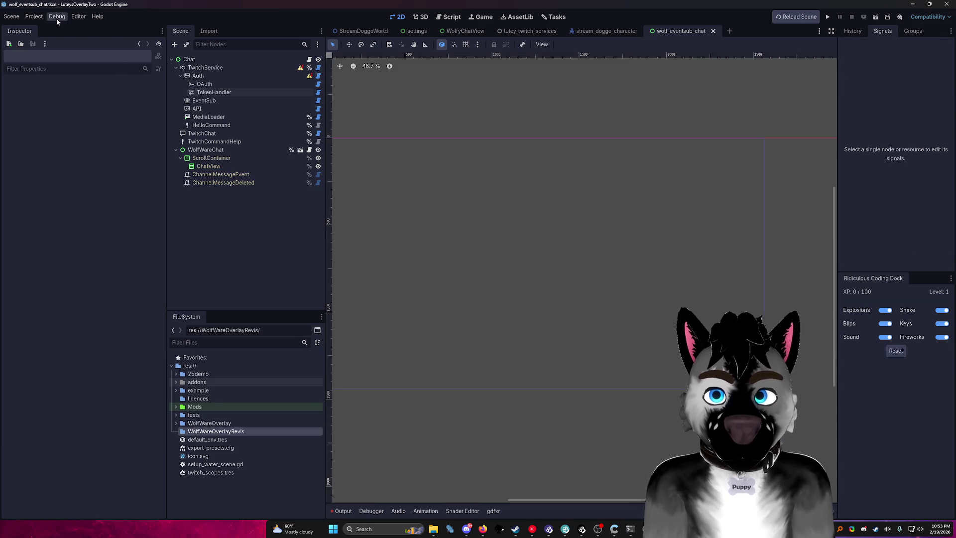
Step: Run the project, then stop it with F8 after EventSub closes the unused connection
click(828, 18)
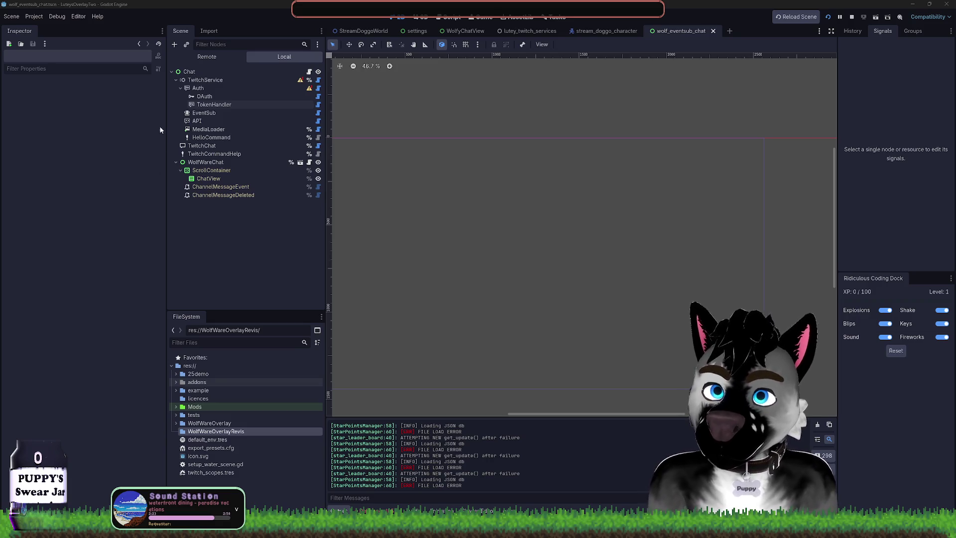
key(F8)
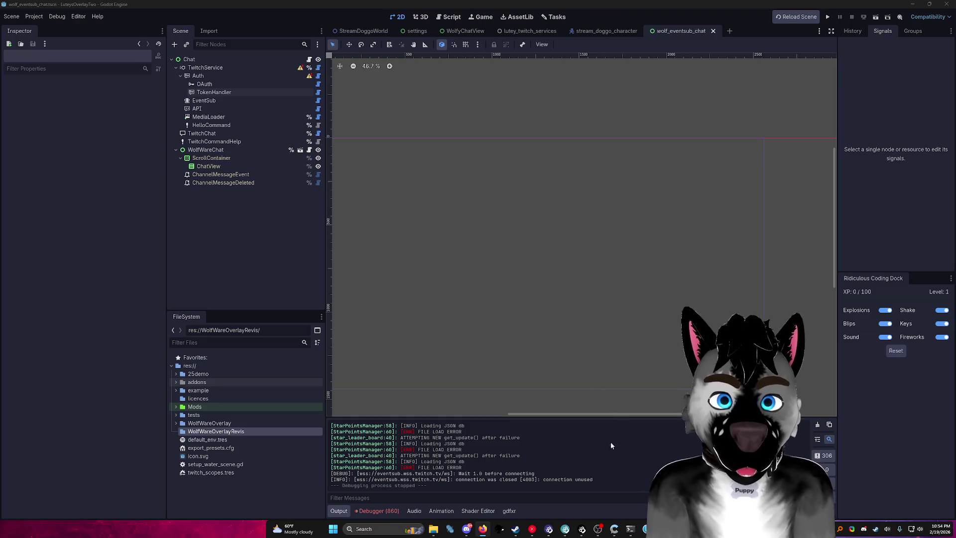
Step: Open LuteysOverlayTwo's user data folder from the Project menu and delete everything in it
click(34, 16)
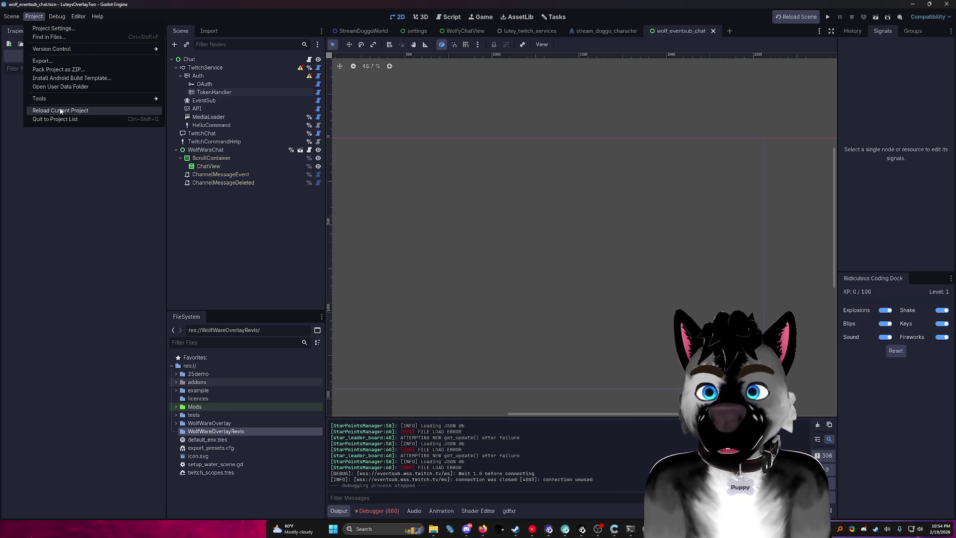
click(55, 87)
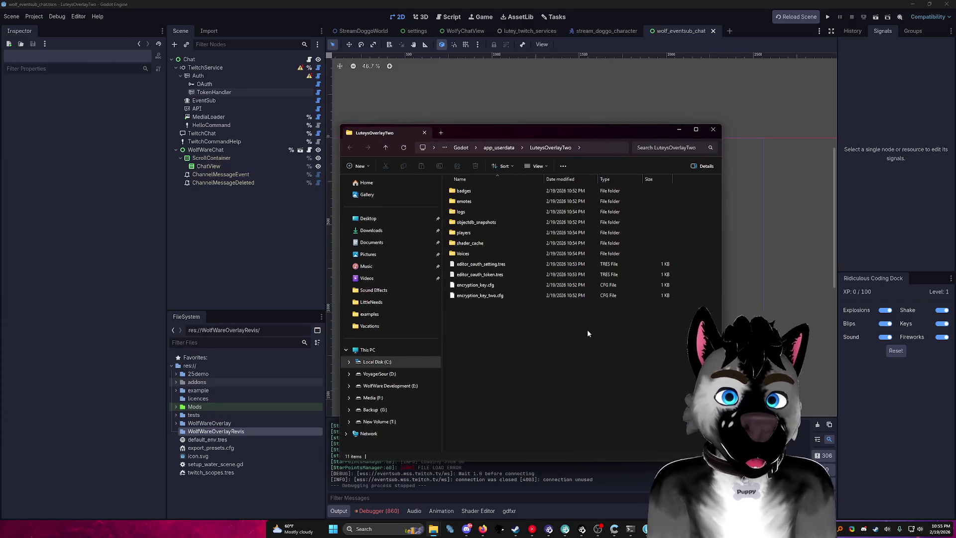
drag(587, 330, 467, 121)
key(Delete)
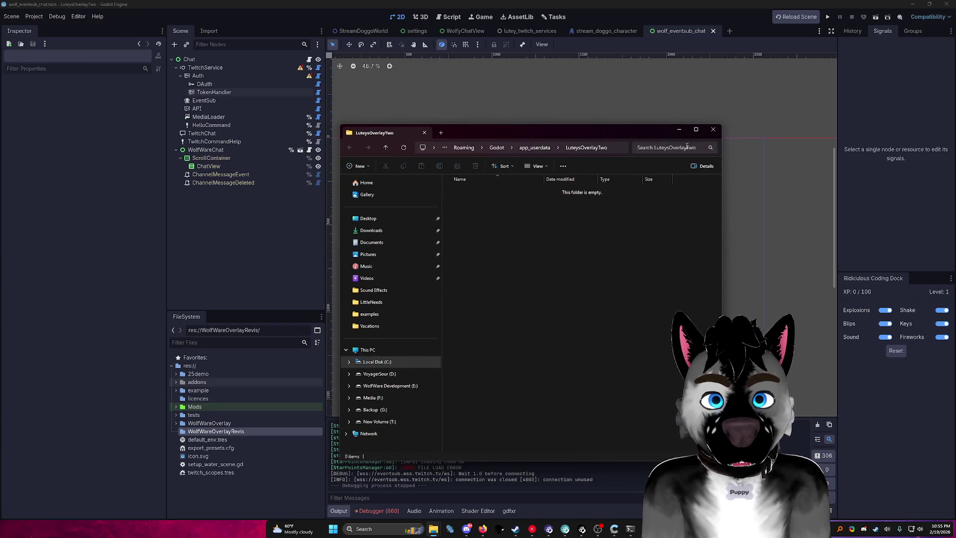
click(780, 92)
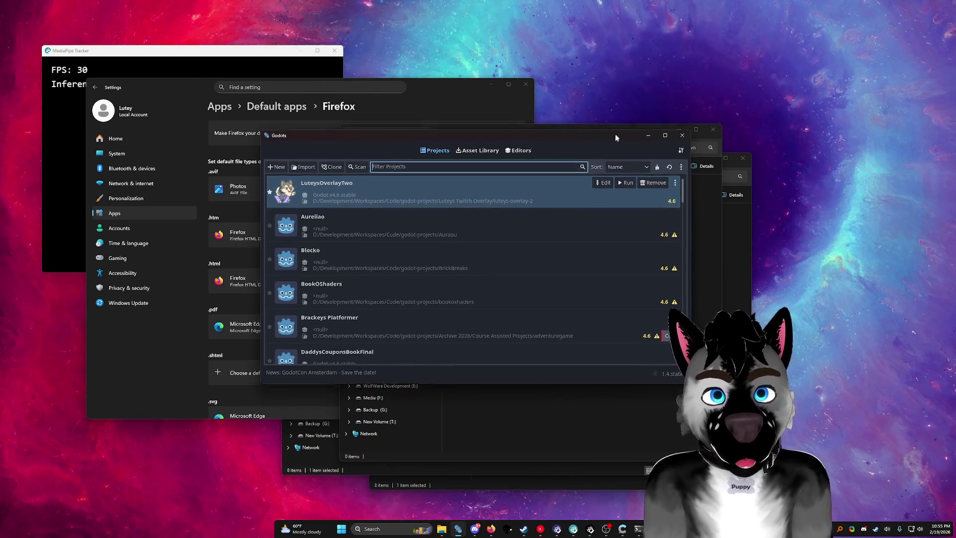
Step: Close Windows Settings and the app_userdata Explorer, shrink MediaPipe Tracker, and reopen LuteysOverlayTwo
drag(575, 133, 481, 166)
click(530, 86)
click(526, 85)
click(698, 157)
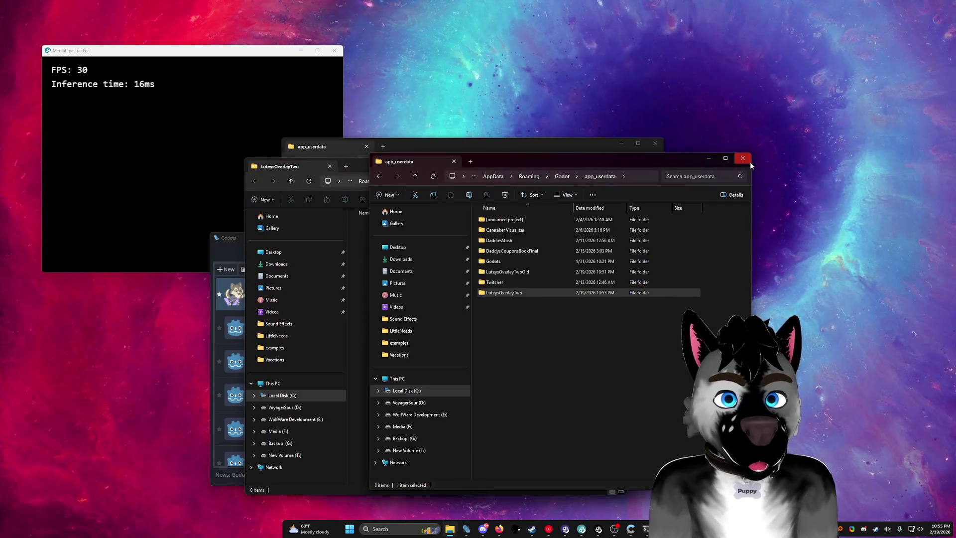
click(742, 158)
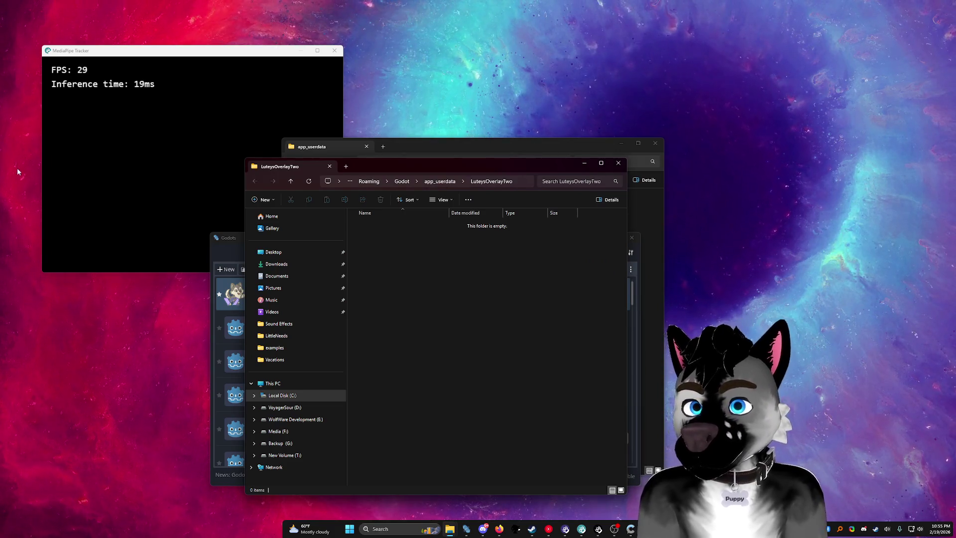
click(239, 269)
mouse_move(341, 273)
mouse_down()
mouse_move(97, 81)
mouse_move(111, 107)
mouse_move(125, 108)
mouse_up()
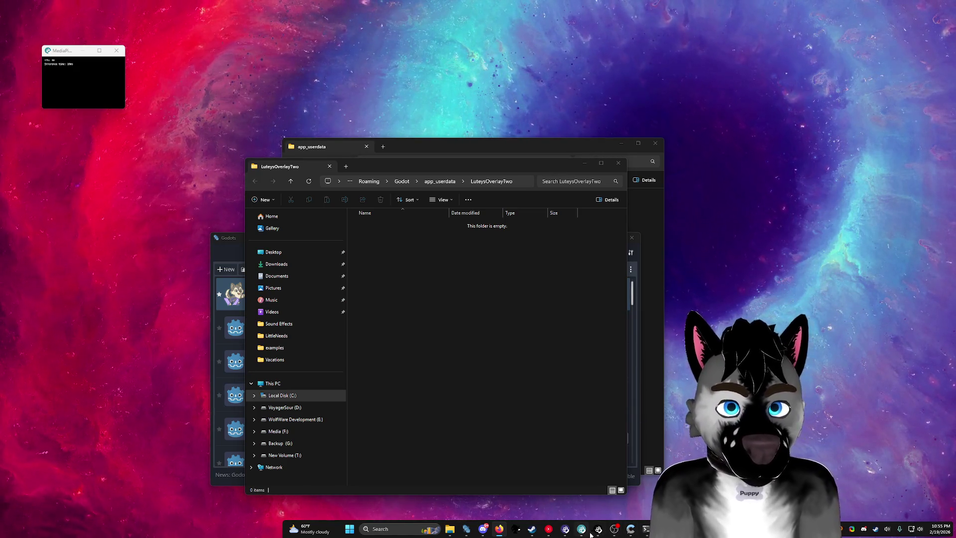
click(466, 528)
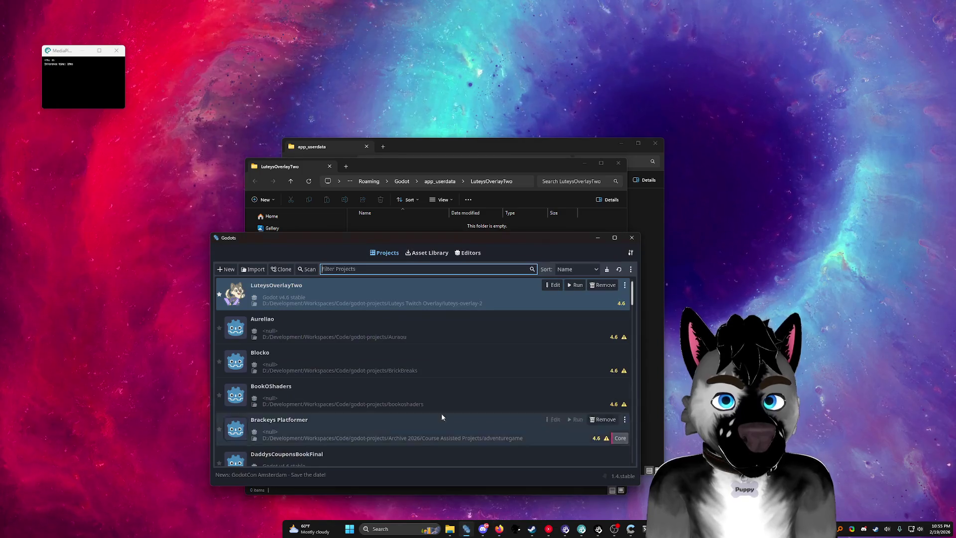
double_click(350, 303)
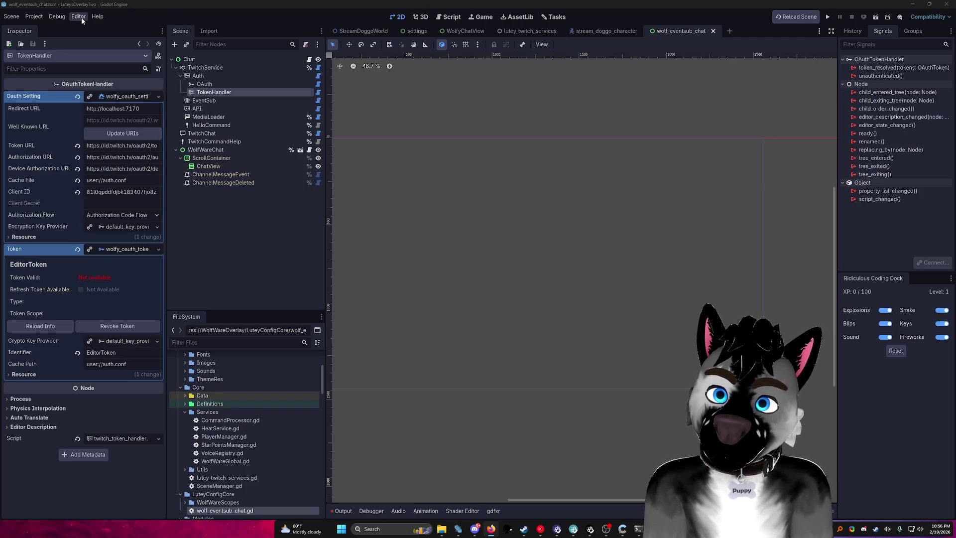
Step: Paste the app's Client ID and Client Secret into Twitcher's Authorization step and save
click(34, 17)
mouse_move(81, 98)
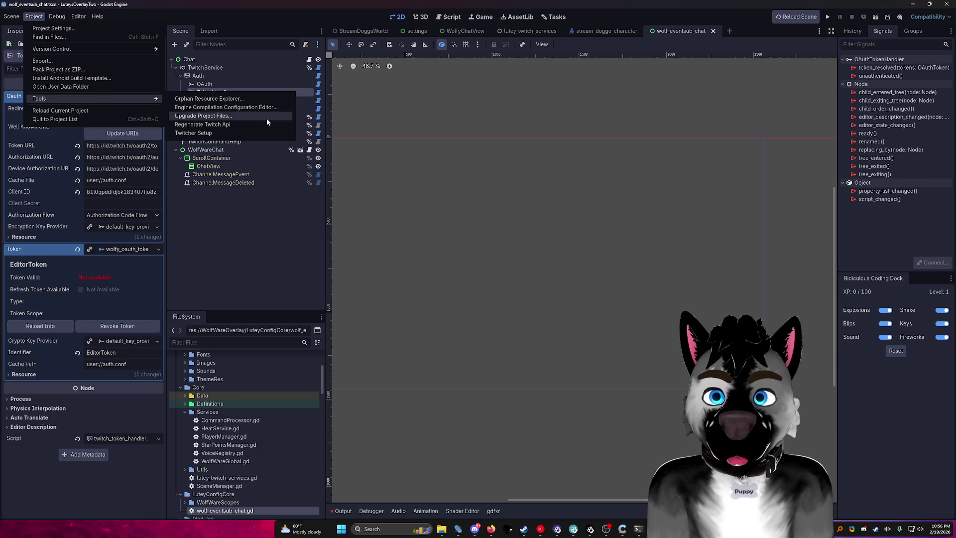
click(252, 132)
click(399, 127)
click(397, 191)
key(ctrl+v)
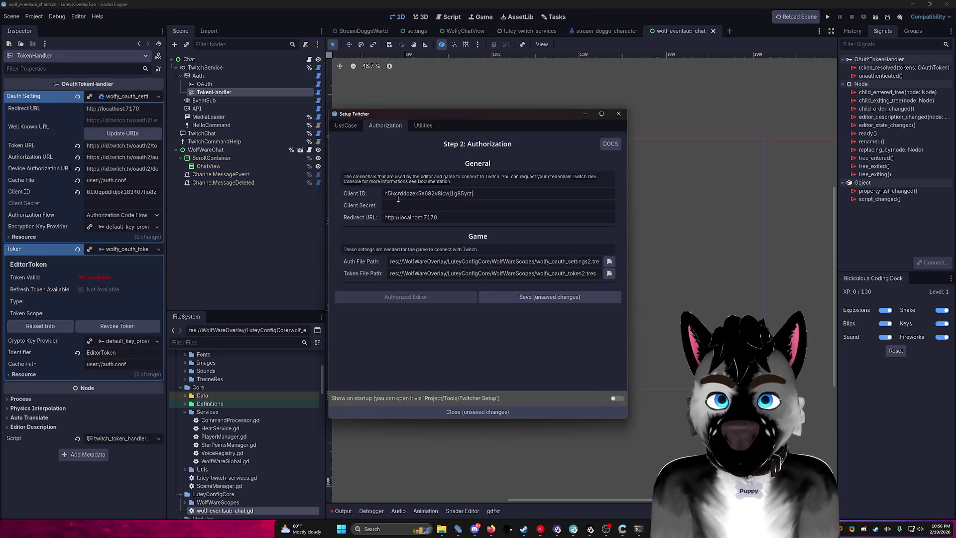
key(alt+Tab)
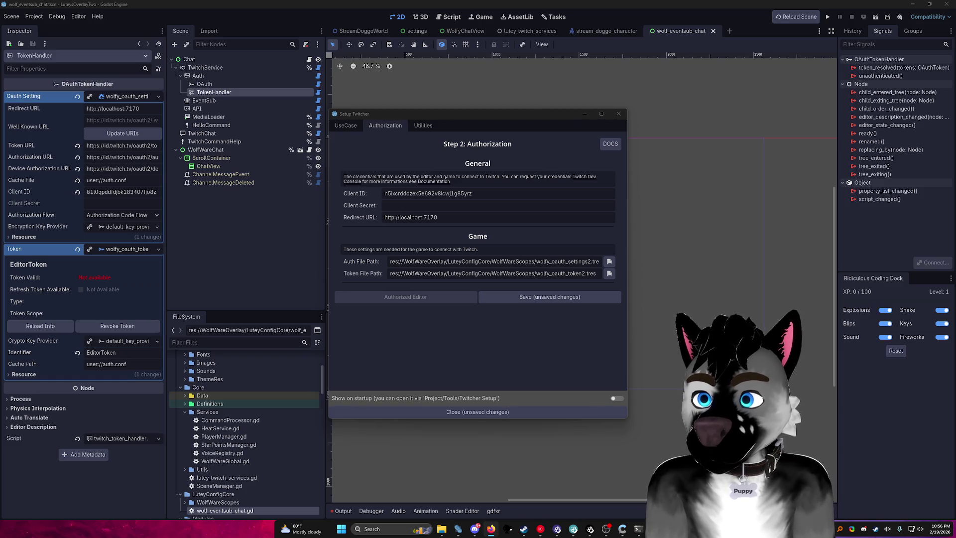
click(457, 205)
key(ctrl+v)
click(536, 297)
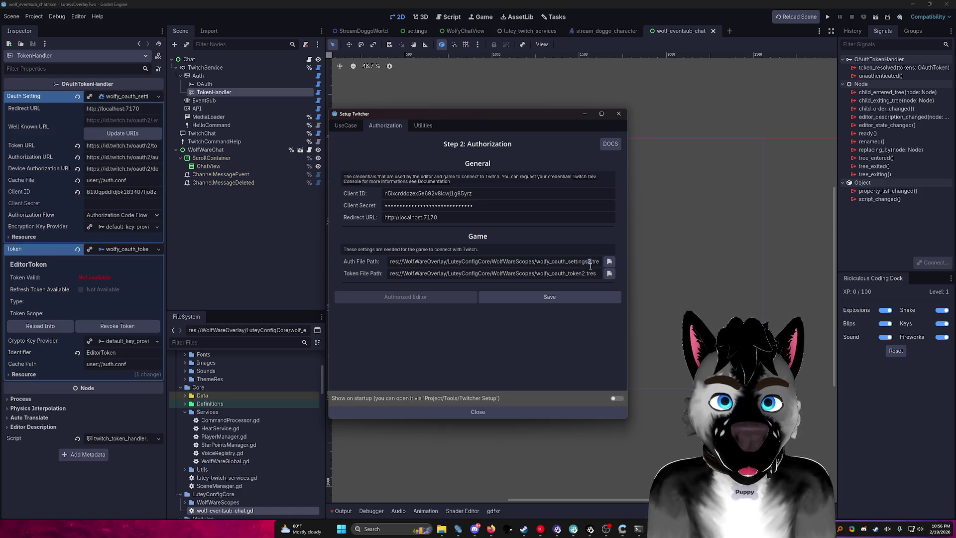
Step: Append 026 to the auth file path, save the authorization settings, and close the setup
text(026)
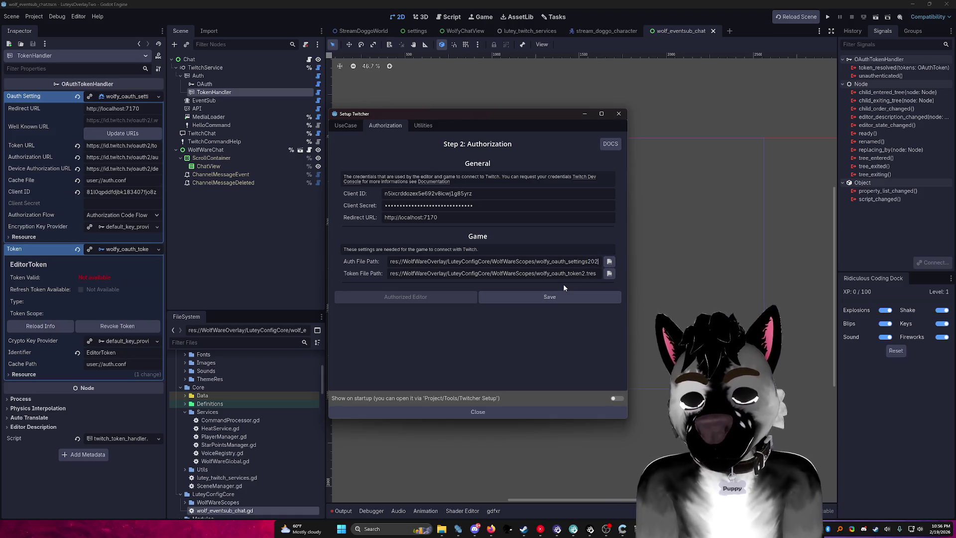
click(609, 261)
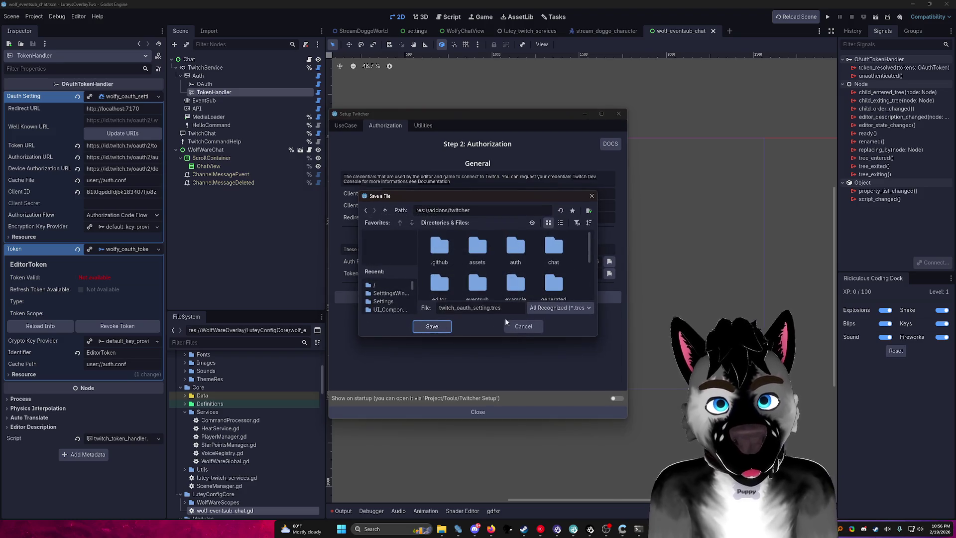
click(526, 328)
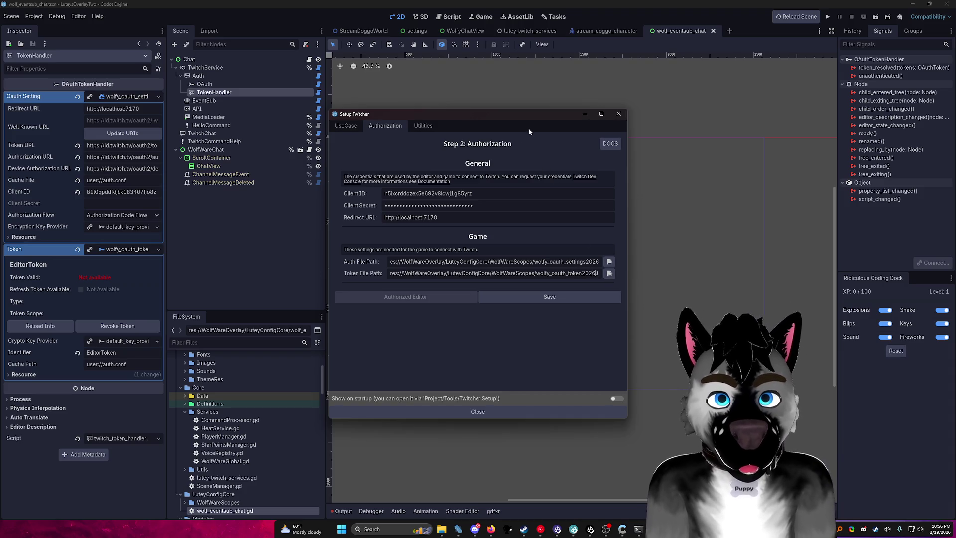
click(525, 295)
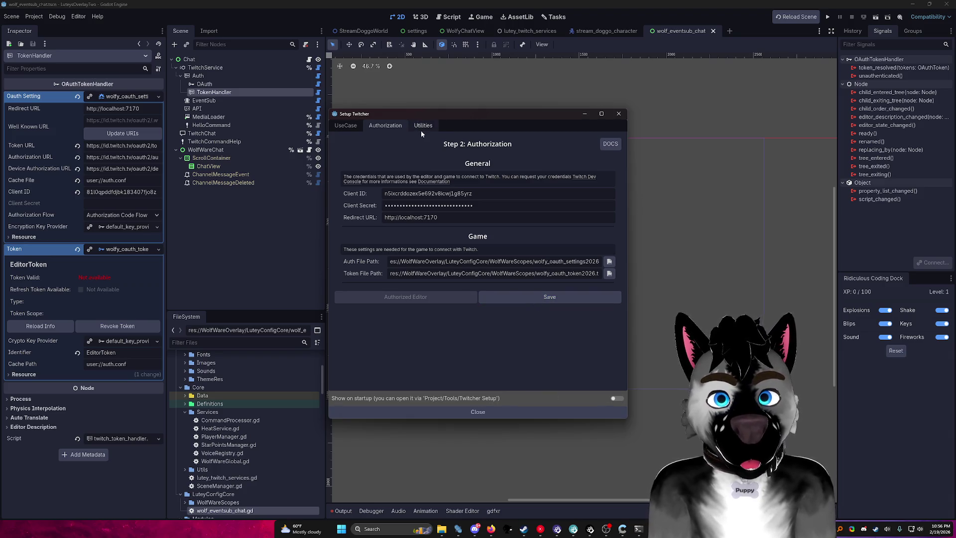
click(579, 297)
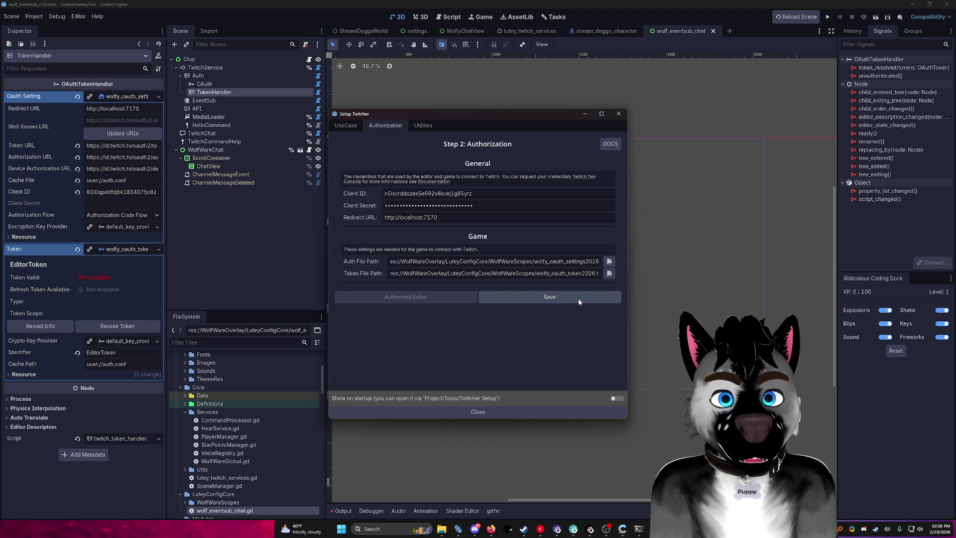
click(421, 126)
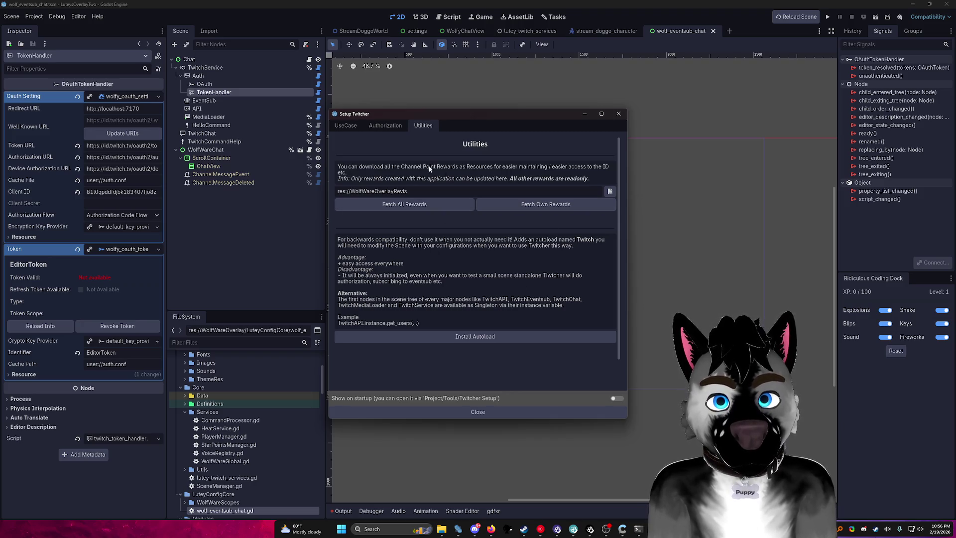
click(350, 127)
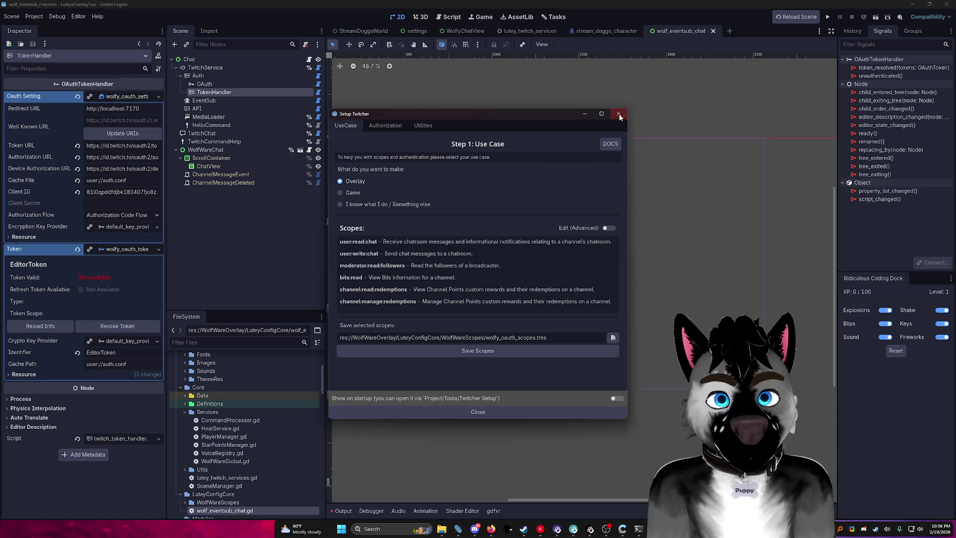
click(618, 114)
Step: Select TokenHandler, widen the Inspector, and Quick Load a new OAuth Setting resource
click(215, 100)
click(214, 92)
drag(167, 104, 227, 102)
click(217, 97)
click(165, 130)
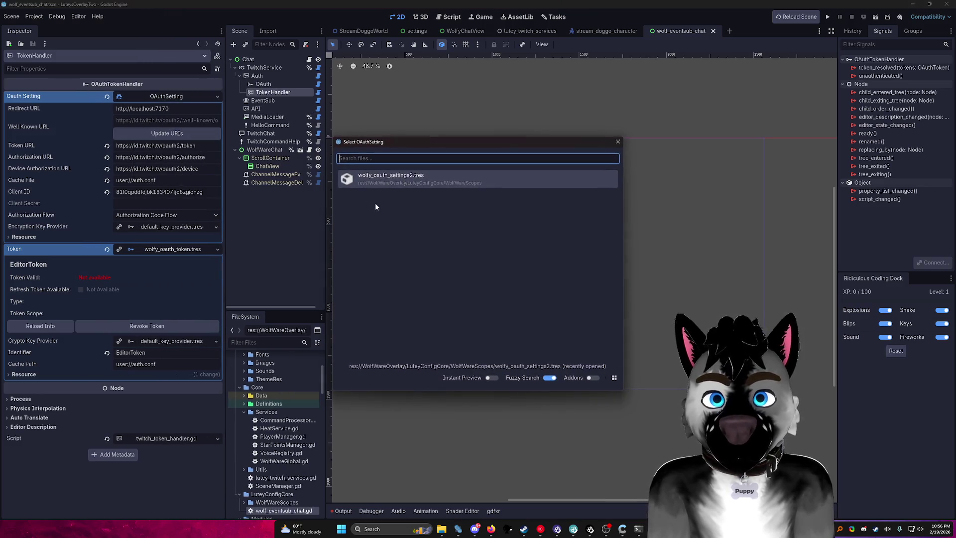
Step: Dismiss the picker, clear TokenHandler's OAuth Setting, and filter FileSystem by '2026'
click(618, 141)
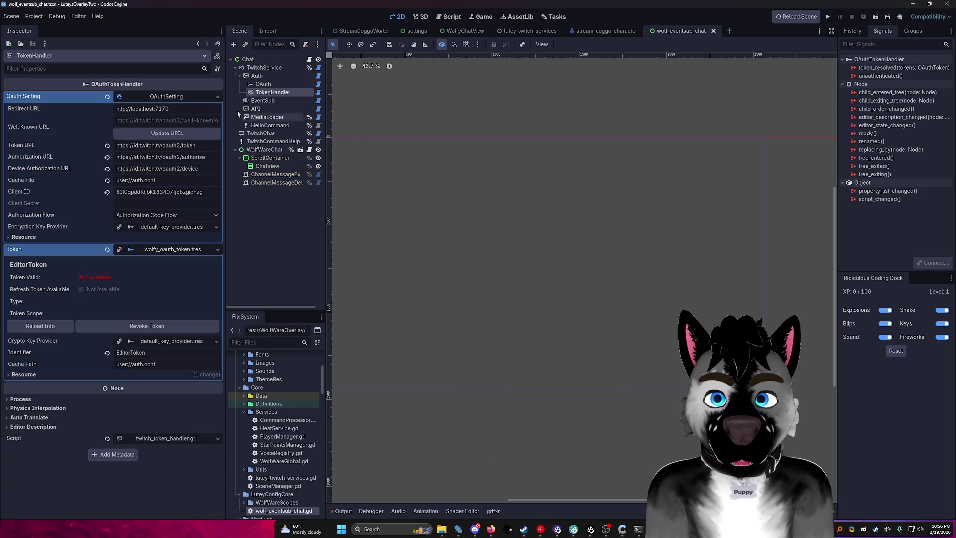
click(105, 97)
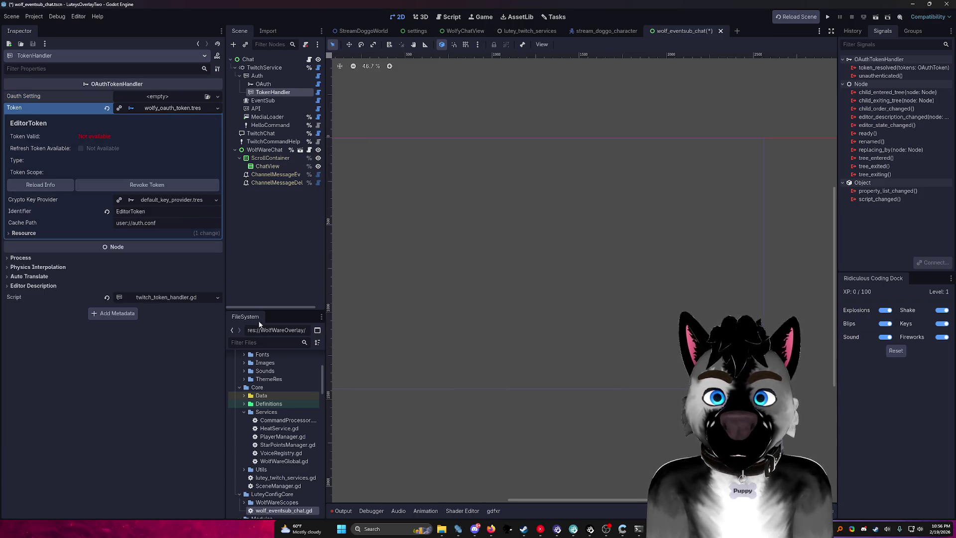
text(2026)
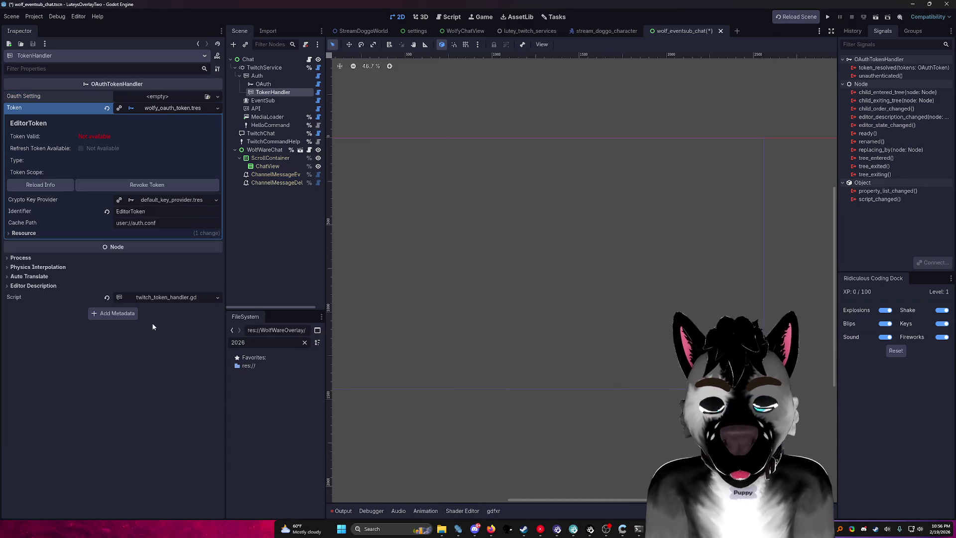
Step: Show the Output log and switch over to the Fork git client
click(33, 16)
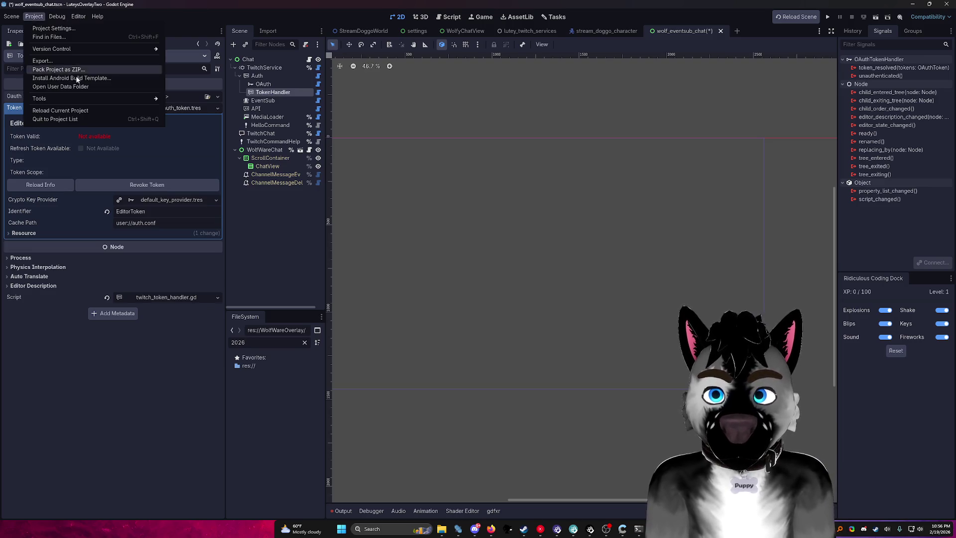
mouse_move(101, 103)
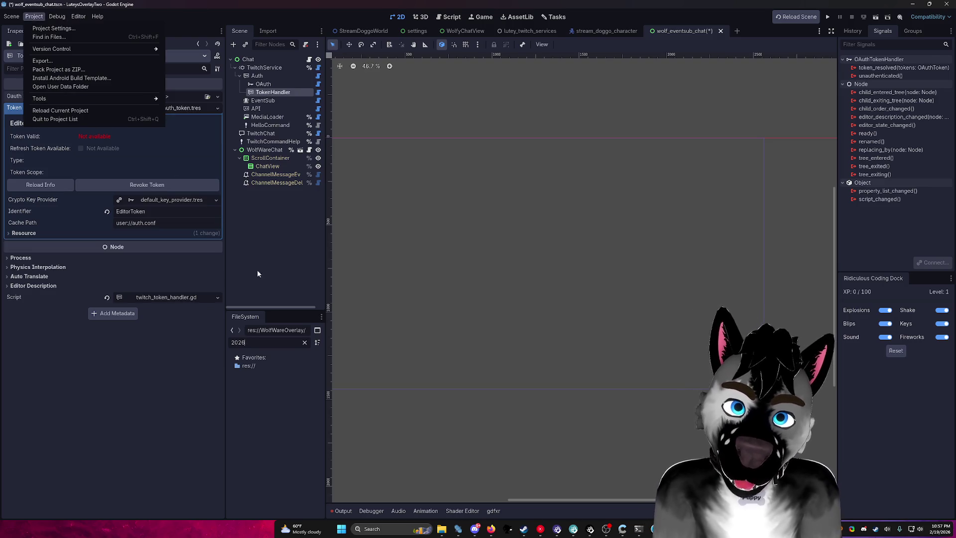
click(341, 510)
click(341, 510)
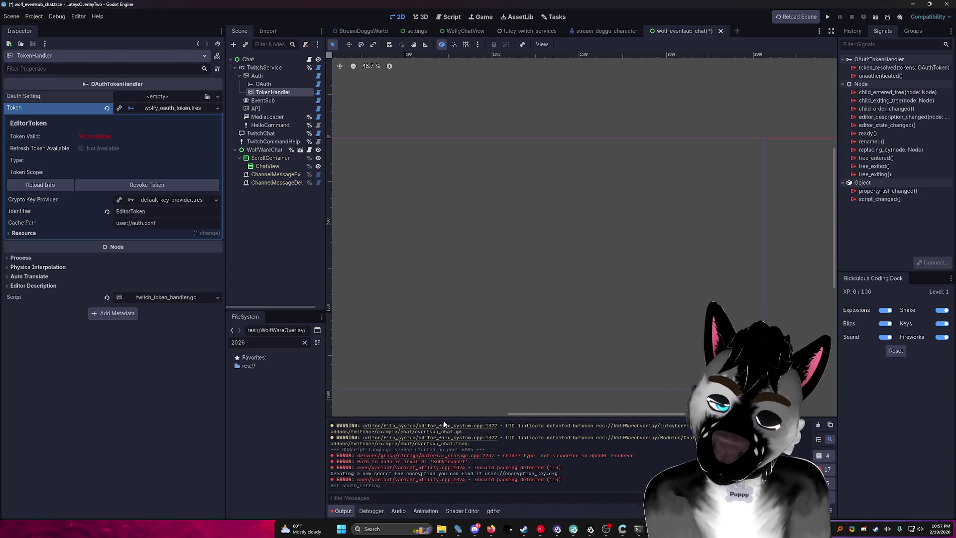
key(alt+Tab)
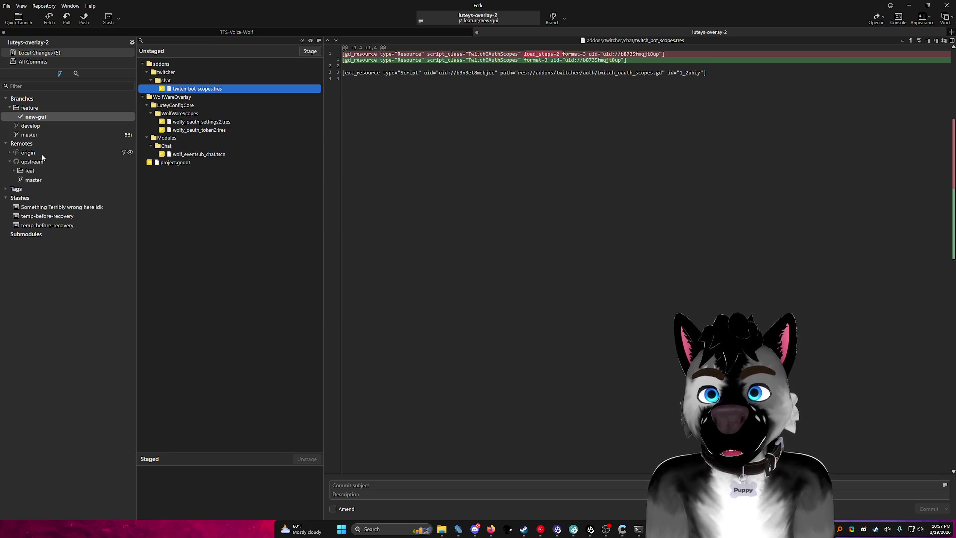
Step: Pull upstream/master from the upstream remote into feature/new-gui, then minimize Fork
click(37, 62)
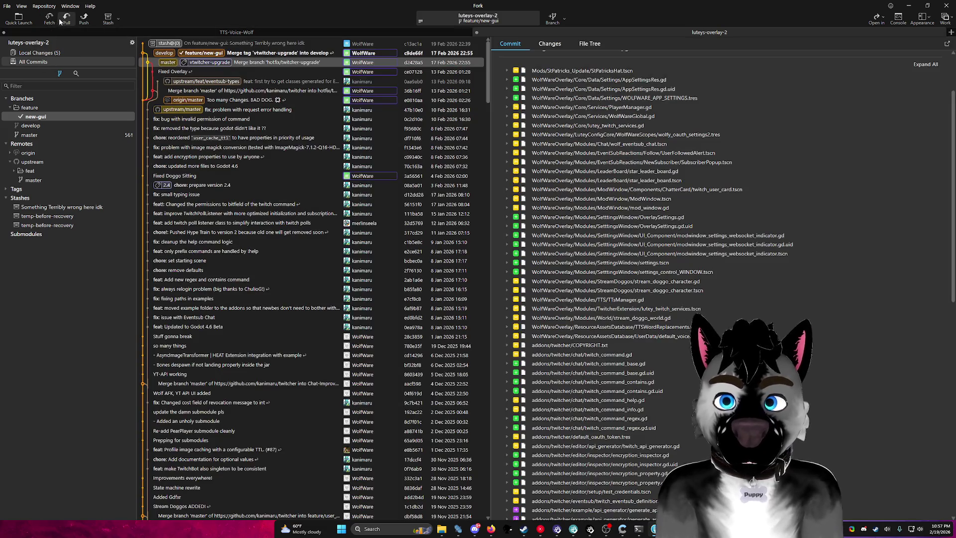
click(67, 20)
click(458, 238)
click(470, 255)
click(484, 251)
click(477, 267)
click(540, 294)
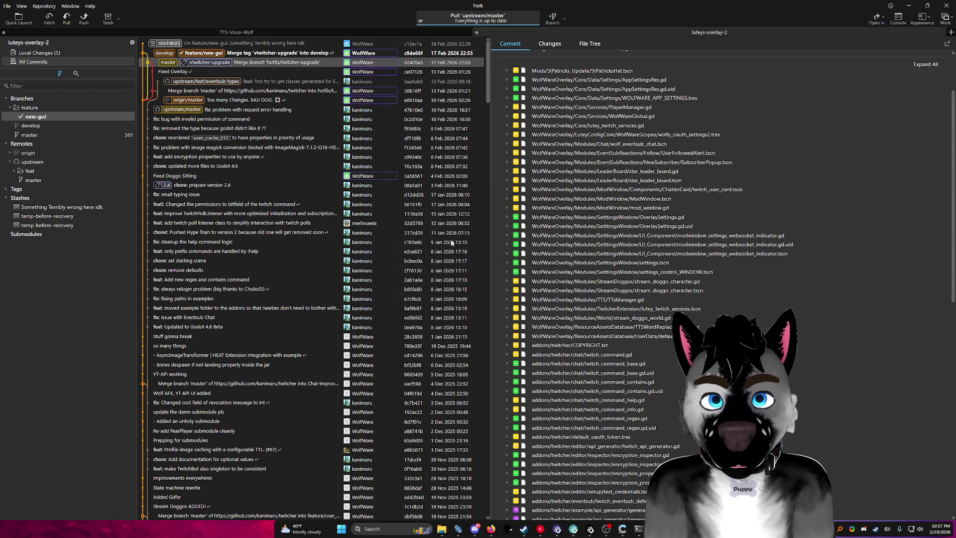
click(908, 6)
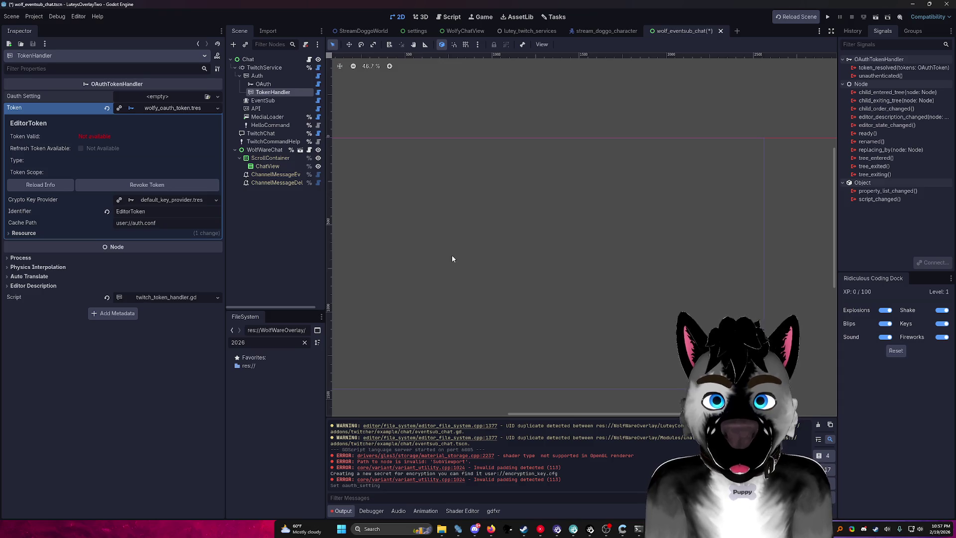
Step: Widen Godot's docks, then check the develop branch and Local Changes in Fork
drag(324, 272, 354, 272)
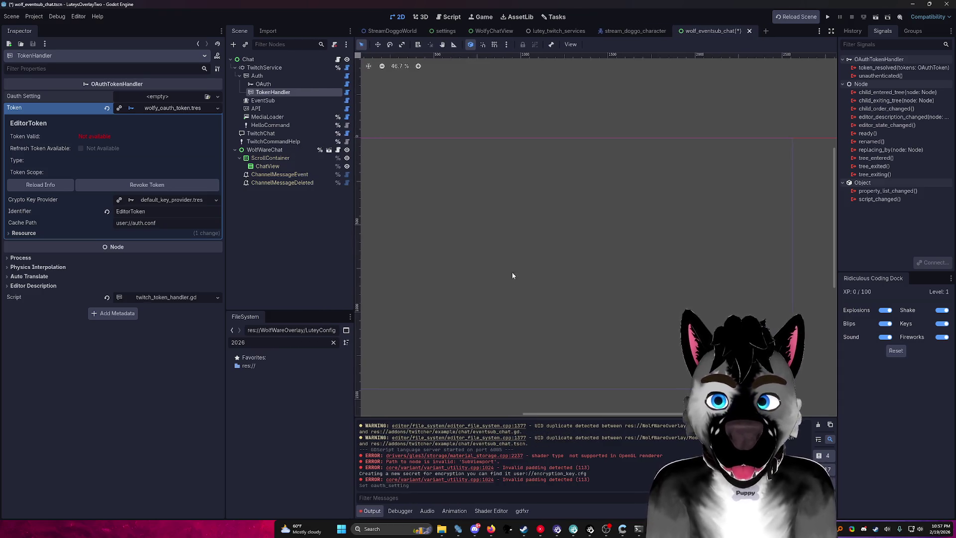
key(alt+Tab)
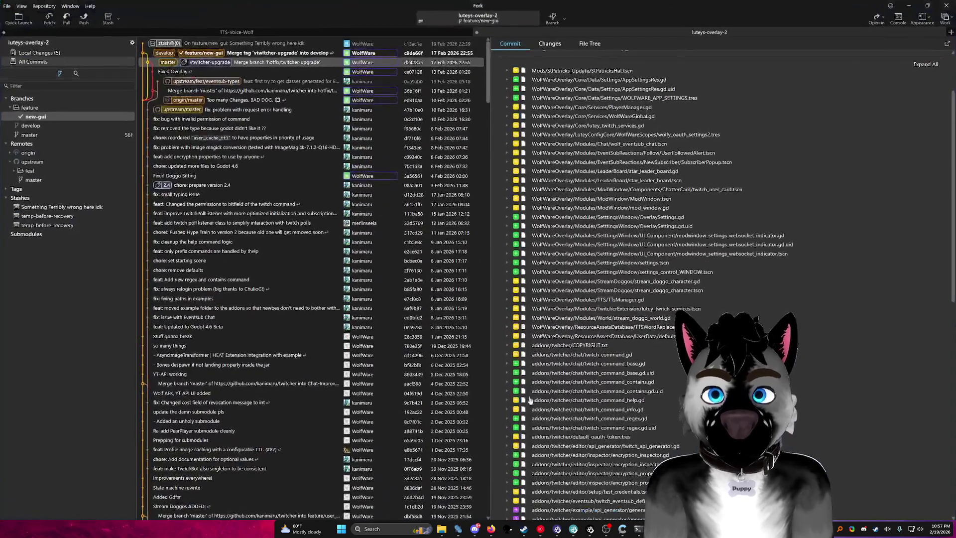
click(53, 127)
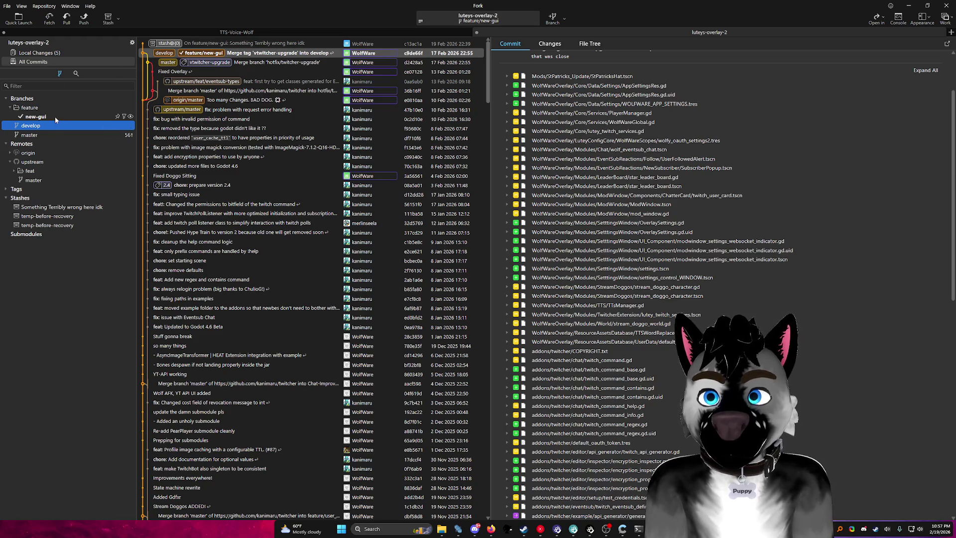
click(60, 52)
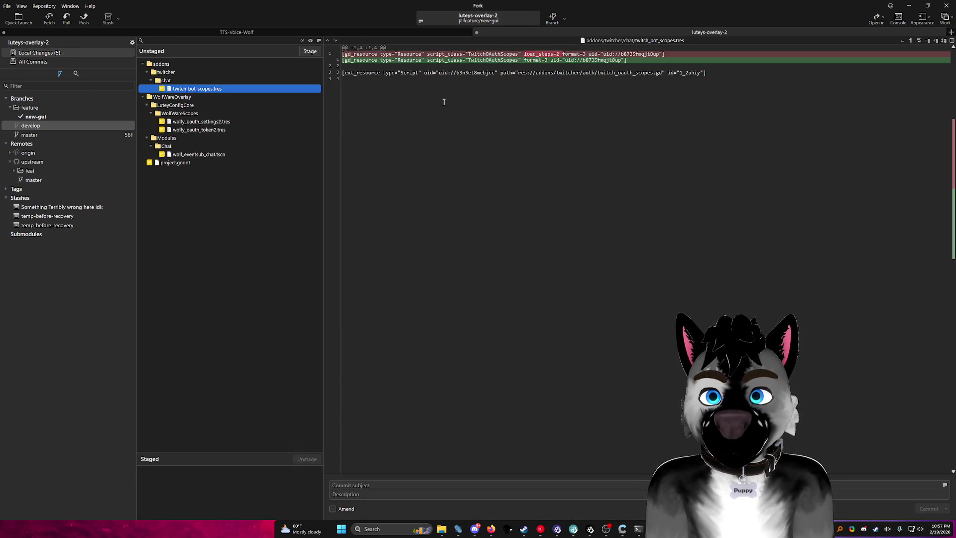
click(909, 6)
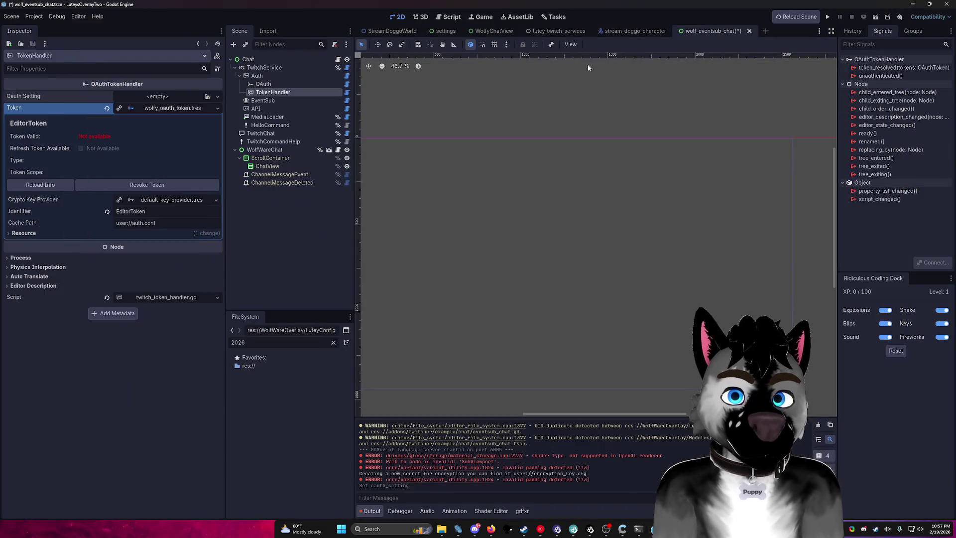
Step: Regenerate the Twitch API via Project > Tools > Regenerate Twitch Api
click(43, 18)
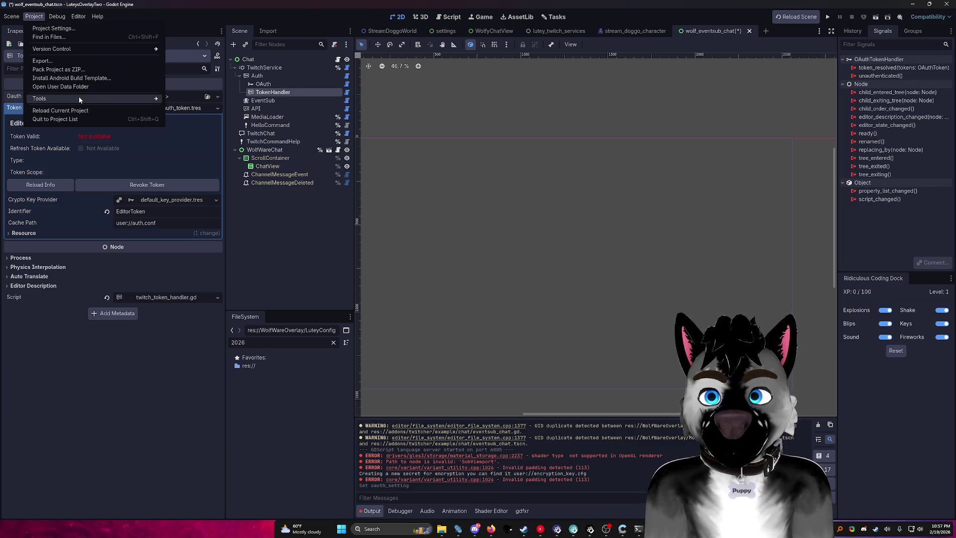
mouse_move(92, 102)
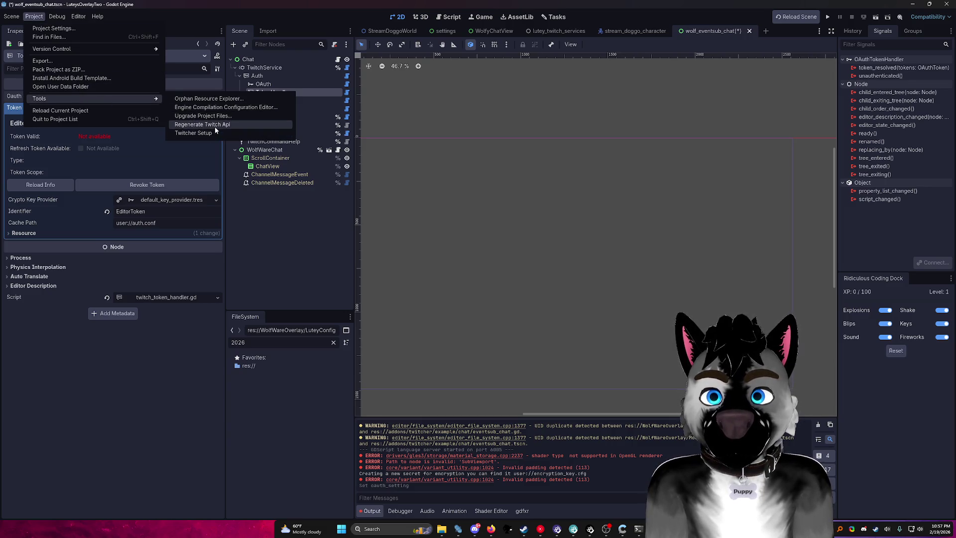
click(204, 125)
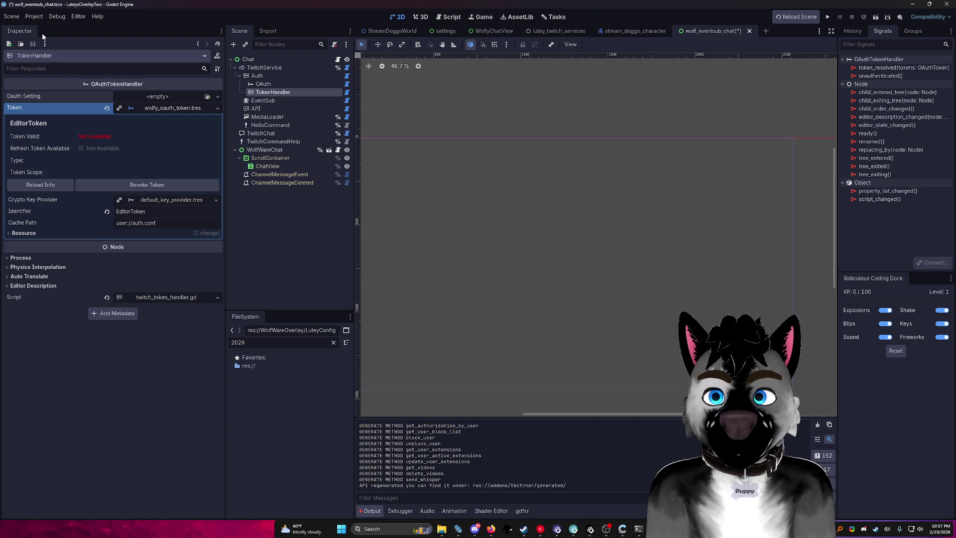
Step: Save Twitcher's Authorization settings and authorize the editor with Twitch, then close the setup
click(34, 16)
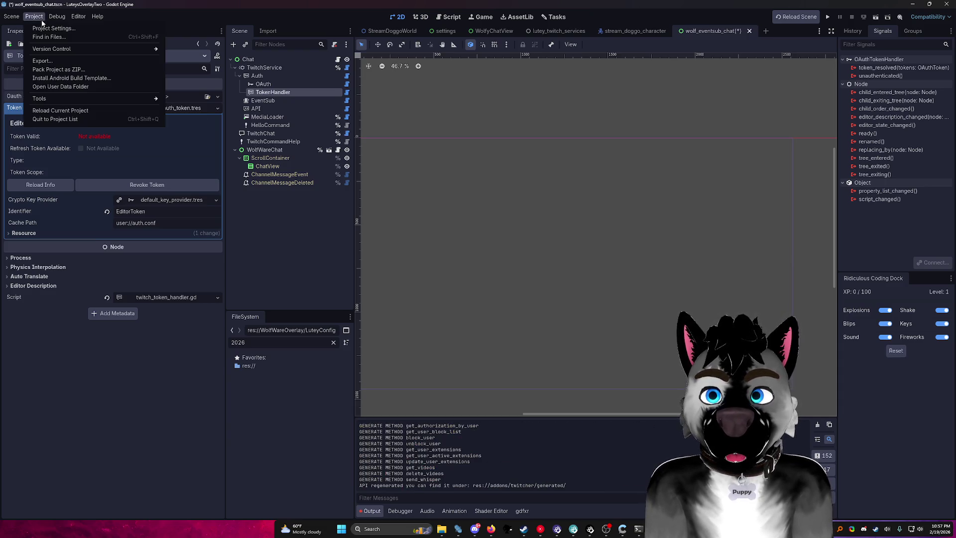
mouse_move(87, 101)
click(193, 132)
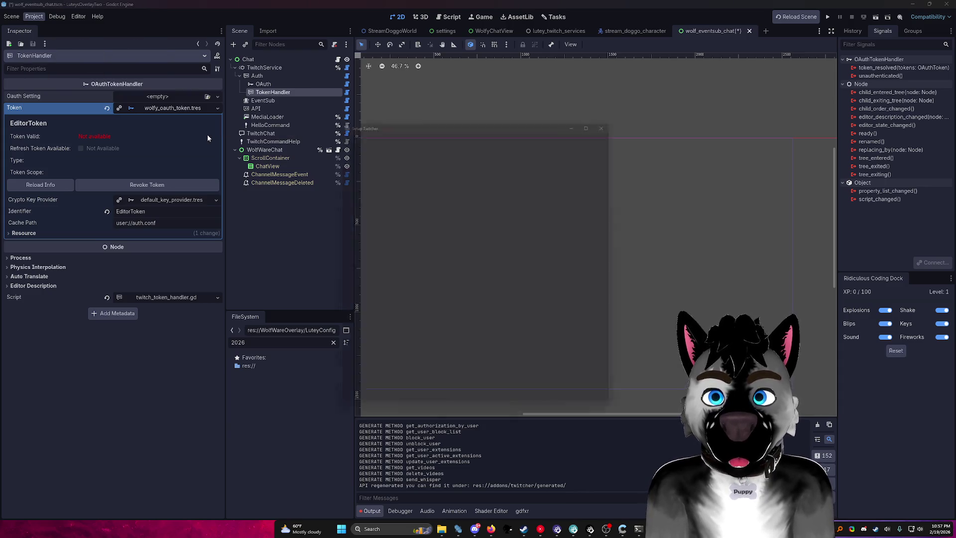
click(385, 125)
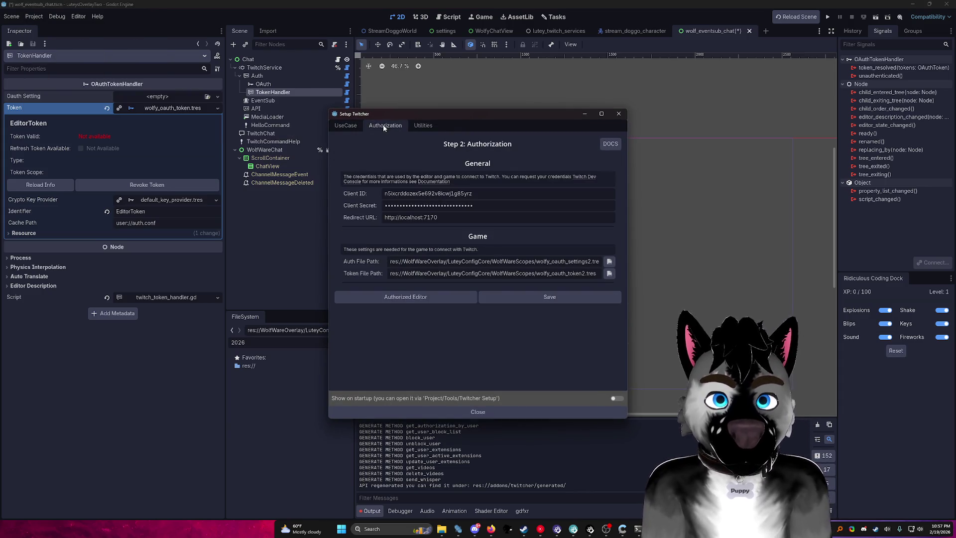
drag(628, 262, 743, 256)
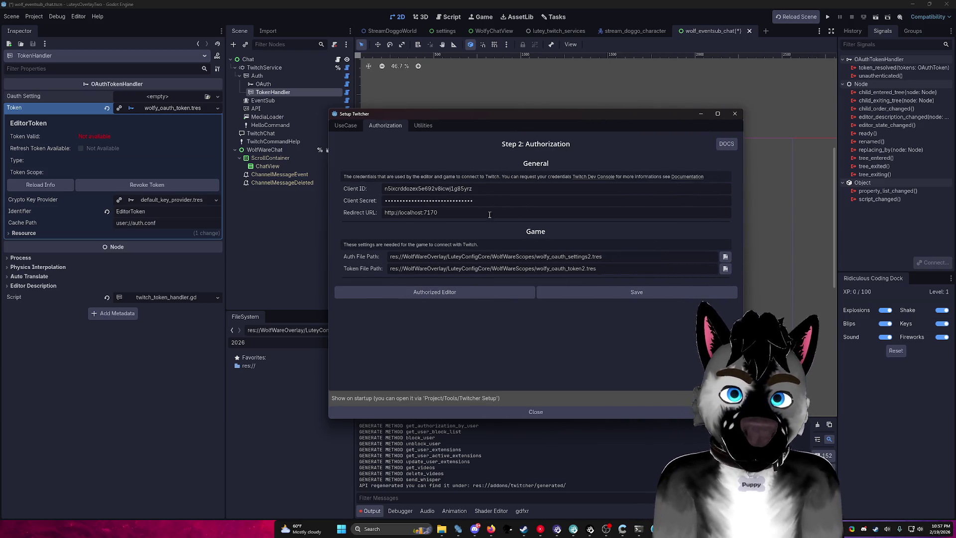
click(602, 293)
click(458, 291)
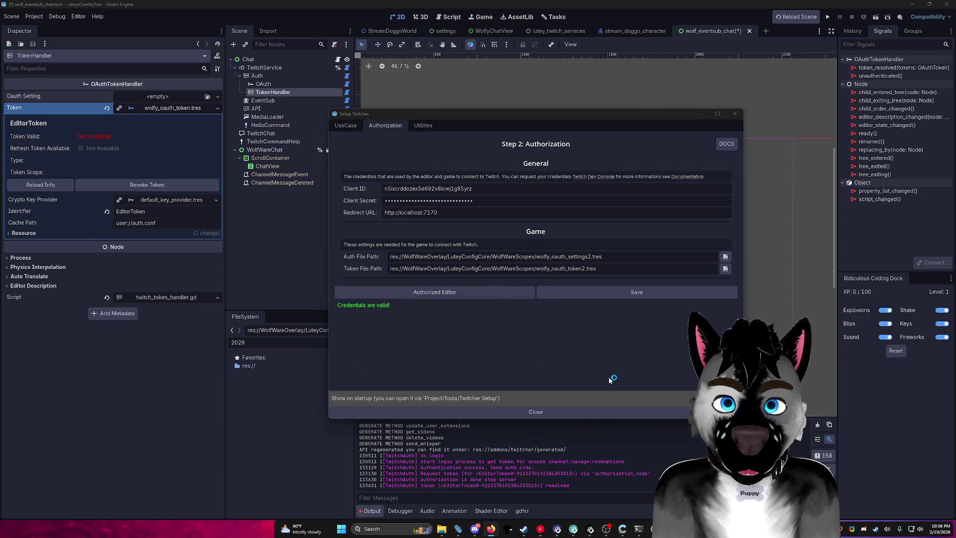
click(544, 413)
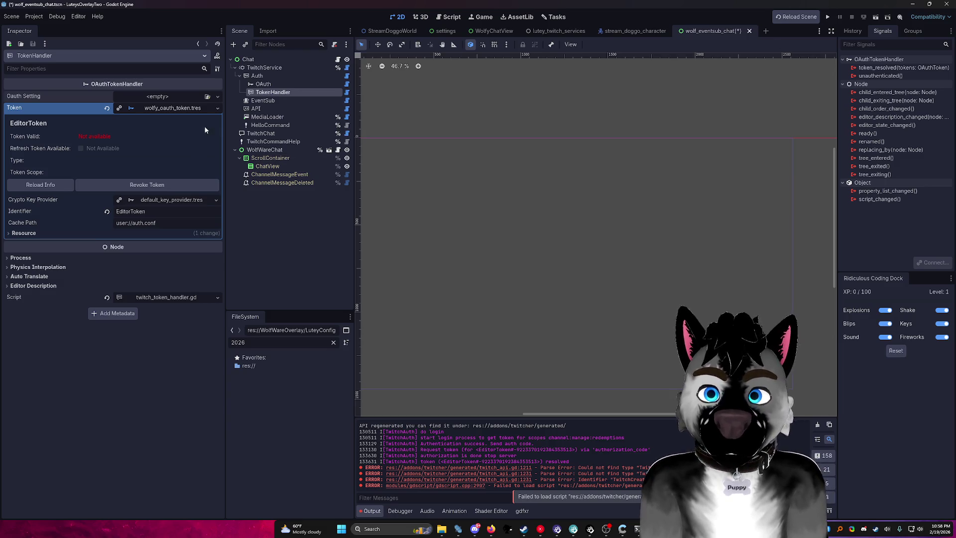
Step: Reload the editor token and Quick Load wolfy_oauth_settings2.tres into TokenHandler's OAuth Setting
click(48, 188)
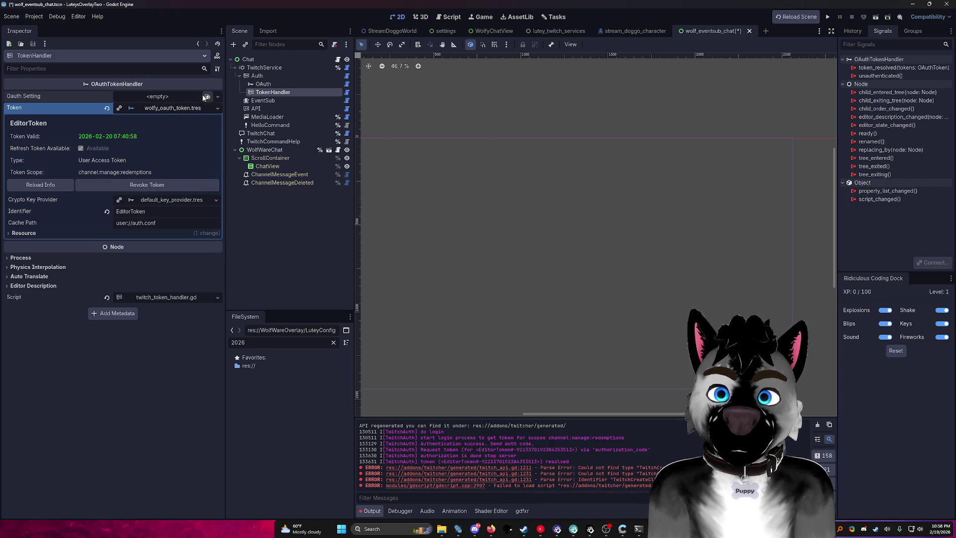
click(215, 98)
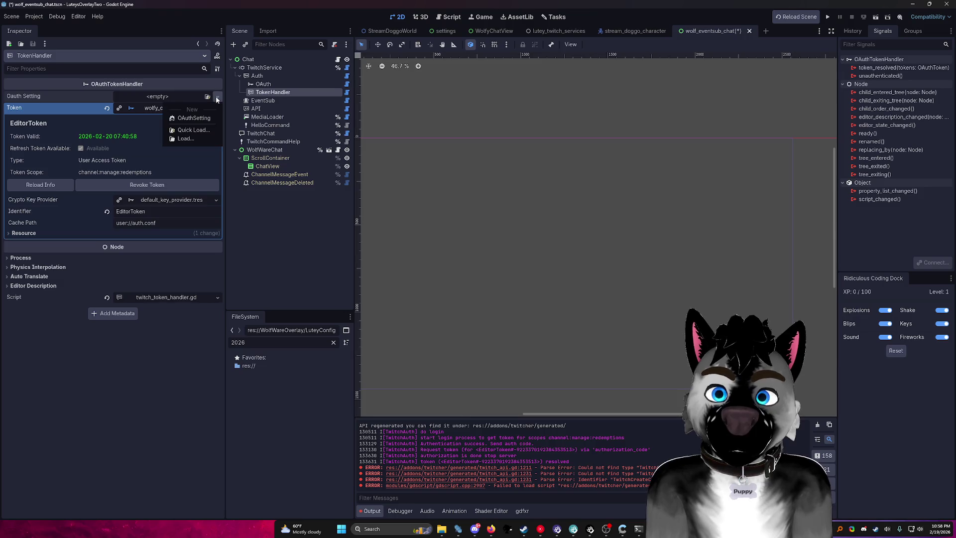
click(188, 127)
click(360, 176)
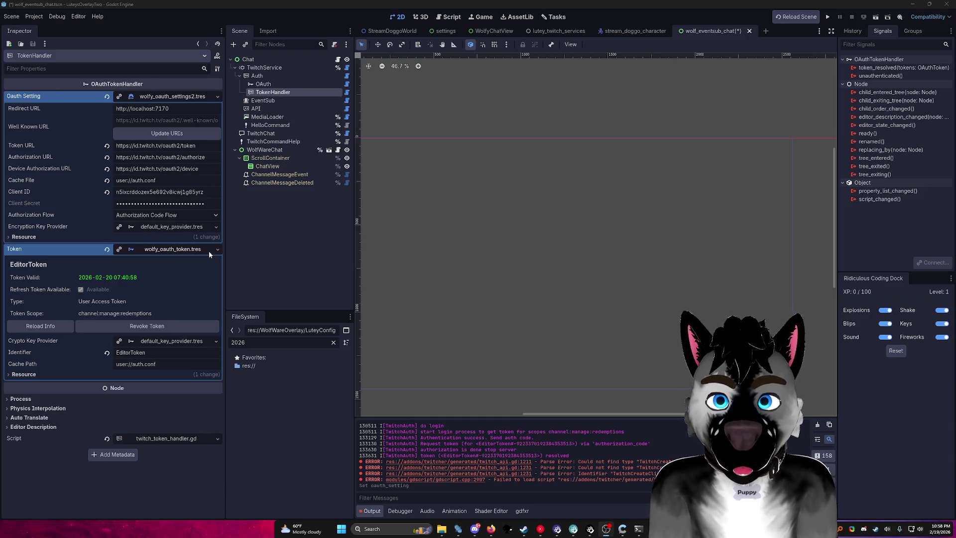
click(165, 250)
click(167, 250)
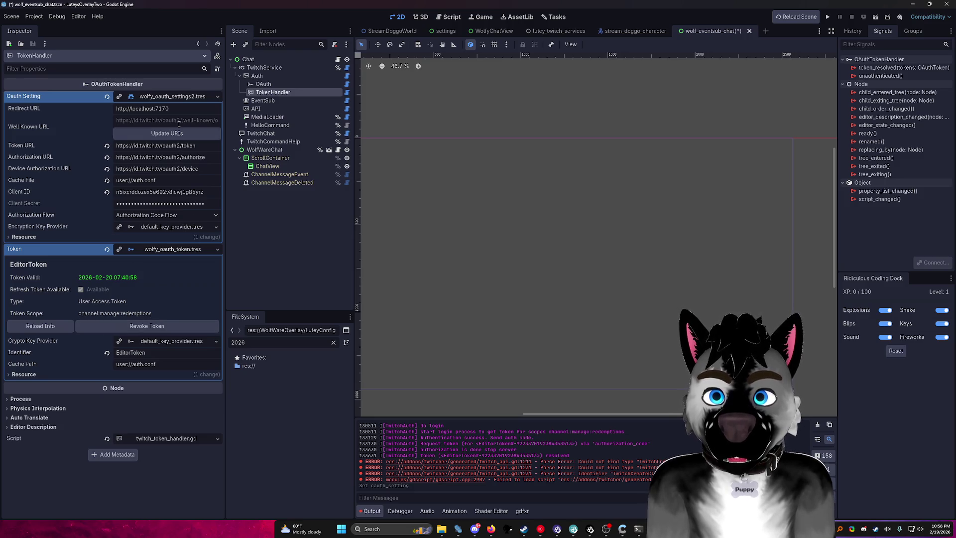
Step: Inspect the Auth node's scopes list, then save and run the project
click(262, 84)
click(257, 75)
click(168, 131)
scroll(153, 164, down, 10)
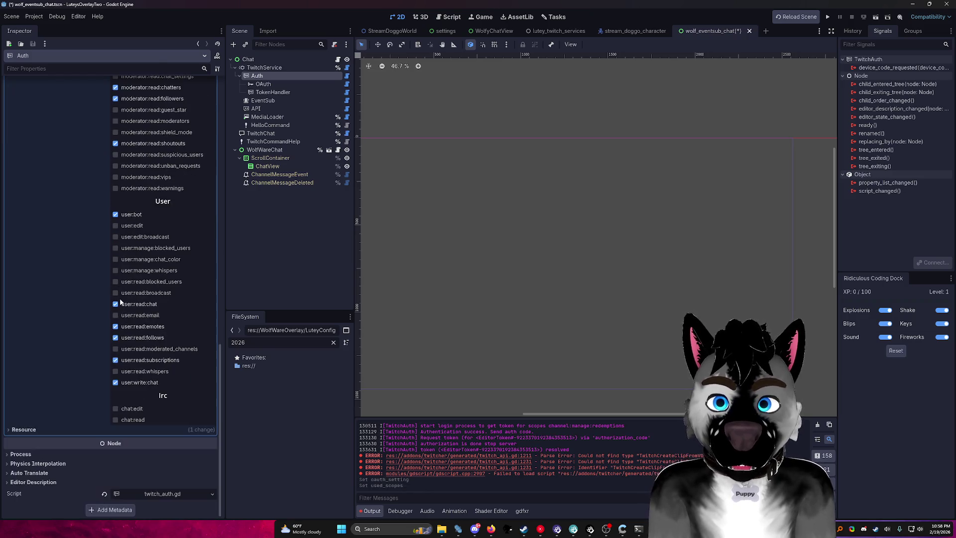
click(829, 18)
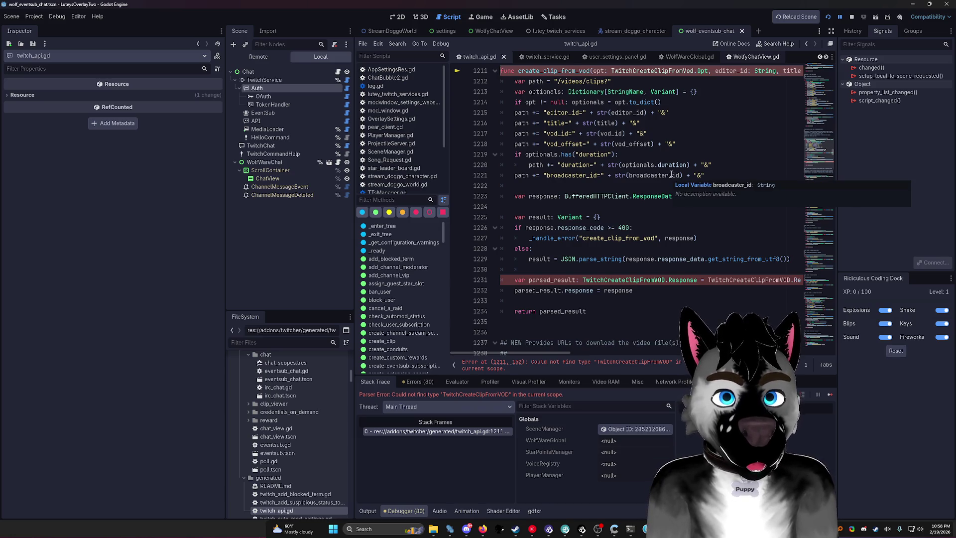
Step: Narrow the Inspector and Scene docks to widen the script editor
scroll(673, 240, up, 3)
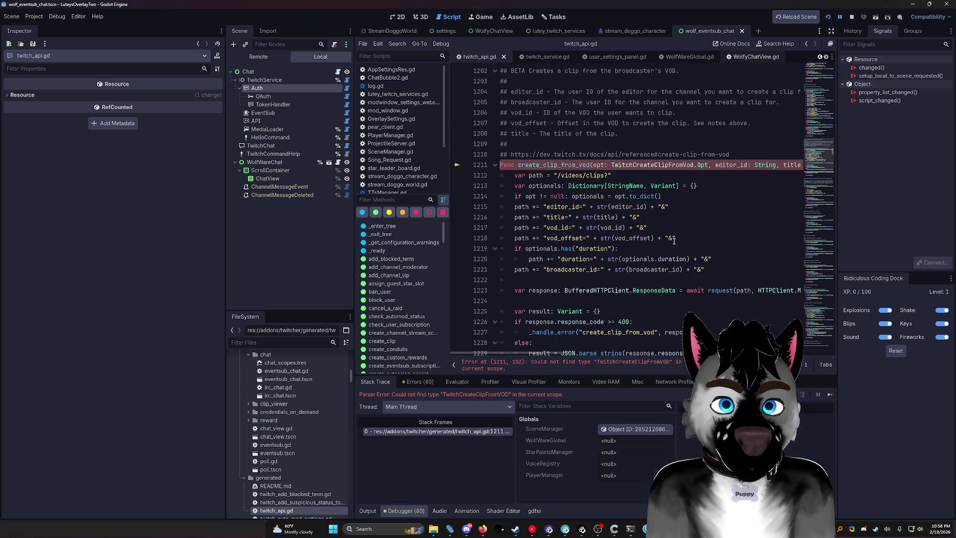
drag(222, 211, 84, 212)
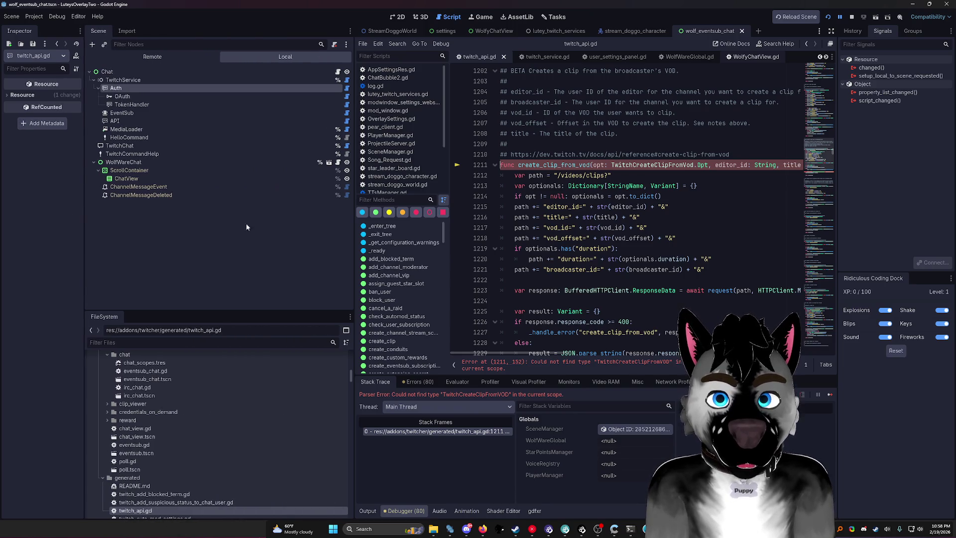
drag(354, 249, 217, 243)
Step: Stop the running project and bring up the 'twitcher github' search results in the browser
scroll(601, 222, up, 4)
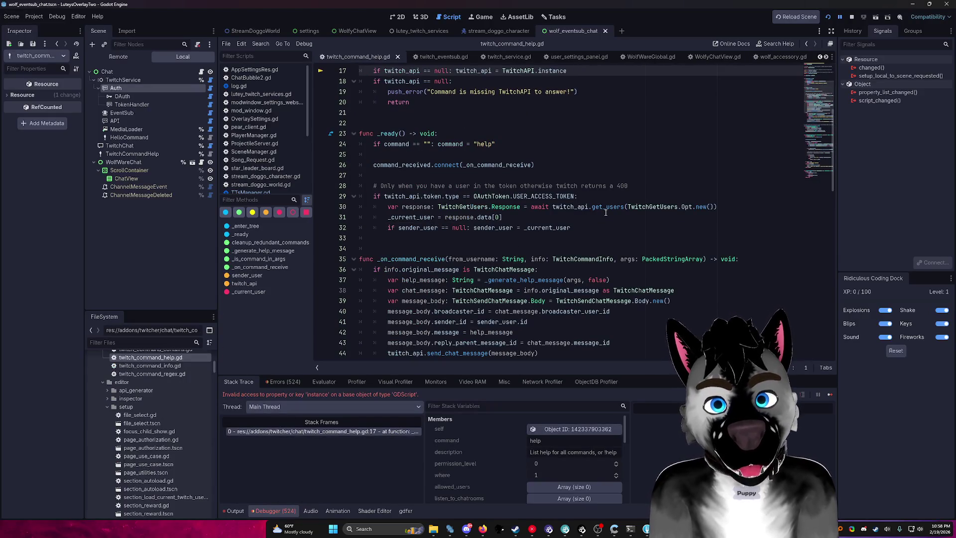
click(853, 19)
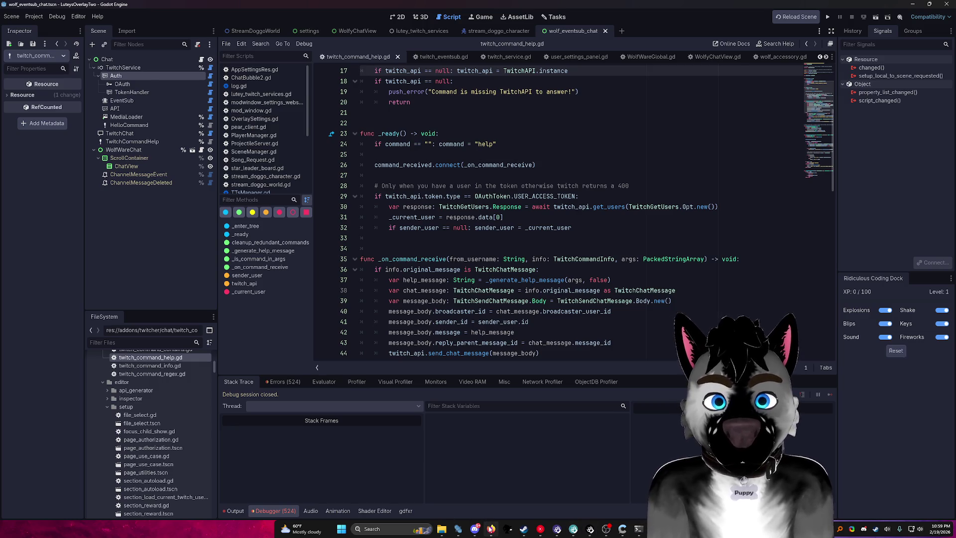
click(491, 530)
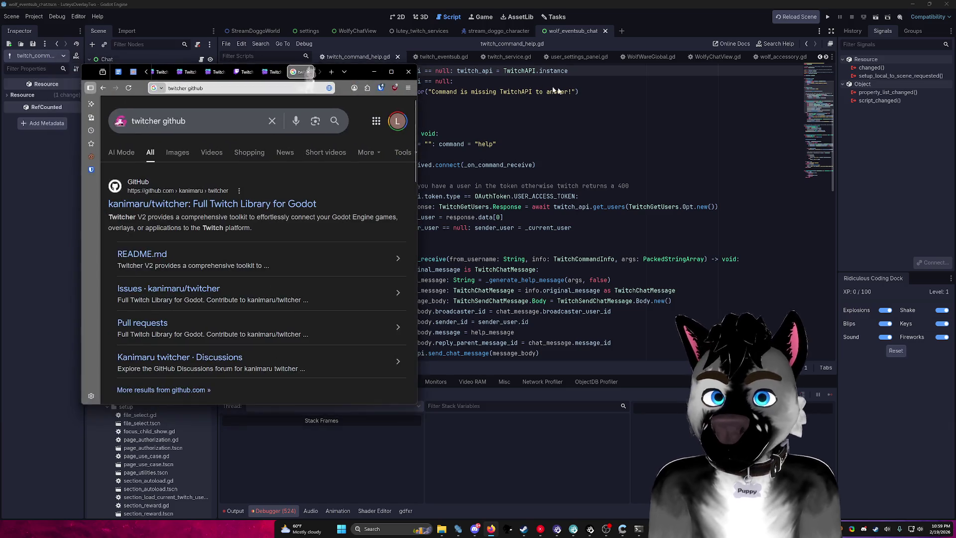
Step: Open the kanimaru/twitcher GitHub repository maximized, then return to twitch_command_help.gd in Godot
click(545, 223)
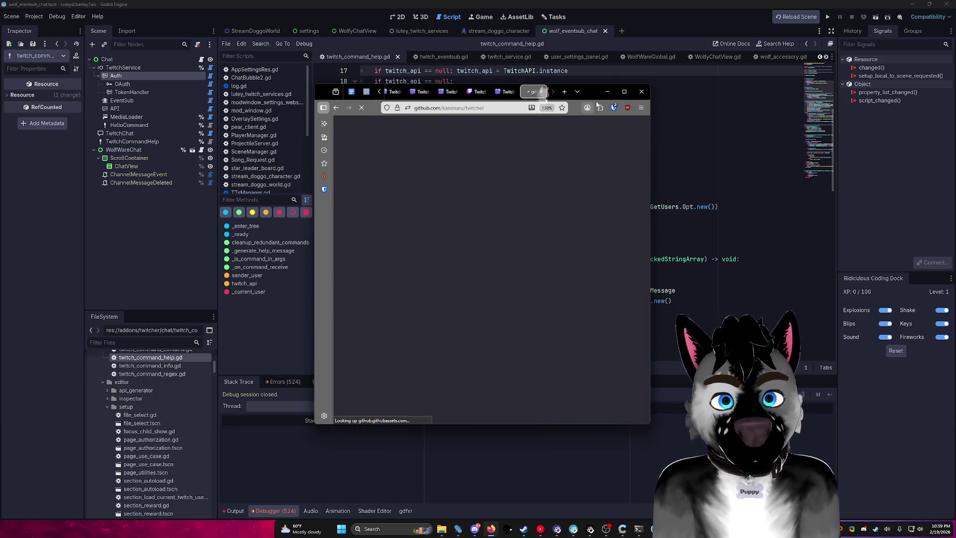
click(623, 92)
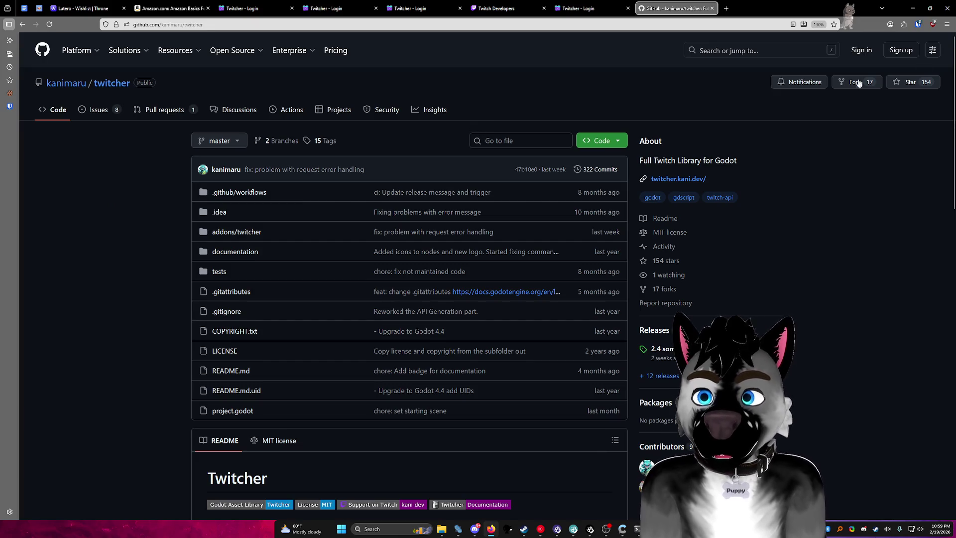
key(alt+Tab)
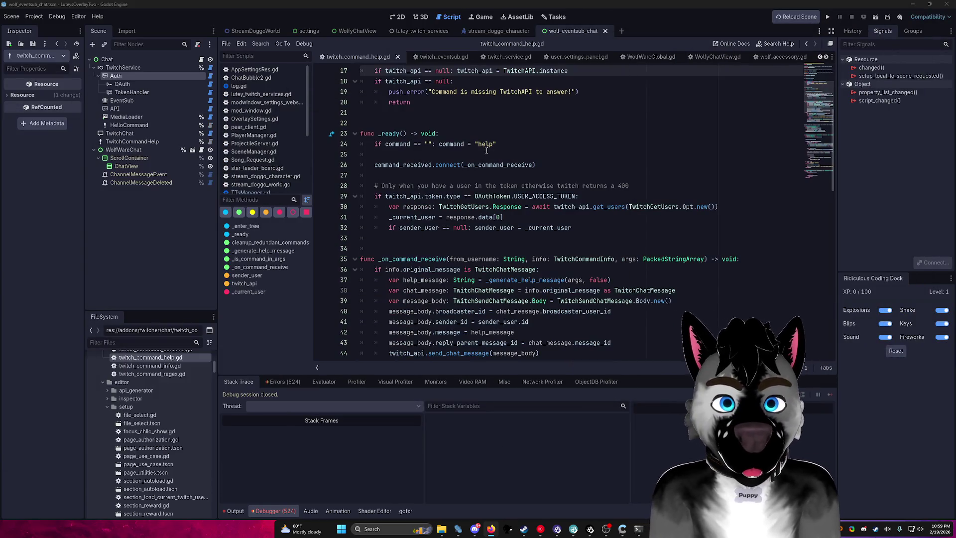
click(558, 123)
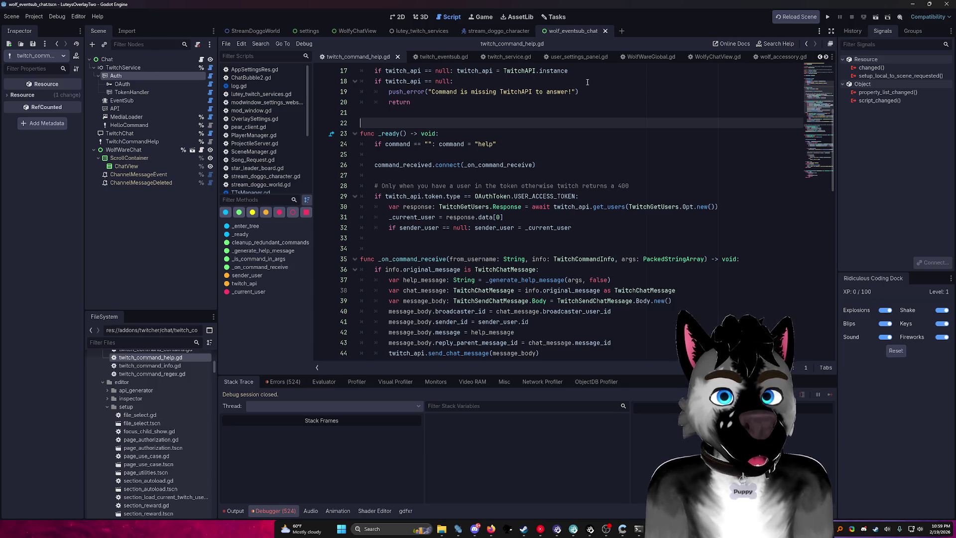
Step: In Fork, fetch from all remotes and dismiss the resulting Git error
key(alt+Tab)
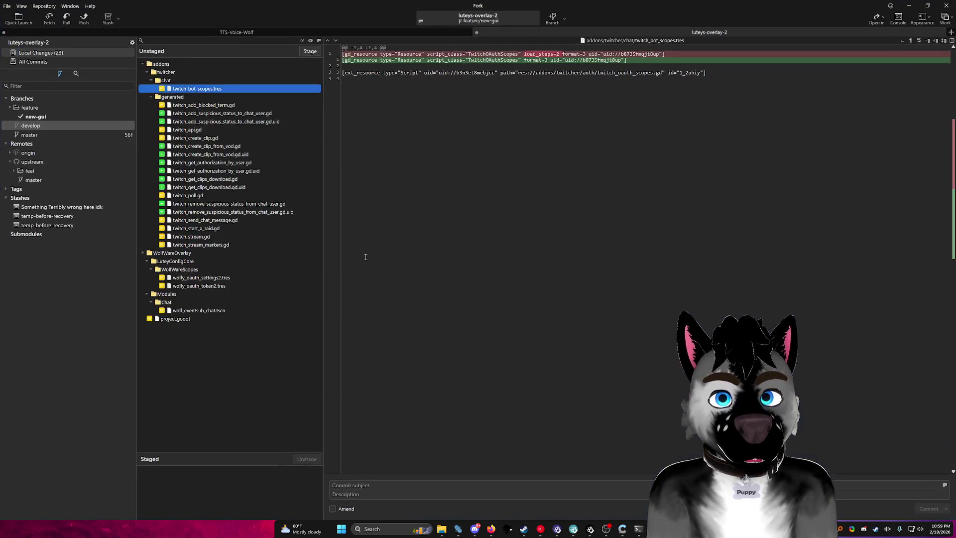
click(50, 19)
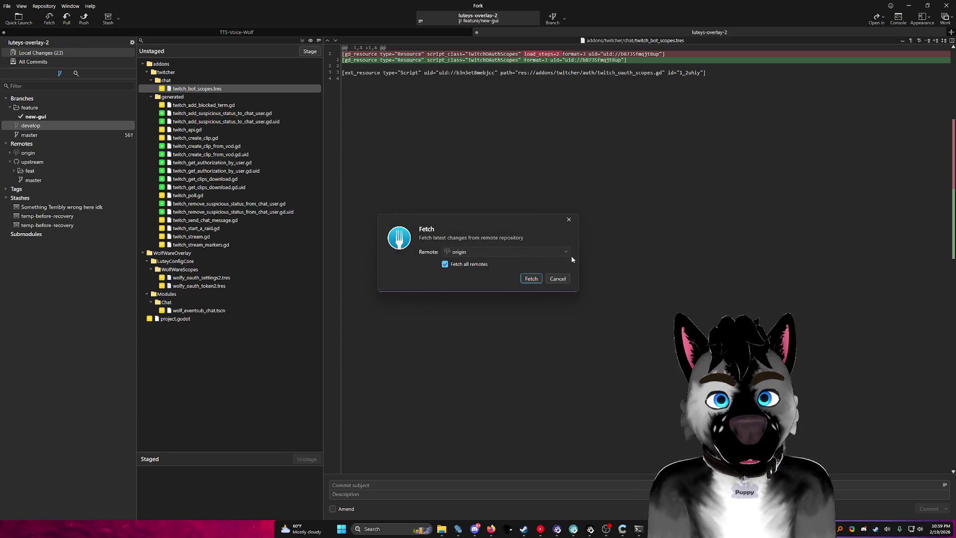
click(475, 264)
click(477, 265)
click(528, 279)
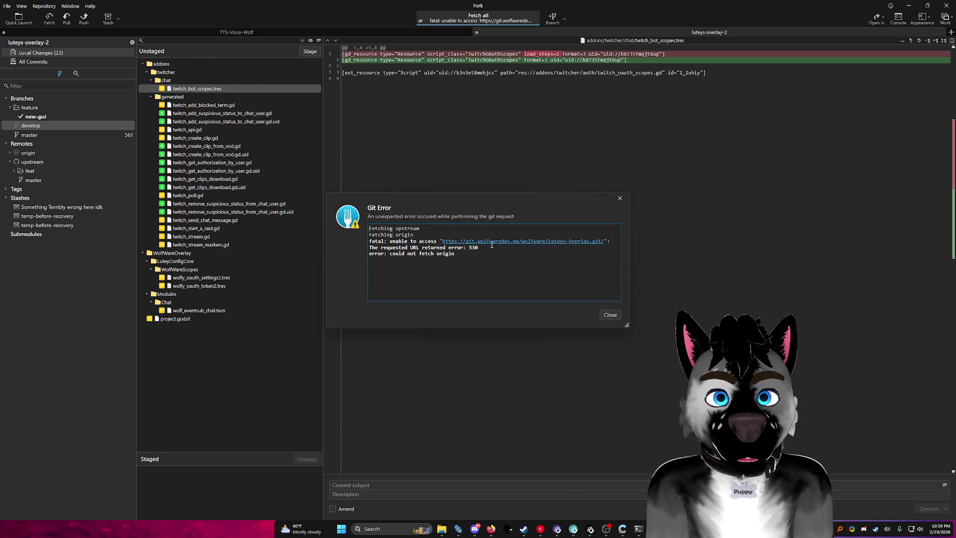
click(609, 314)
Step: Pull upstream/master from the upstream remote into feature/new-gui, check the log, and minimize Fork
click(66, 23)
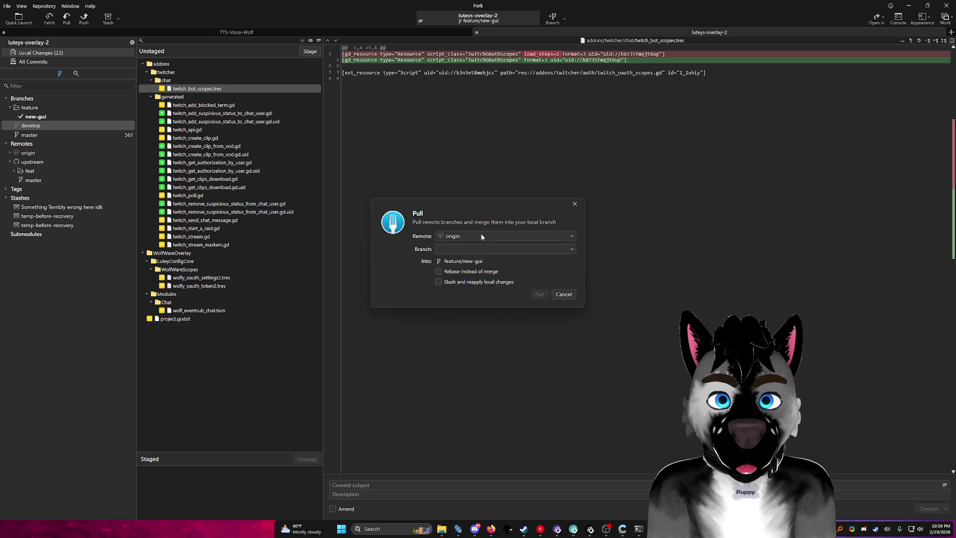
click(481, 236)
click(467, 257)
click(468, 251)
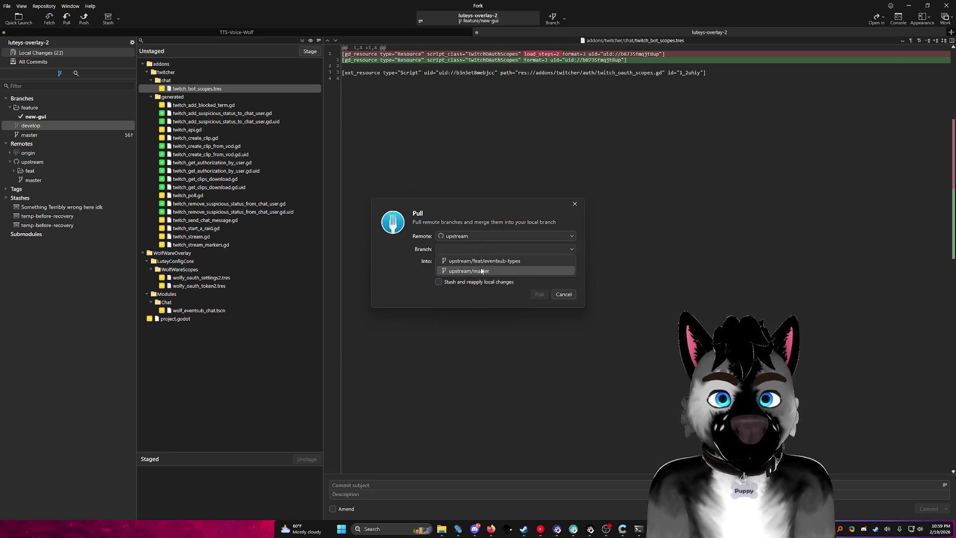
click(505, 272)
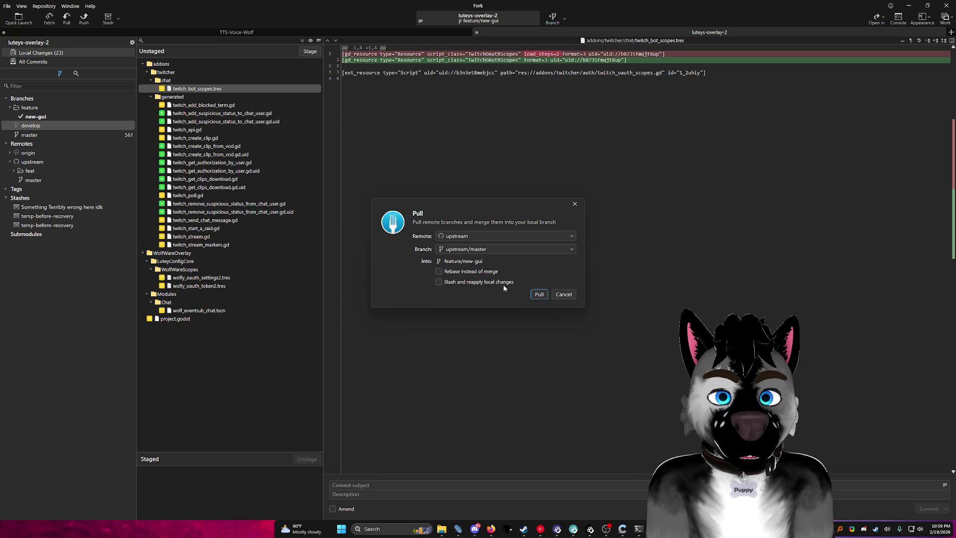
click(539, 295)
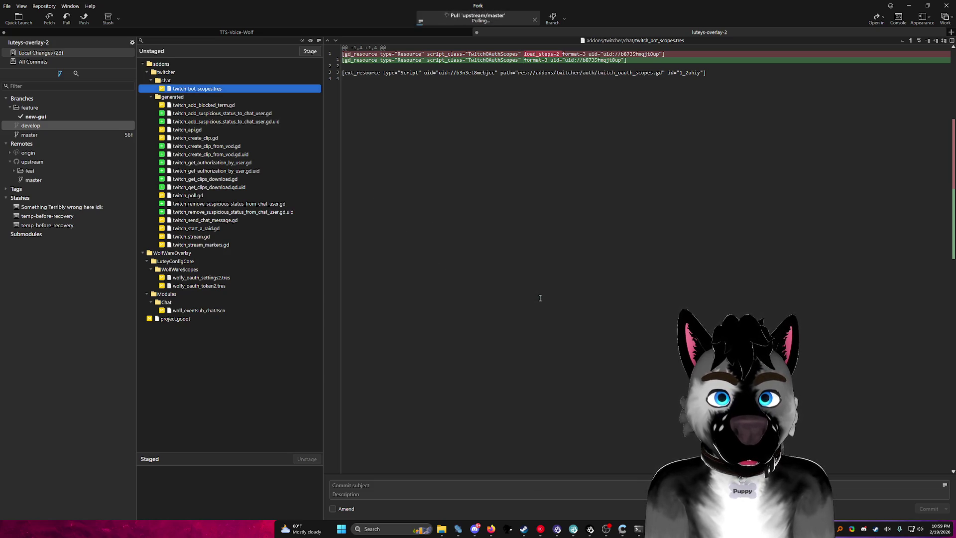
click(503, 18)
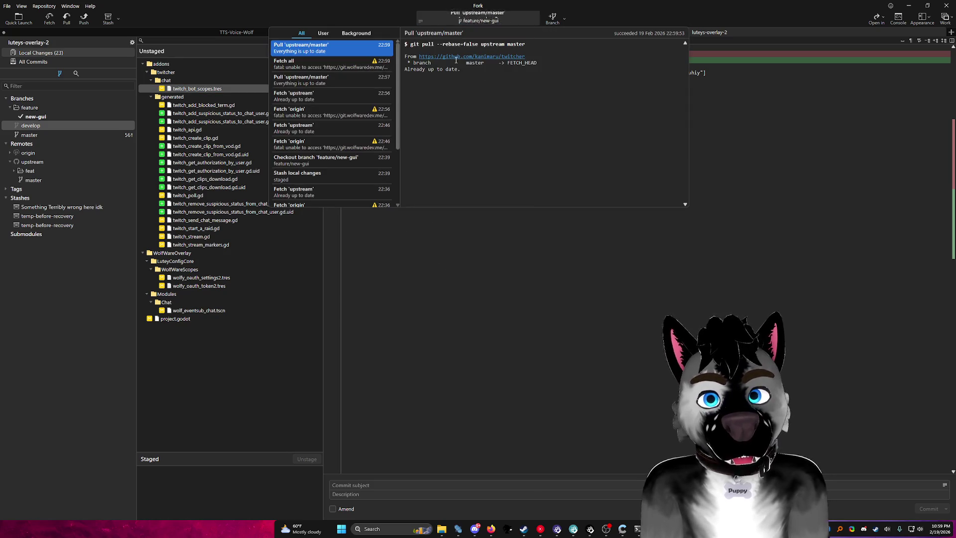
click(908, 6)
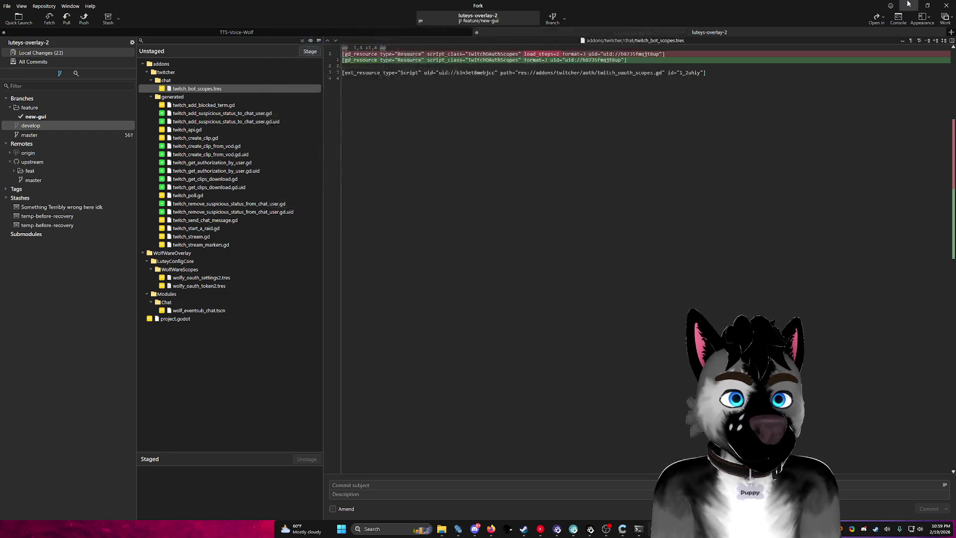
click(909, 6)
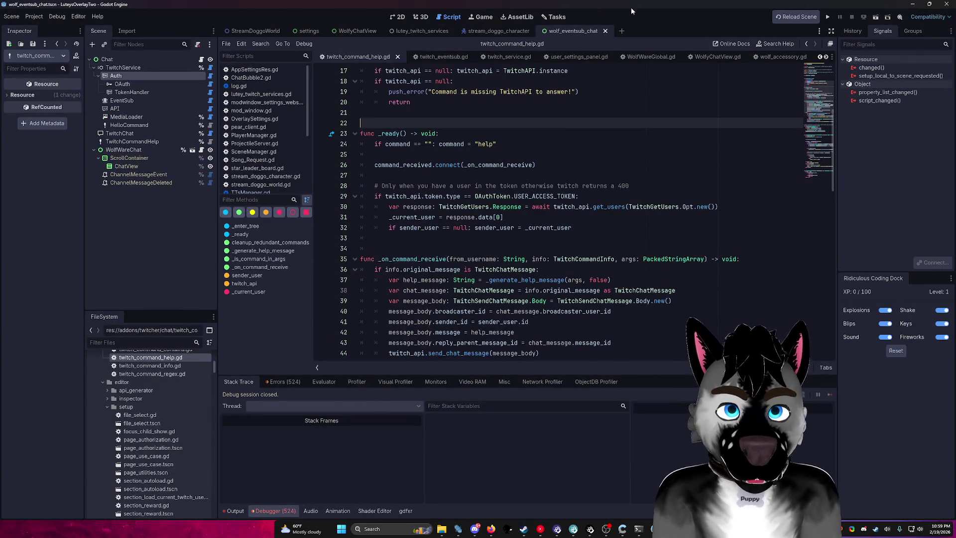
Step: Rerun the project, inspect the TwitchCreateClipFromVOD parse error at twitch_api.gd line 1211, and switch to Fork
click(827, 16)
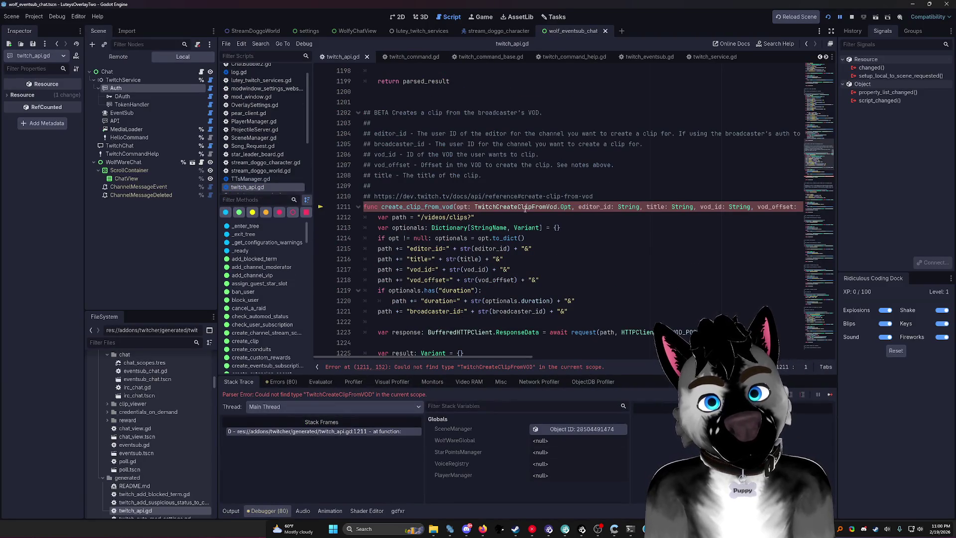
scroll(379, 249, up, 10)
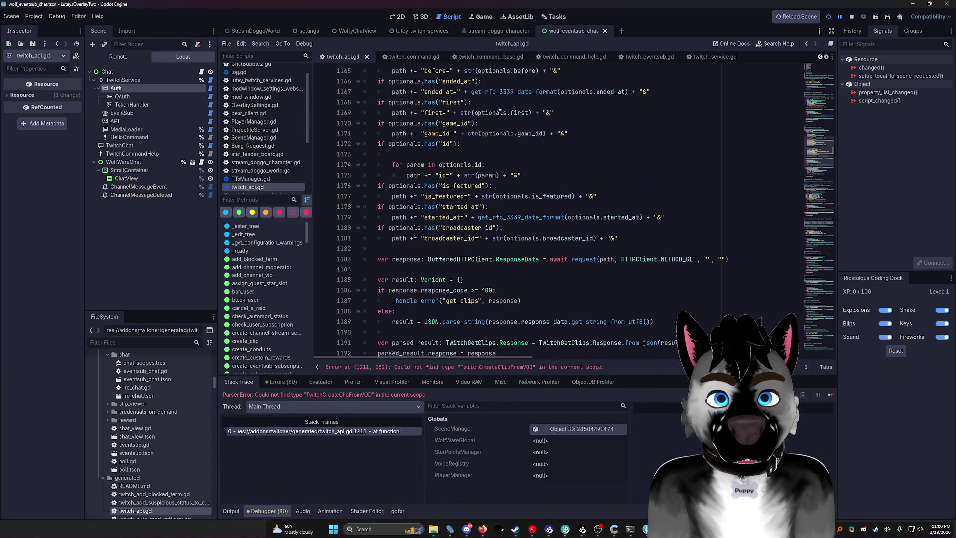
right_click(345, 60)
scroll(581, 233, down, 10)
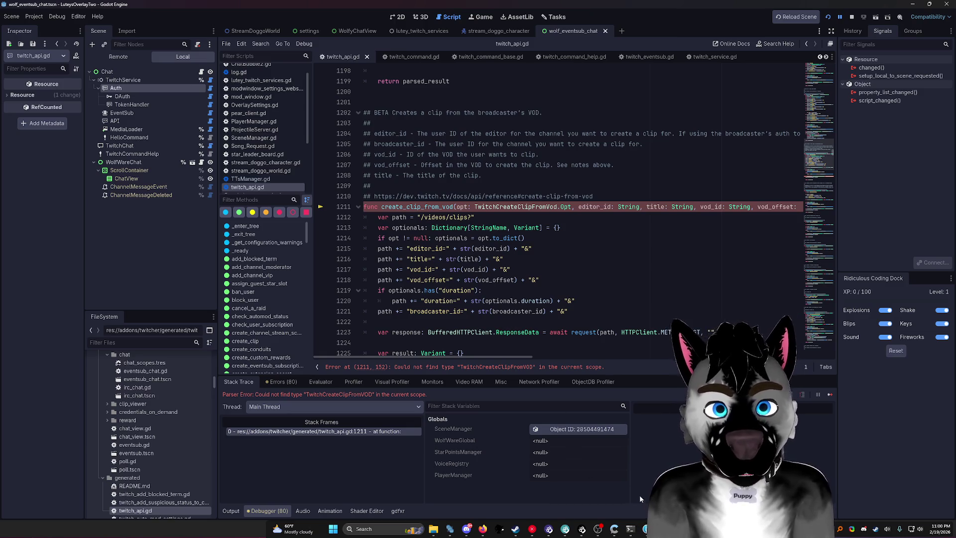
click(499, 529)
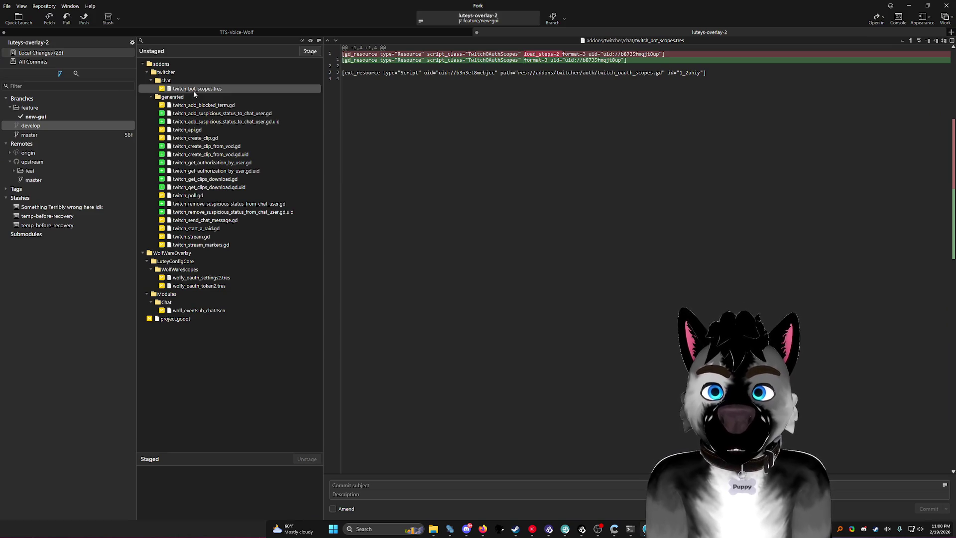
Step: Discard the uncommitted changes in the Twitcher generated folder, then minimise Fork
click(195, 98)
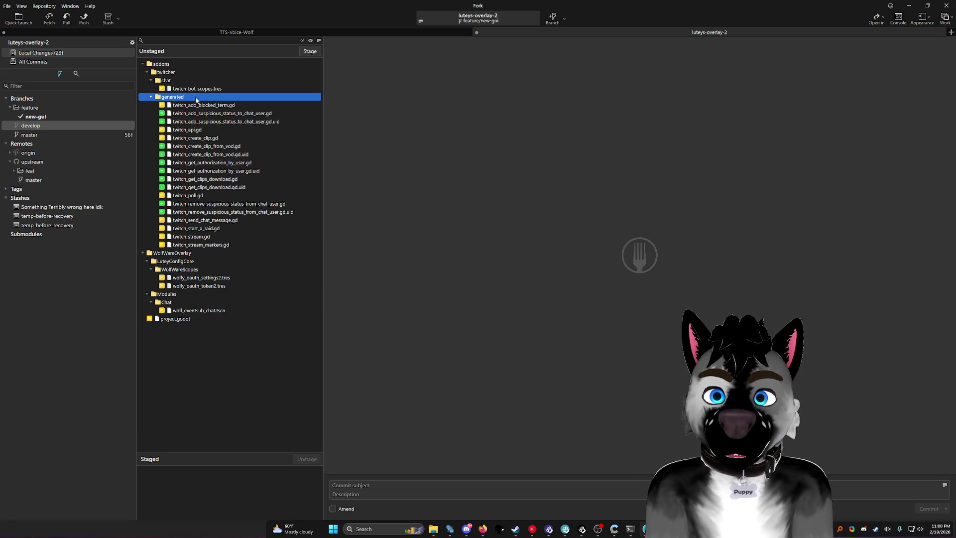
right_click(196, 100)
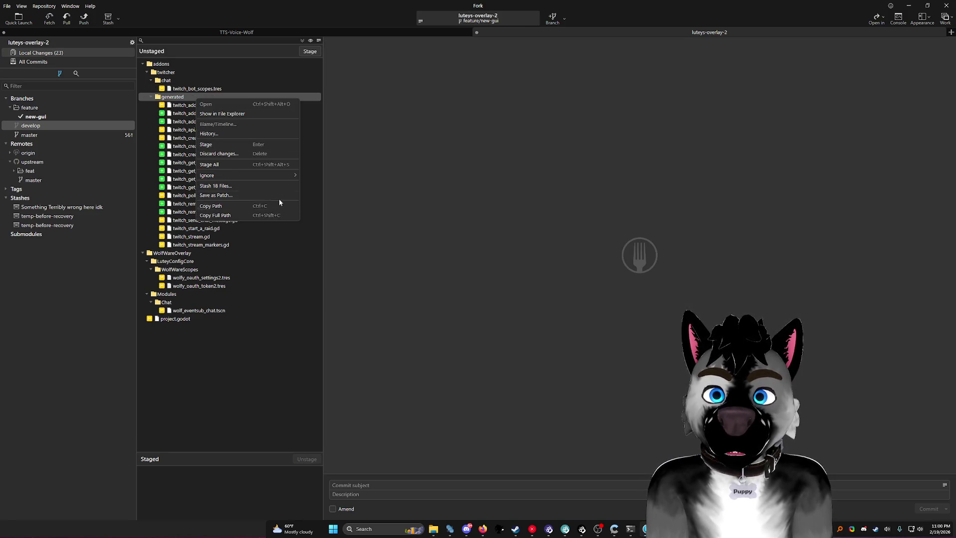
click(235, 155)
click(495, 269)
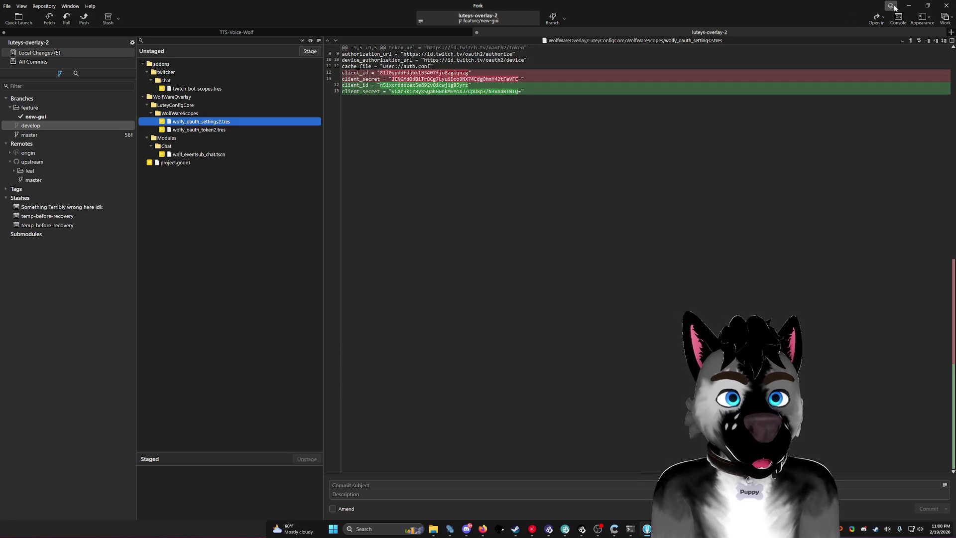
click(908, 6)
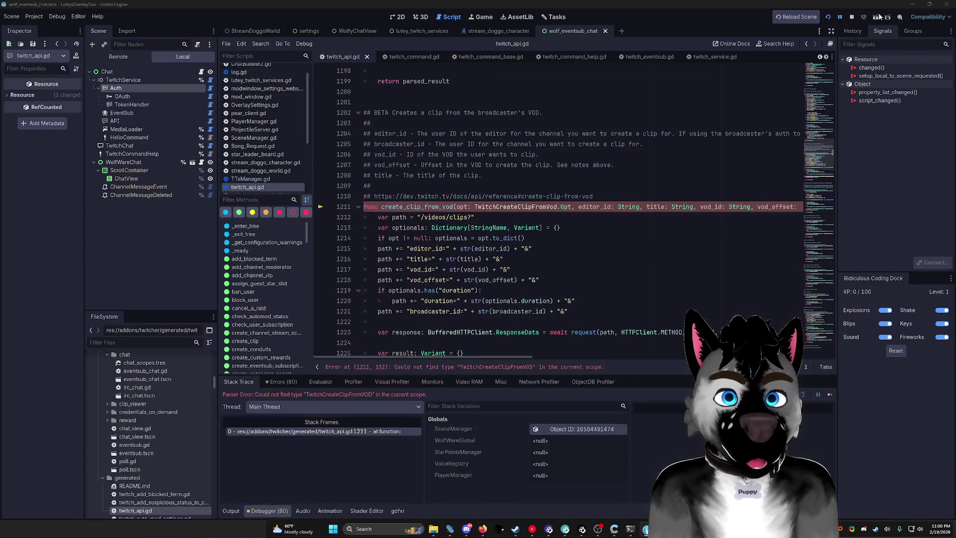
Step: Stop the scene, review lines 264 and 244 of twitch_service.gd, and resume execution with F12
click(851, 19)
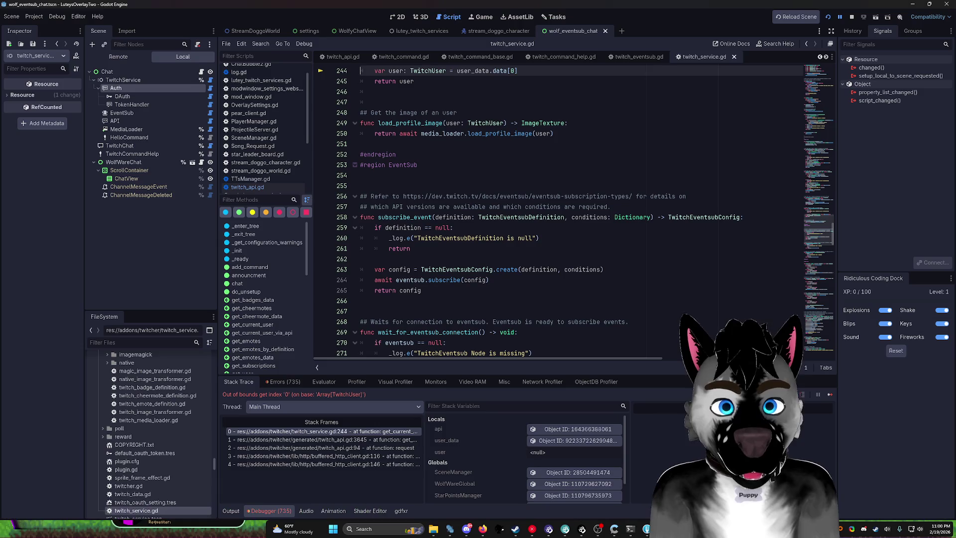
click(447, 280)
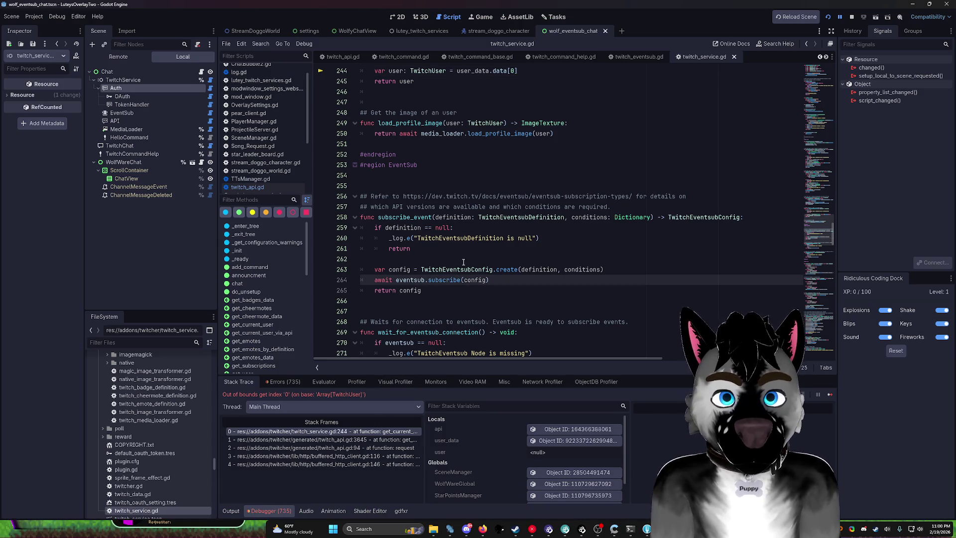
click(353, 431)
key(F12)
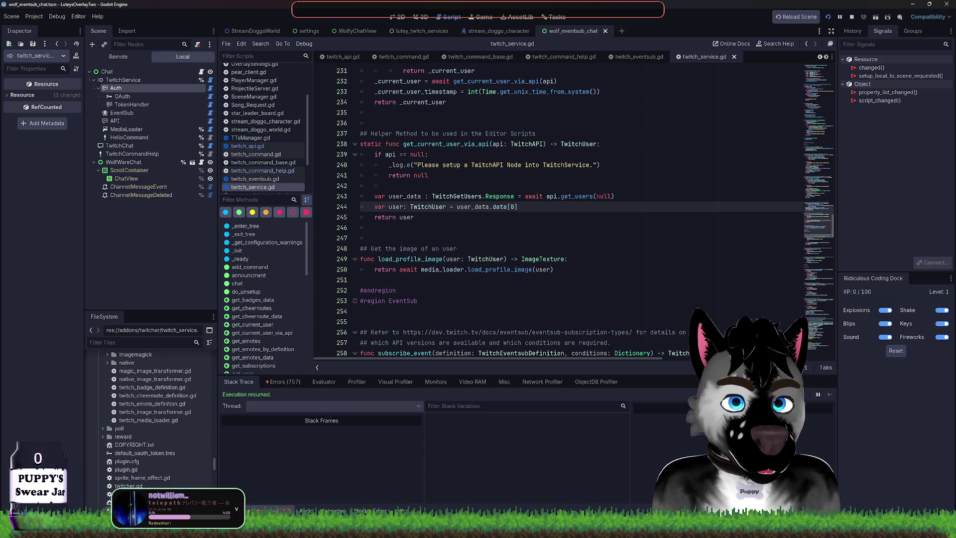
Step: In the 2D view, select the ChatView container inside the Chat node
click(399, 17)
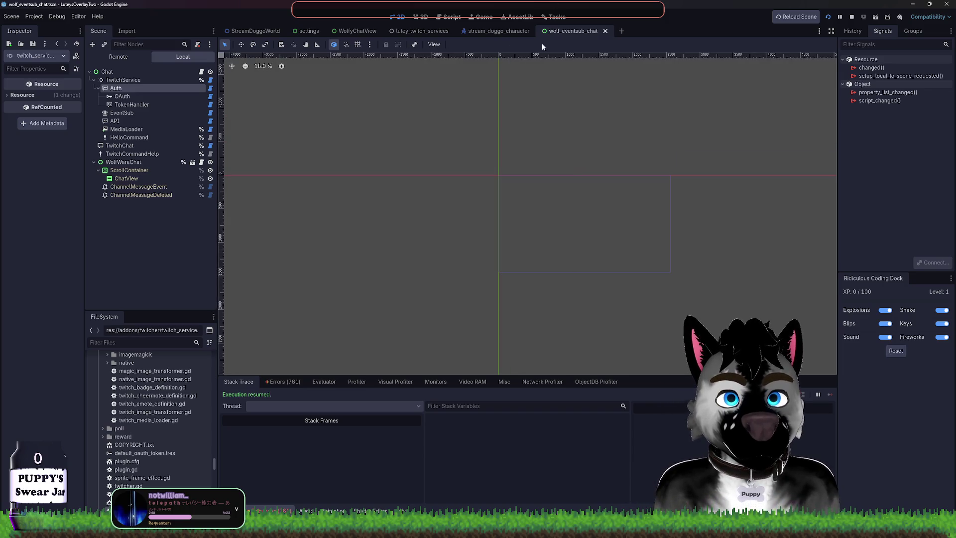
click(193, 72)
scroll(545, 175, up, 6)
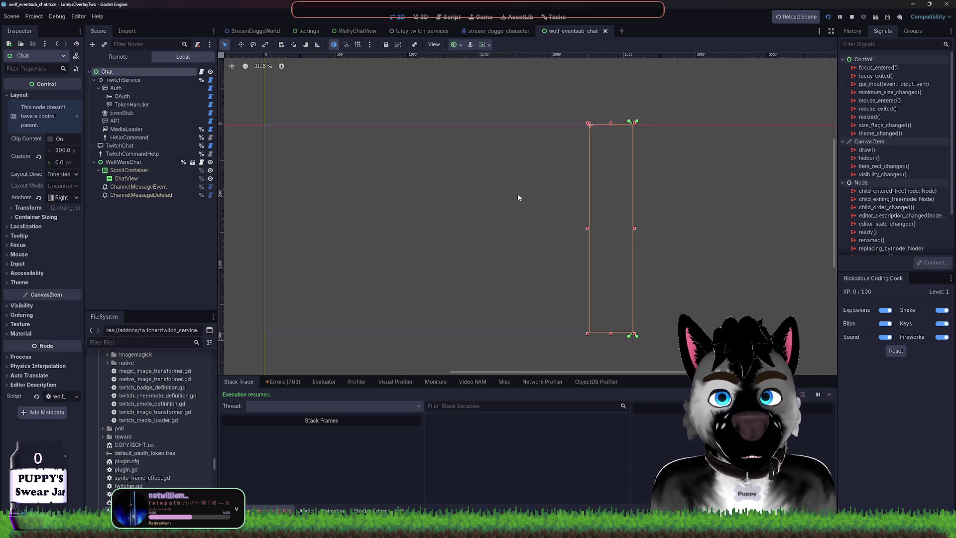
drag(534, 202, 402, 130)
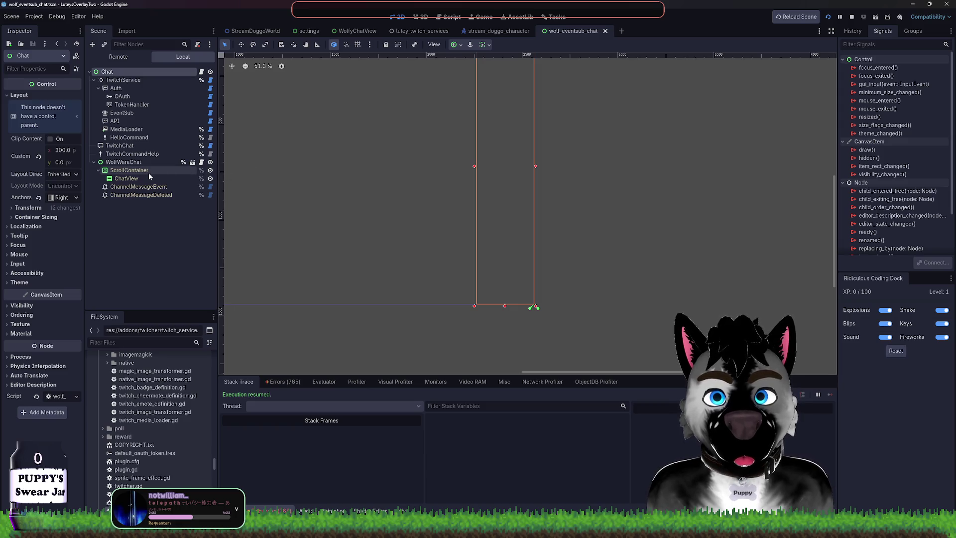
click(134, 179)
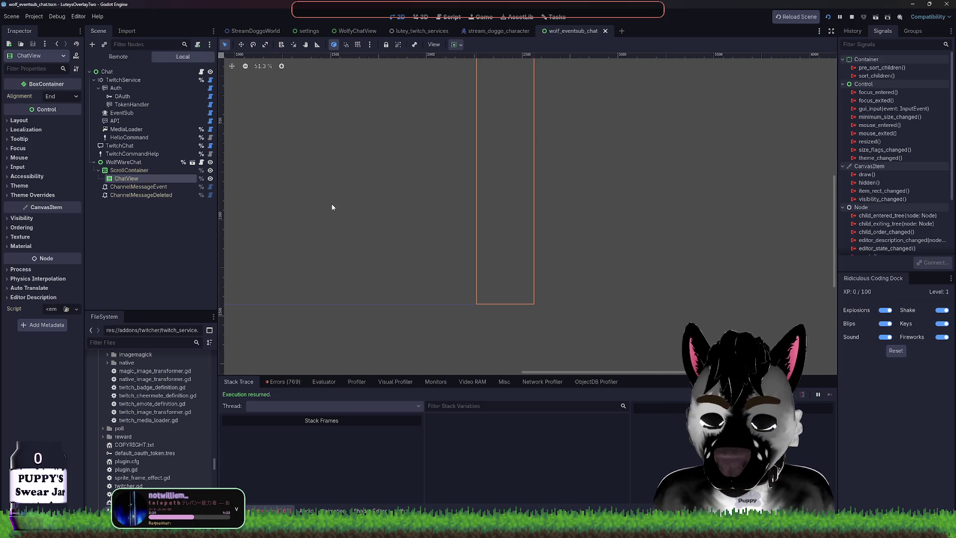
Step: Instance Chat_view_Card2.tscn under ChatView and duplicate it to create ChatBubble2 through ChatBubble5
key(ctrl+shift+o)
text(chat)
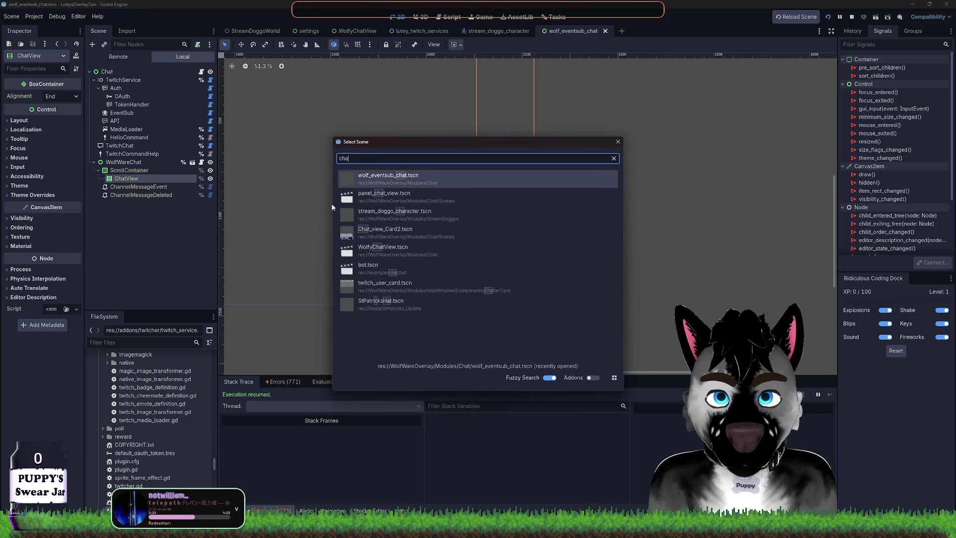
key(Down)
key(Down)
key(Return)
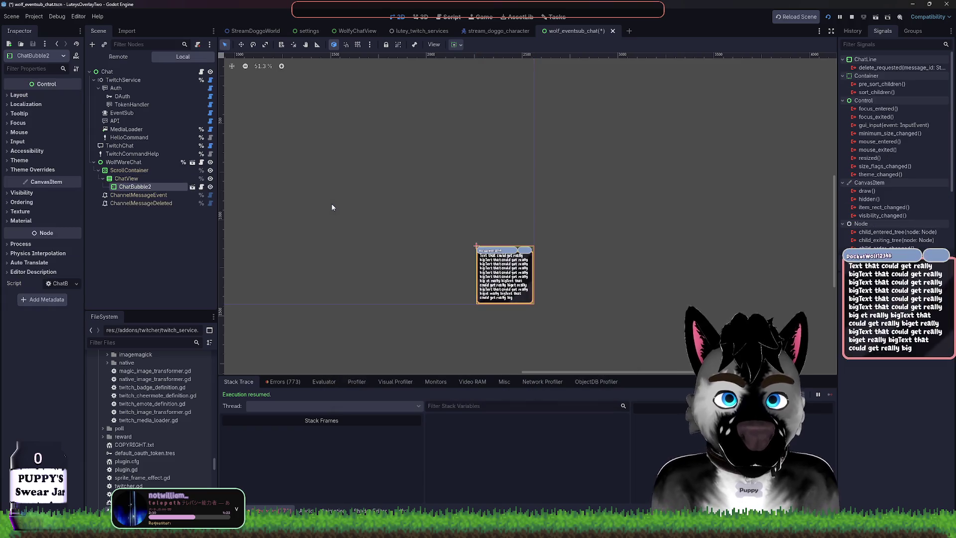
scroll(357, 218, up, 5)
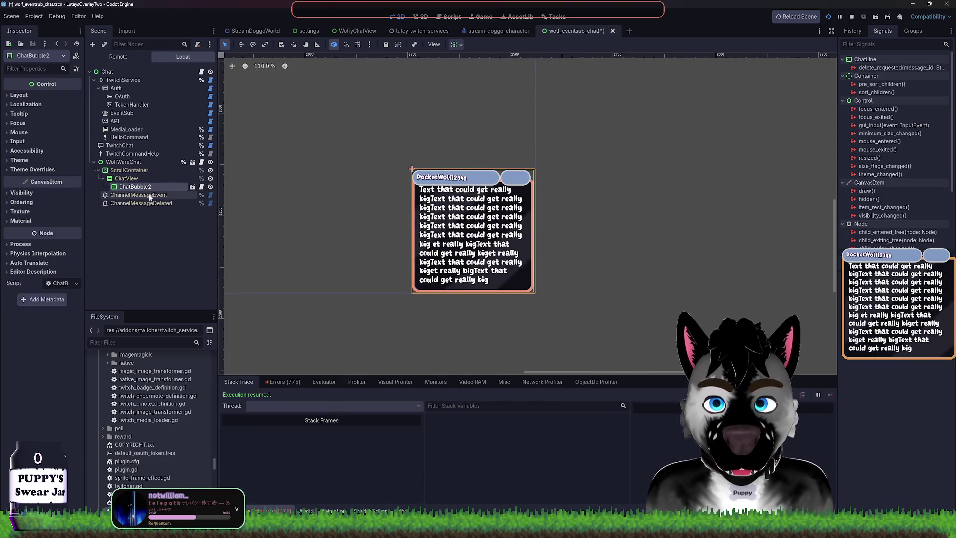
key(ctrl+d)
key(ctrl+d)
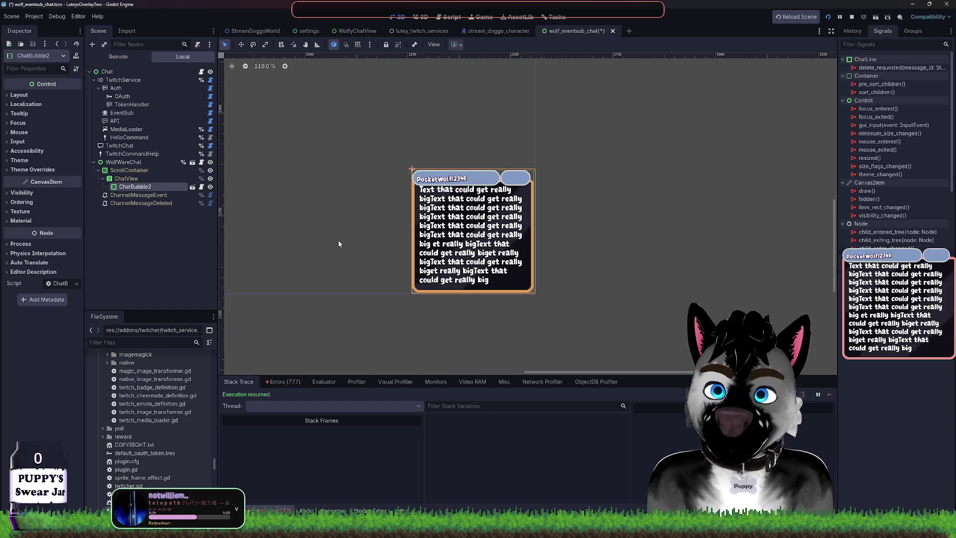
key(ctrl+d)
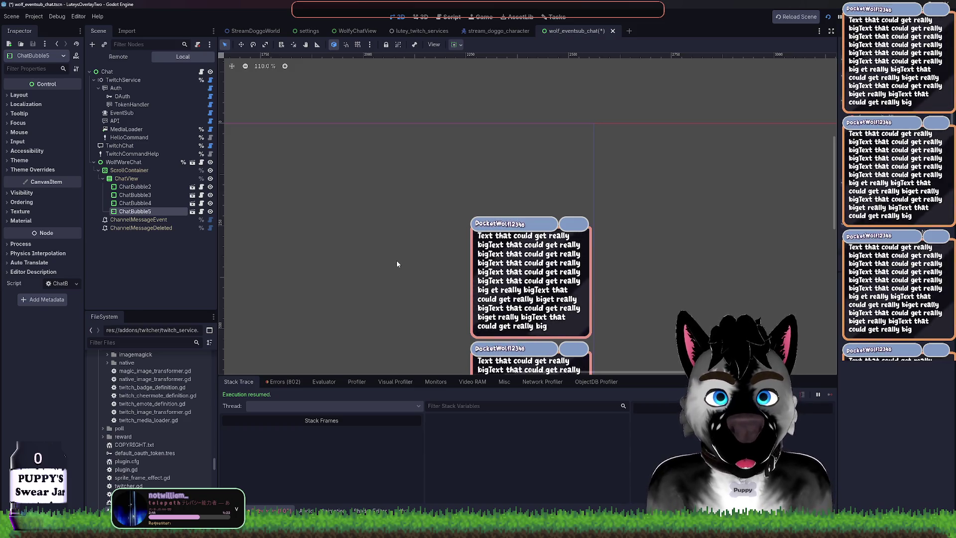
Step: Reload the current project with Stop & Reload, without saving wolf_eventsub_chat.tscn
click(249, 31)
click(434, 31)
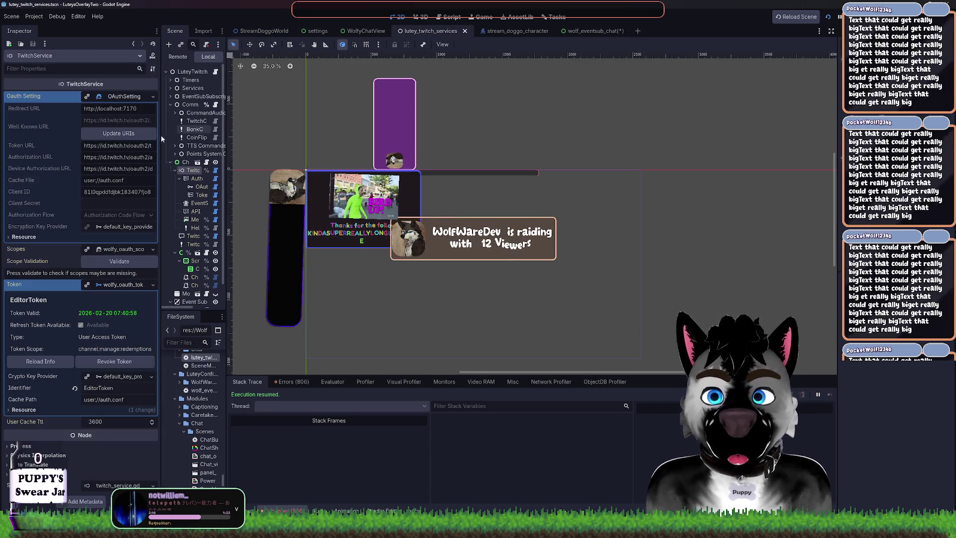
click(34, 16)
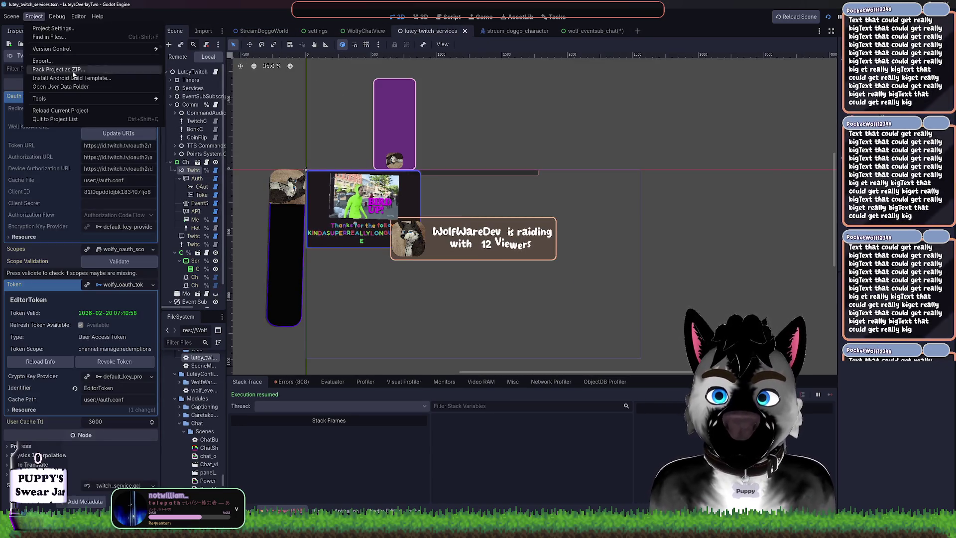
click(55, 111)
click(458, 275)
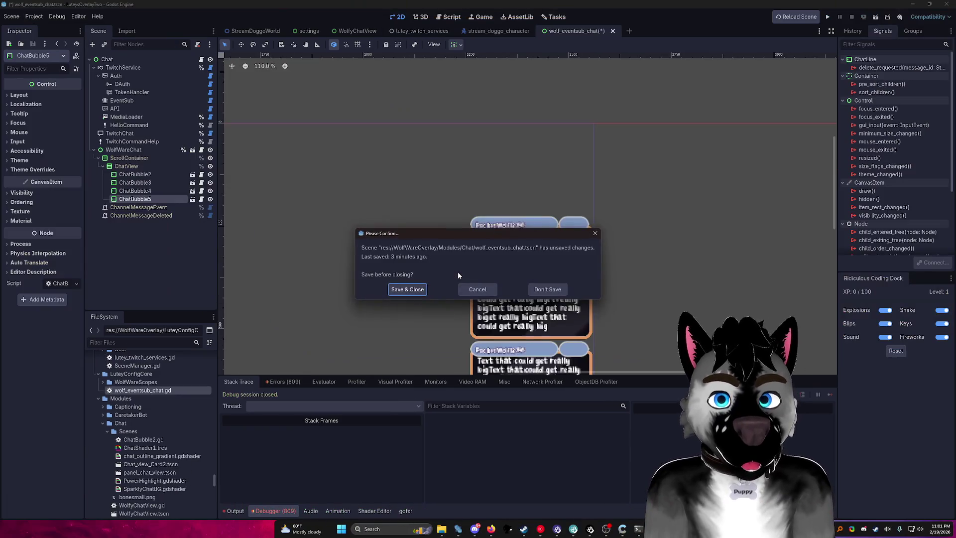
click(554, 289)
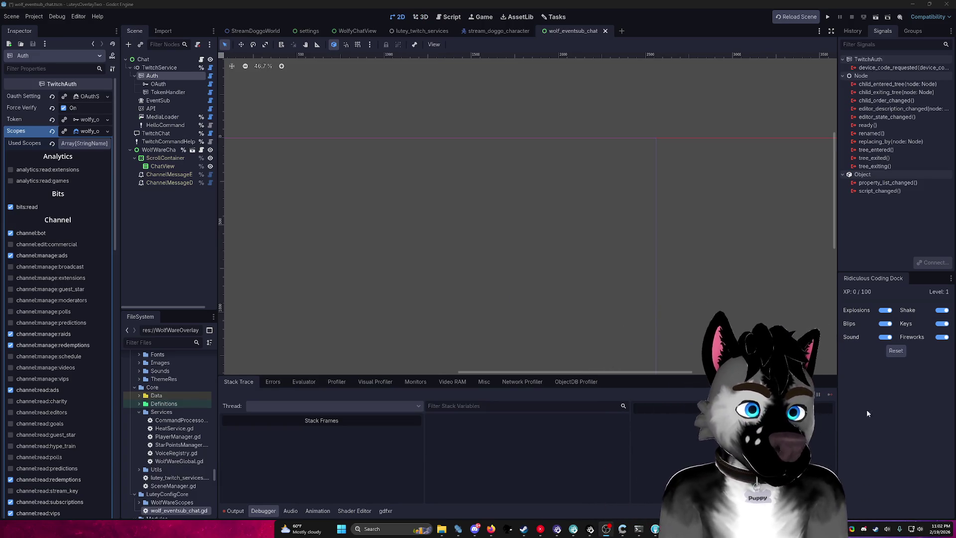
Step: Close the Windows notification panel and launch the overlay project
click(933, 529)
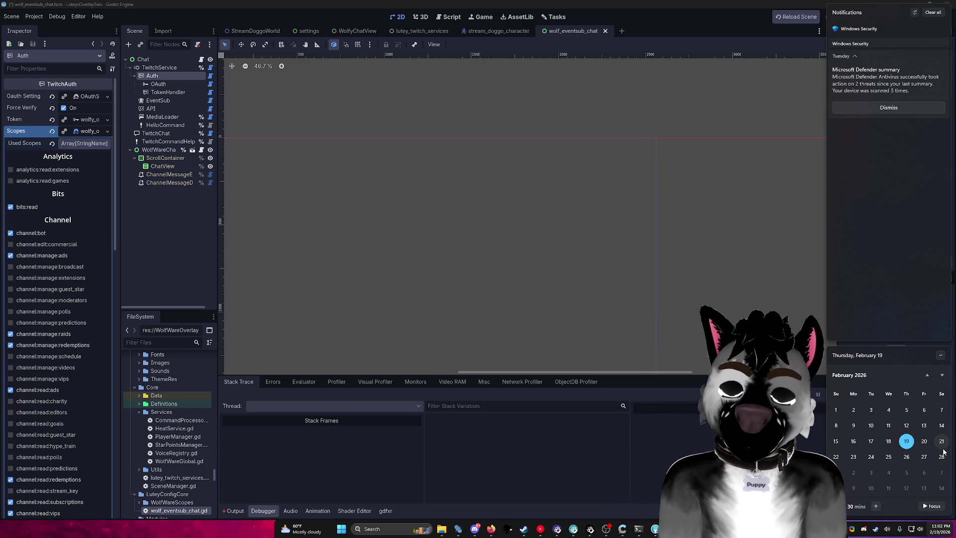
click(572, 255)
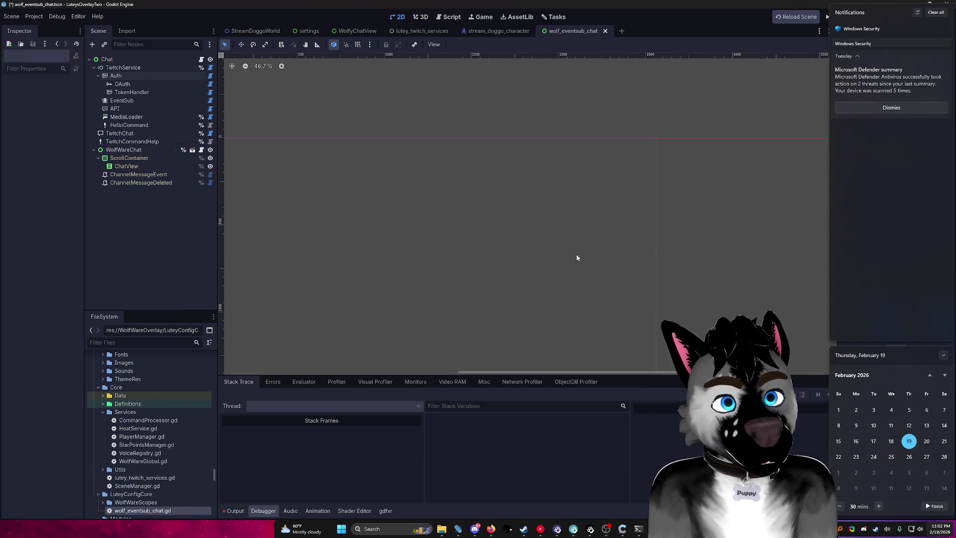
click(936, 529)
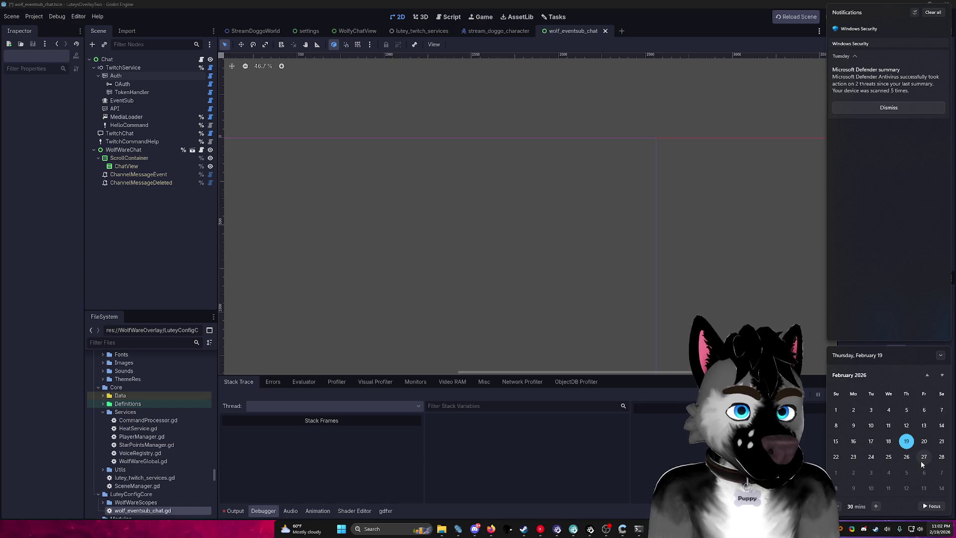
click(576, 257)
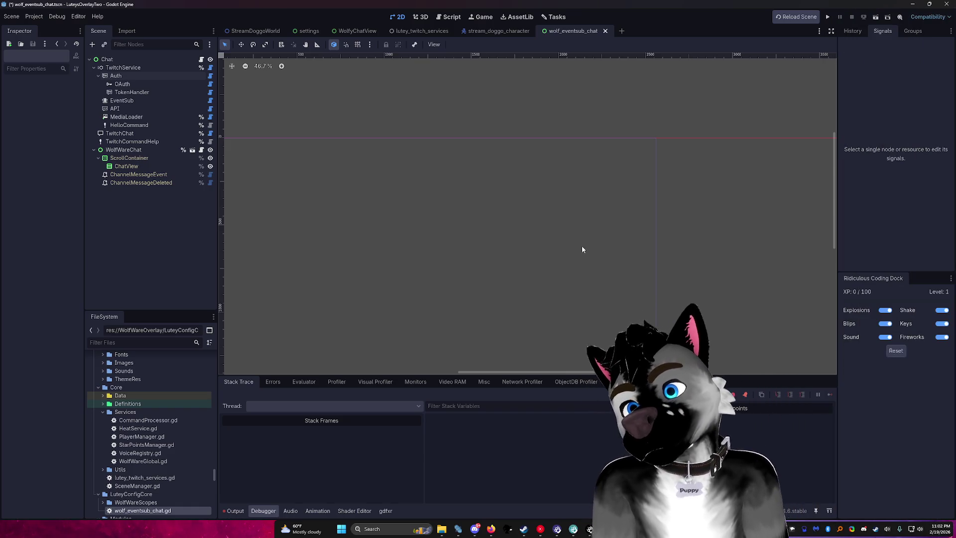
click(829, 17)
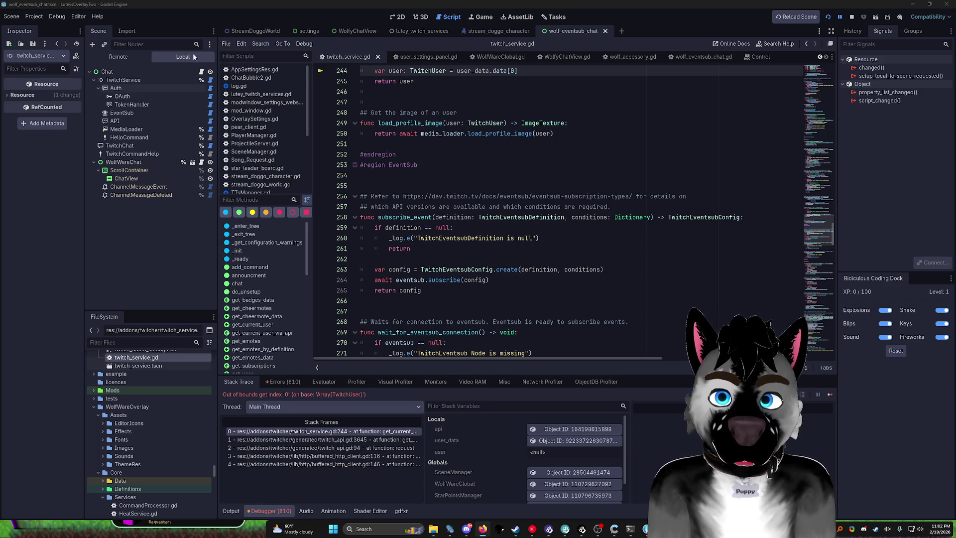
Step: Check the project's autoload list in Project Settings
click(30, 17)
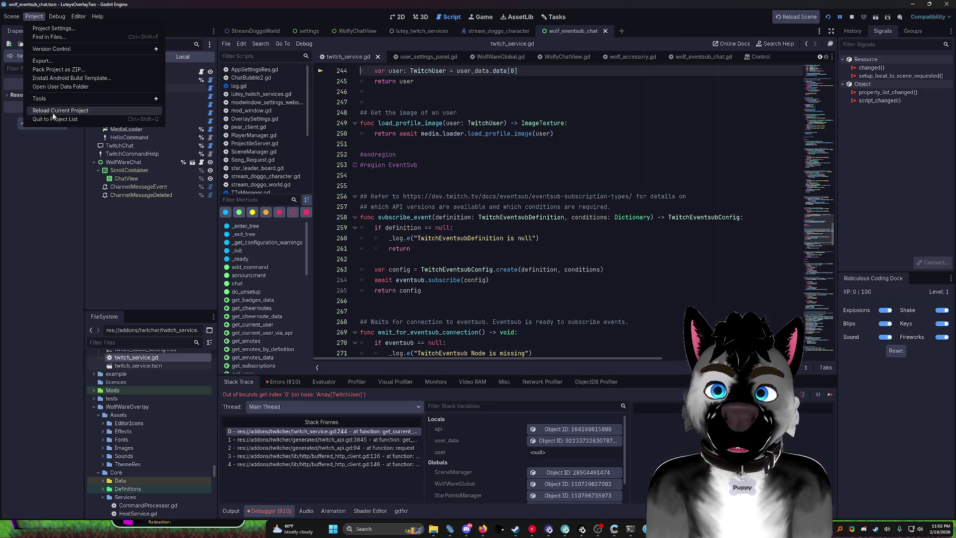
click(52, 28)
click(390, 82)
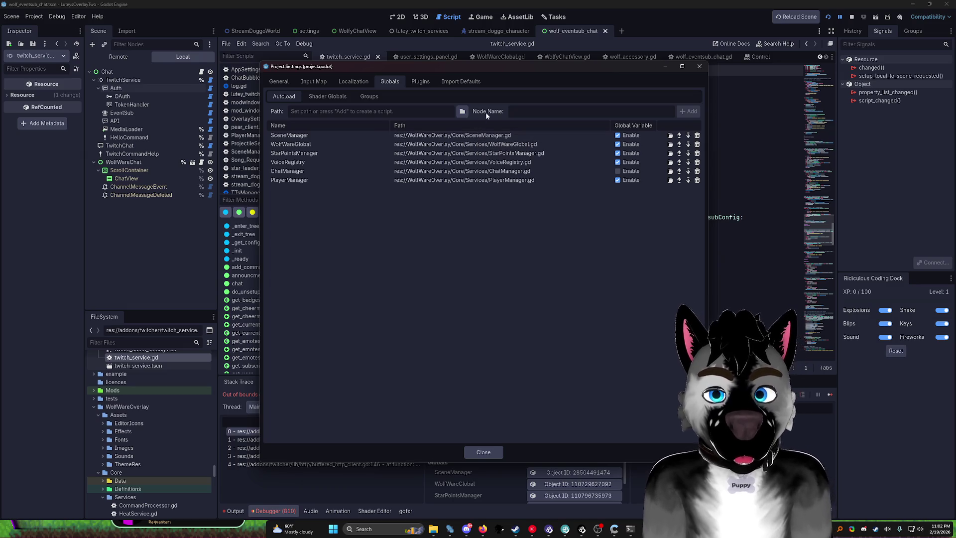
click(700, 66)
Step: Install the Twitch autoload from the Utilities page of the Twitcher setup wizard
click(34, 16)
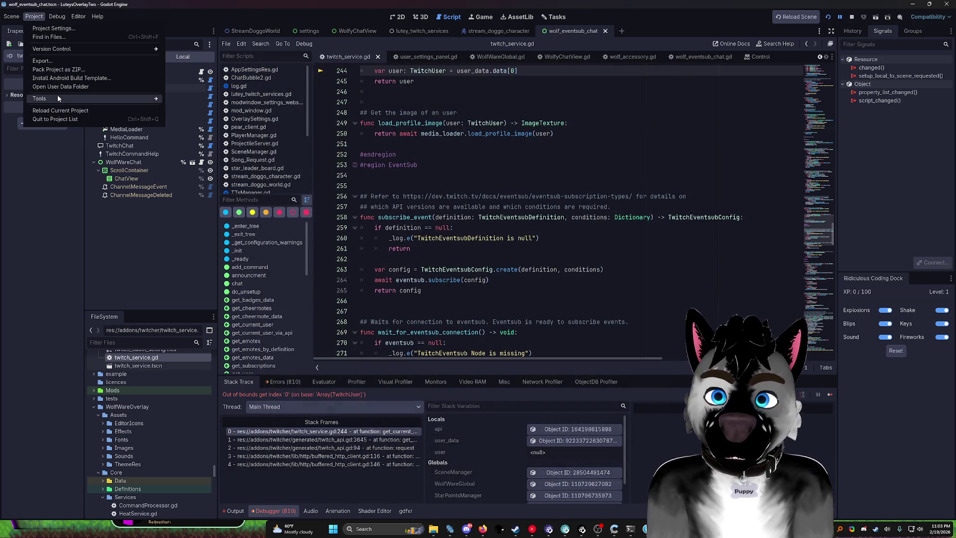
mouse_move(150, 98)
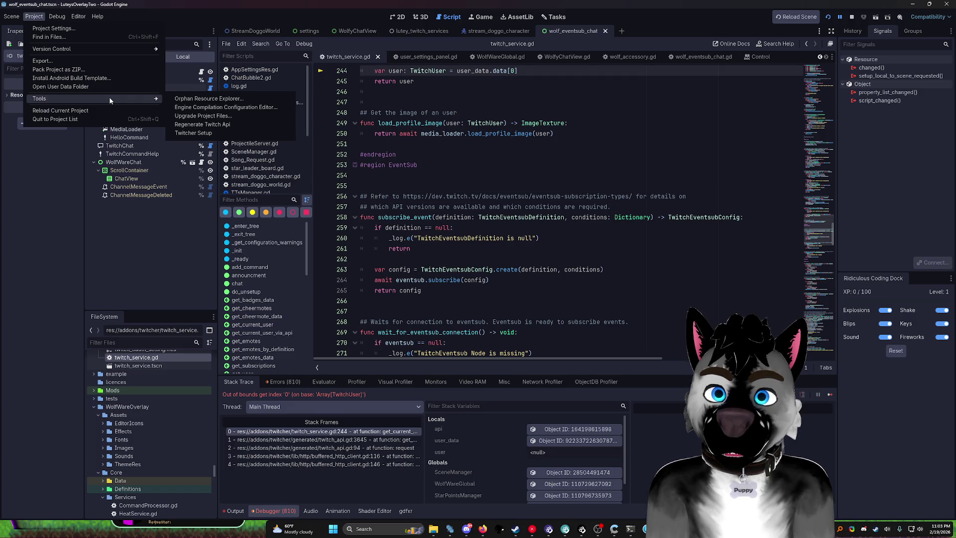
click(194, 132)
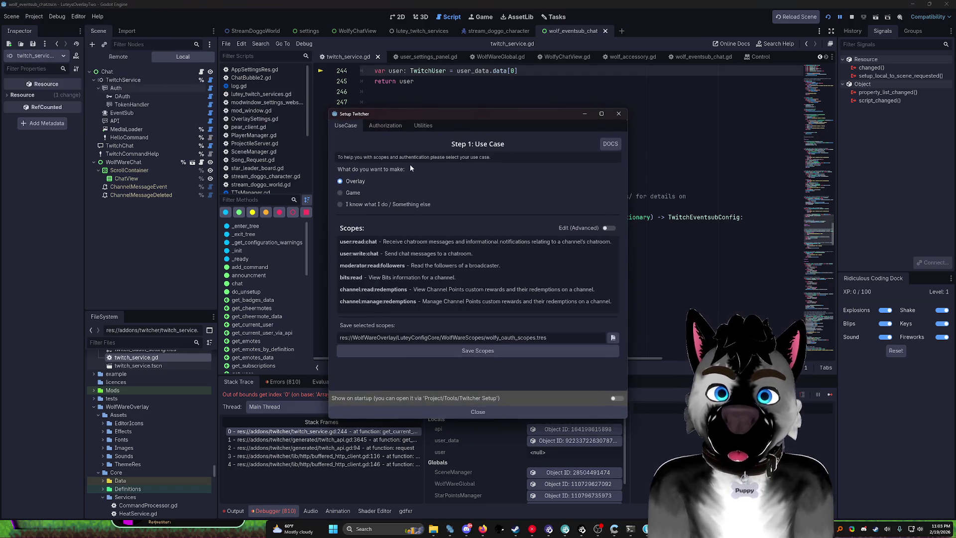
click(381, 125)
click(354, 127)
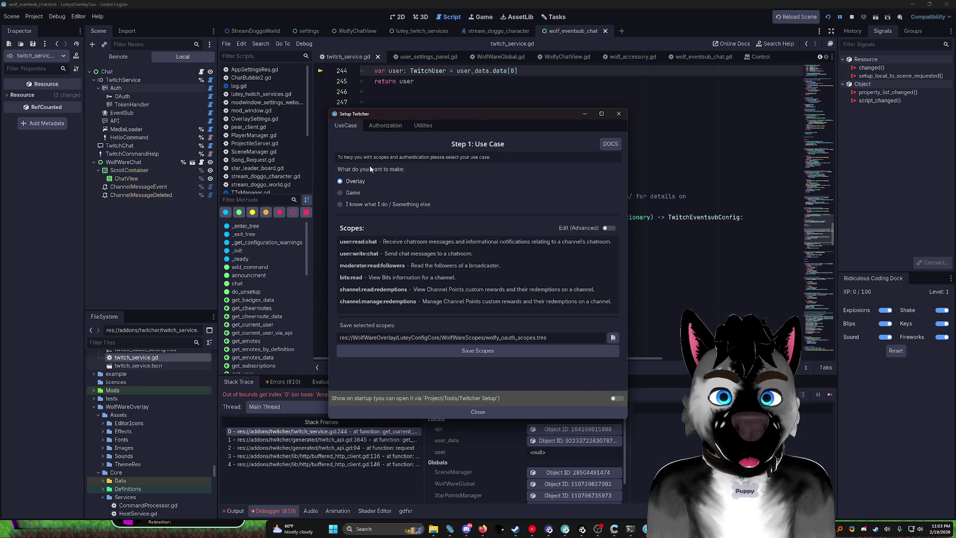
click(422, 125)
click(493, 337)
click(618, 113)
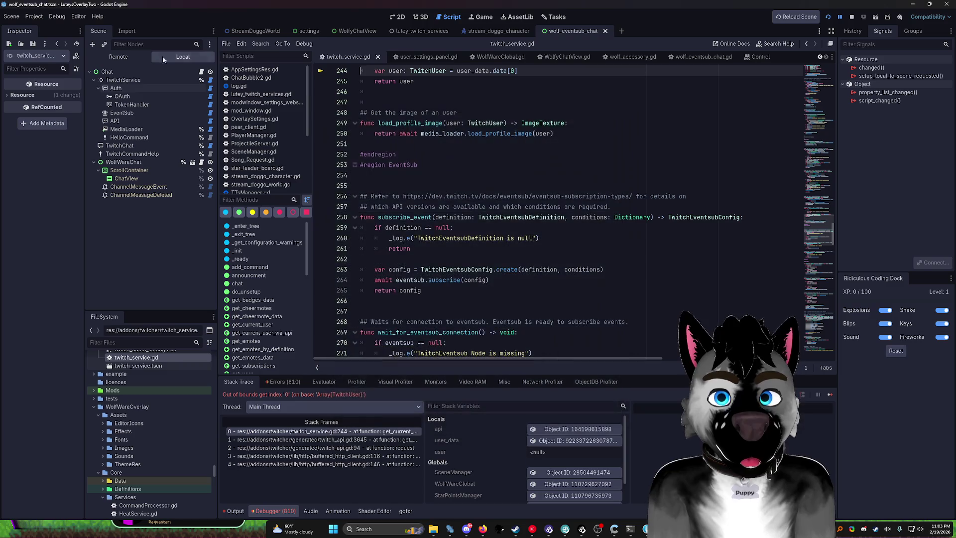
Step: Move the Twitch autoload to the top of the autoload list, then stop the overlay
click(34, 16)
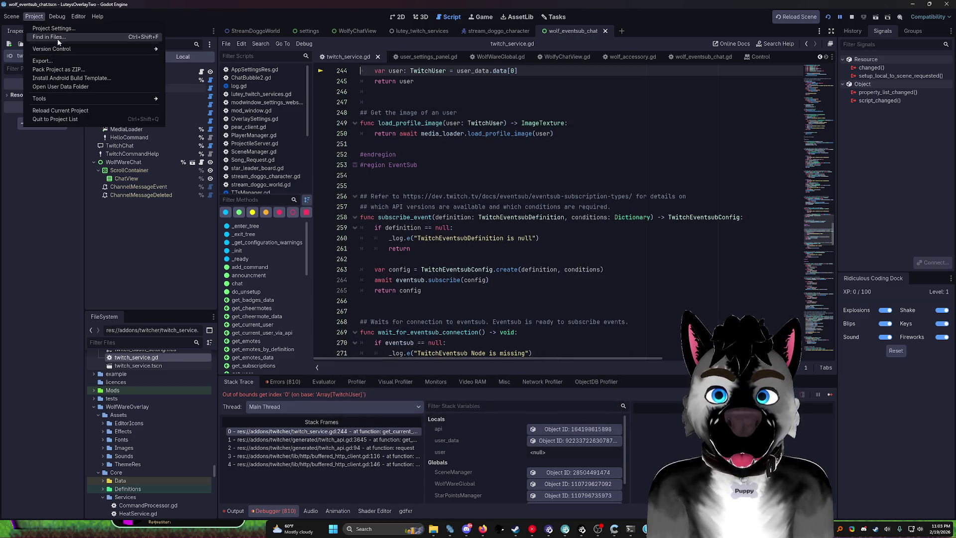
click(58, 40)
key(Escape)
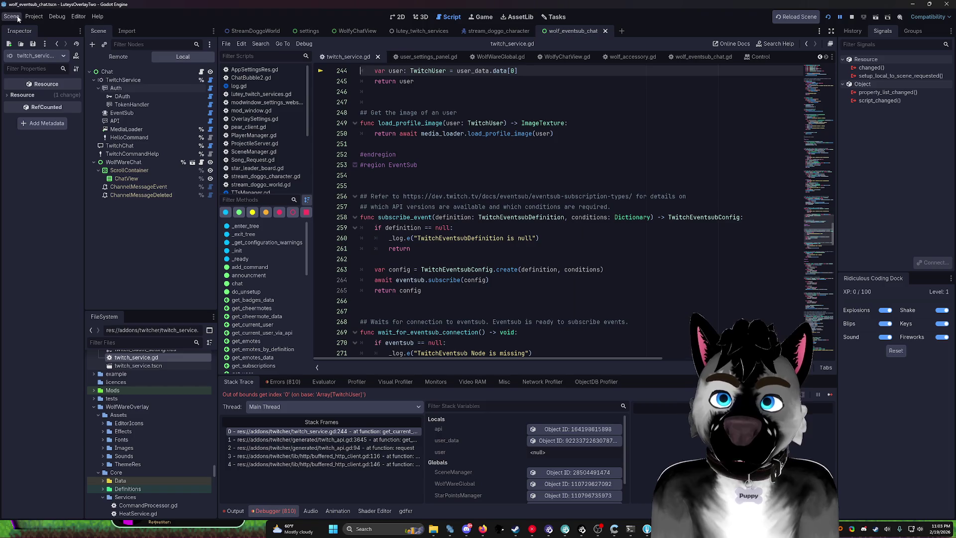
click(34, 16)
click(42, 28)
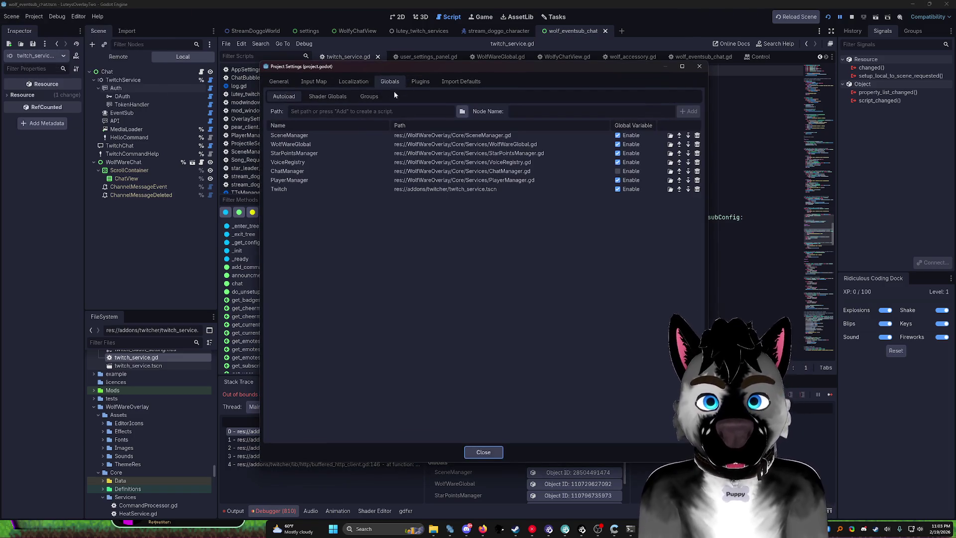
click(338, 189)
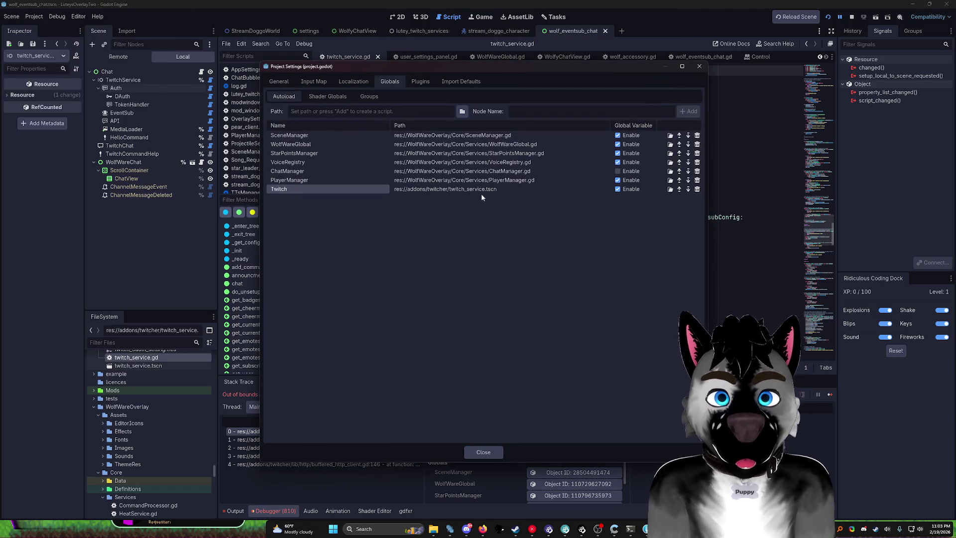
click(680, 190)
drag(297, 180, 303, 135)
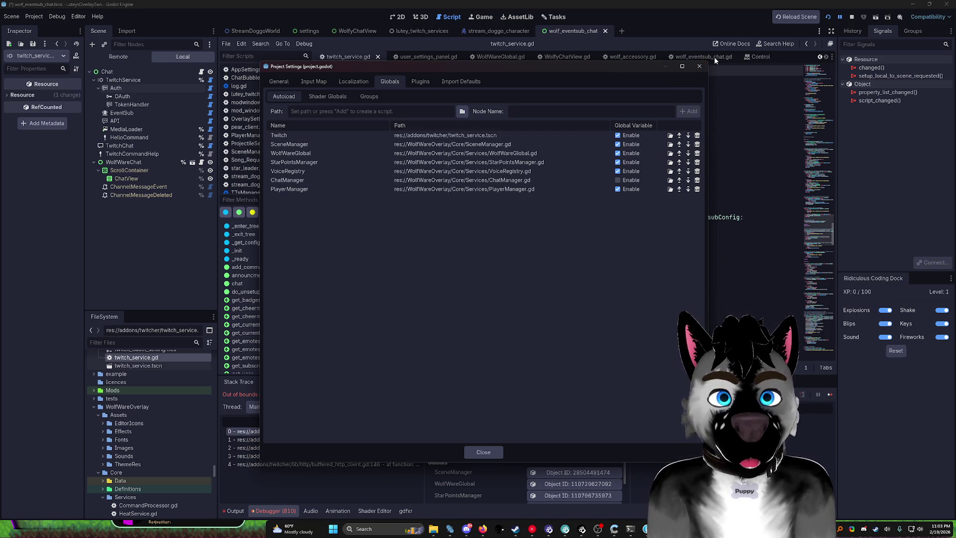
key(Escape)
click(852, 16)
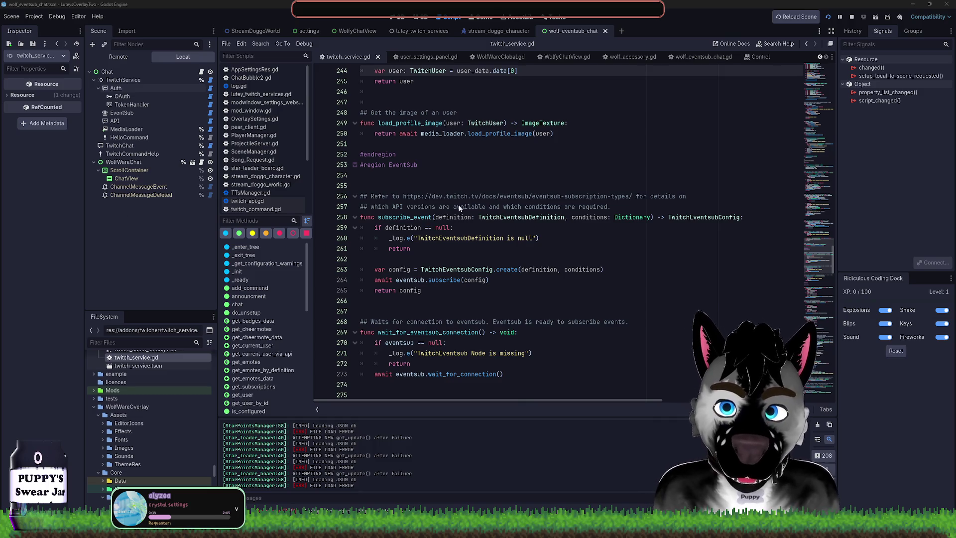
Step: Watch the Output log show the EventSub connection, then stop the overlay with F8
mouse_move(466, 527)
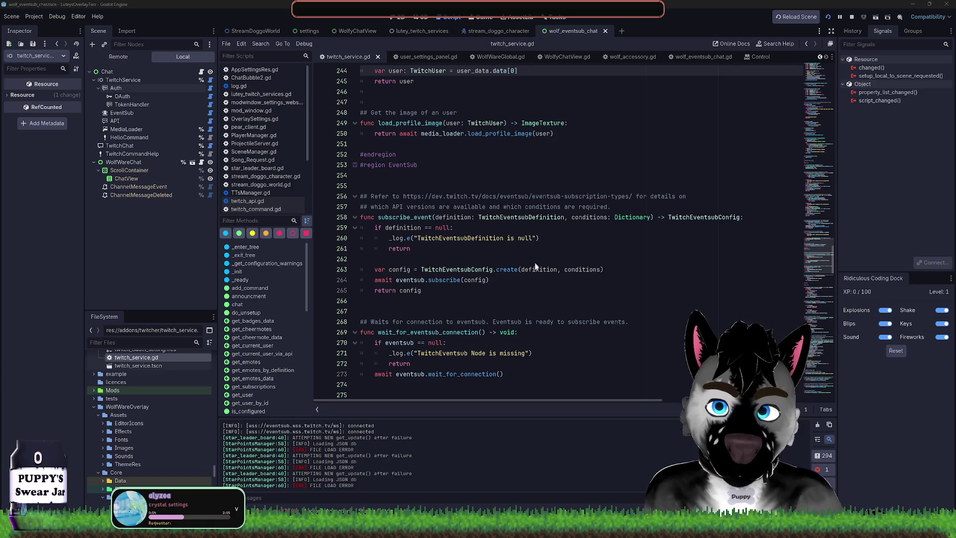
key(F8)
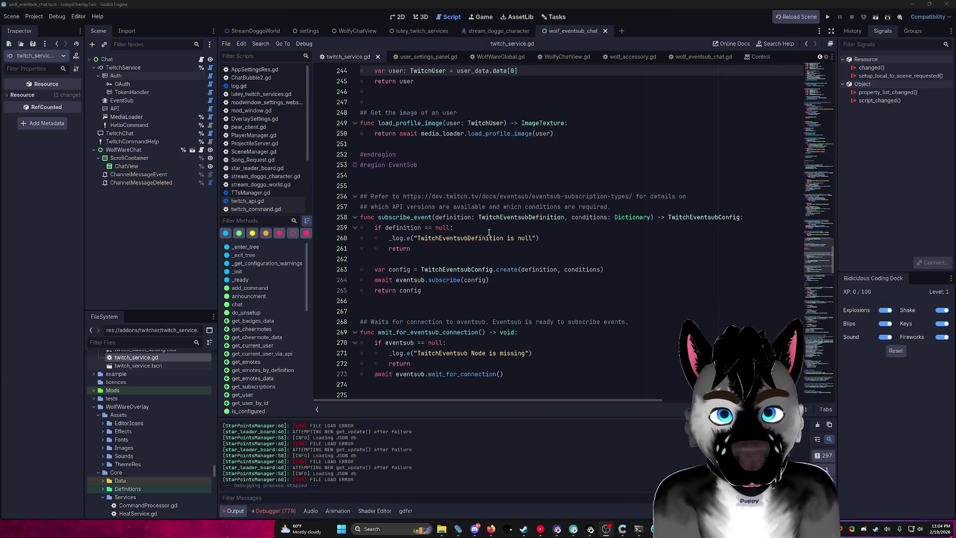
Step: Review get_current_user_via_api in twitch_service.gd, then show start_a_howl in stream_doggo_world.gd
scroll(519, 235, up, 10)
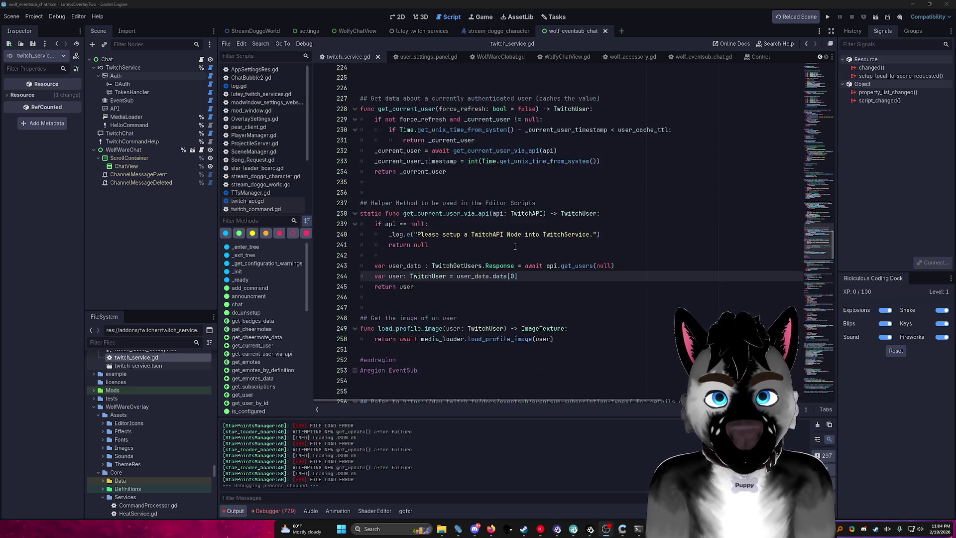
click(515, 248)
drag(820, 226, 820, 74)
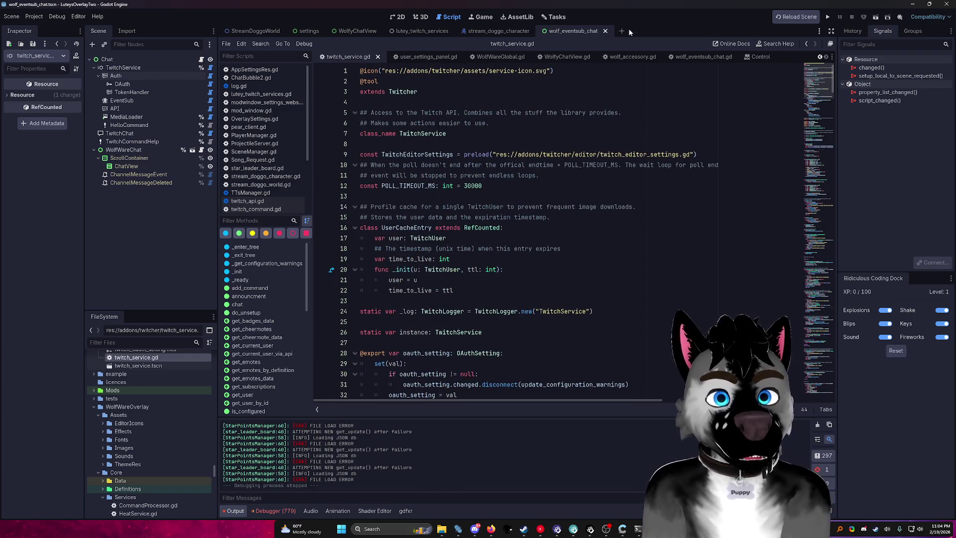
click(256, 30)
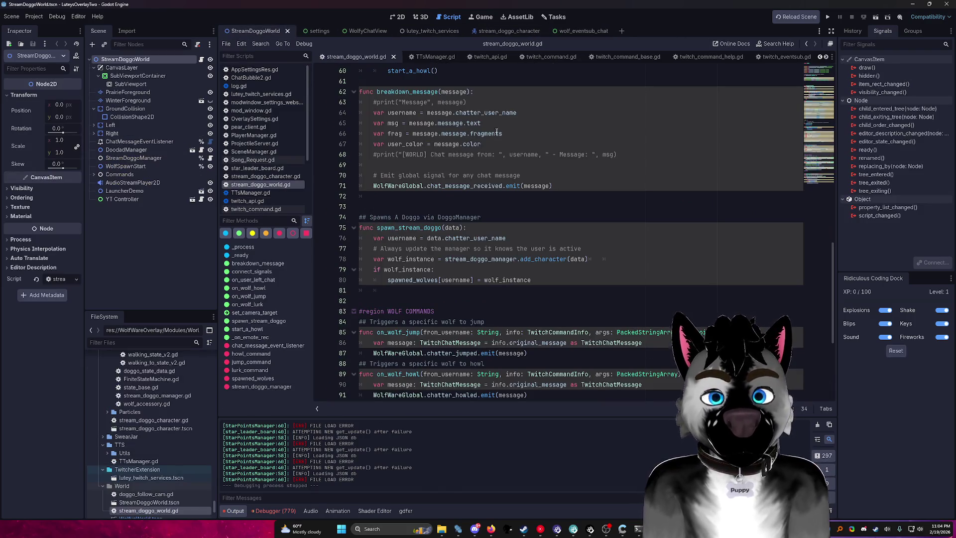
scroll(524, 164, up, 10)
scroll(524, 164, up, 4)
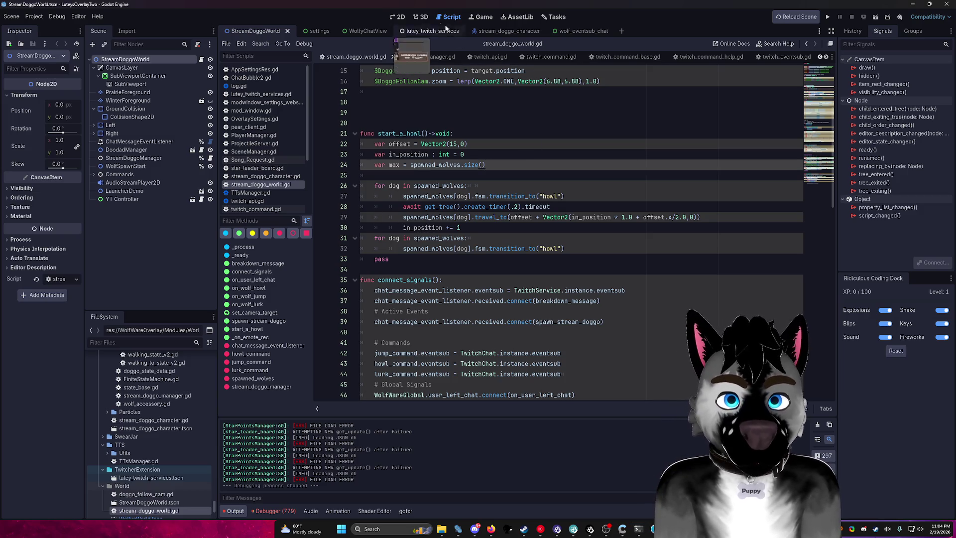
Step: Switch to the 2D view and zoom out on the StreamDoggoWorld canvas
click(404, 18)
scroll(523, 211, down, 10)
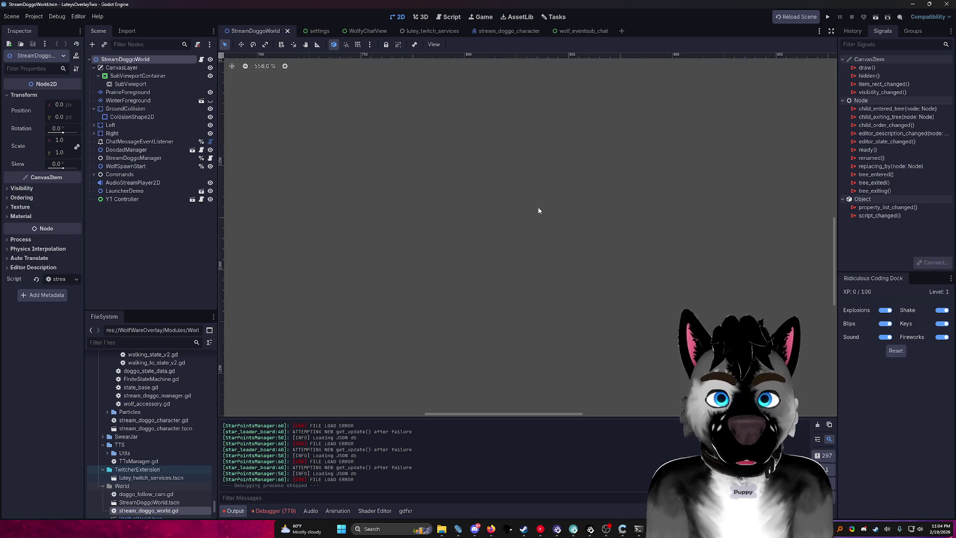
scroll(493, 218, down, 1)
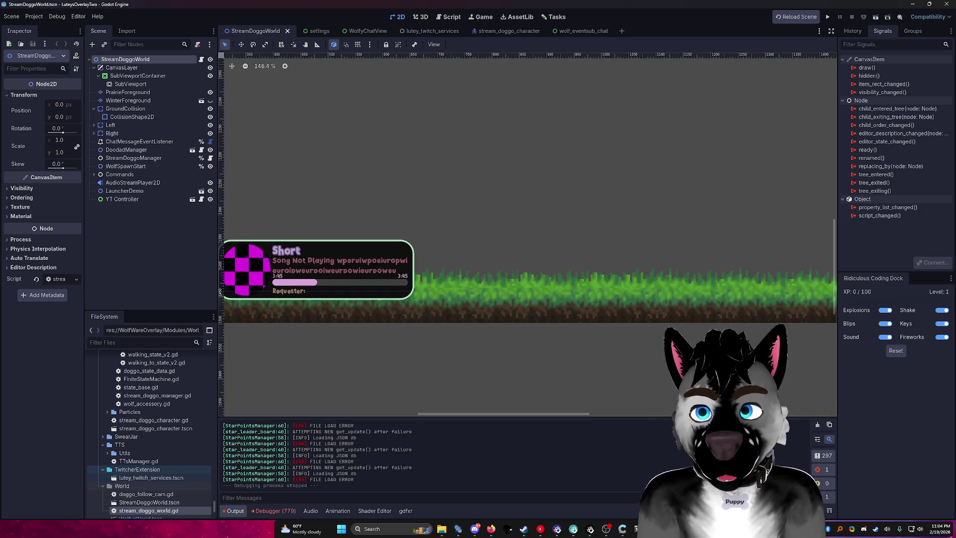
Step: Skip to the next song in the music player, then frame the song card above the grass
click(540, 529)
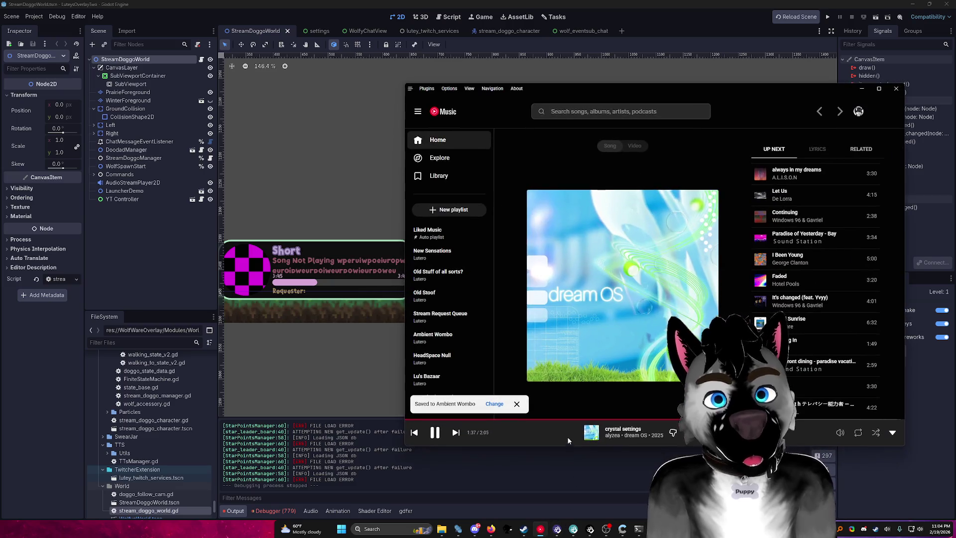
click(461, 435)
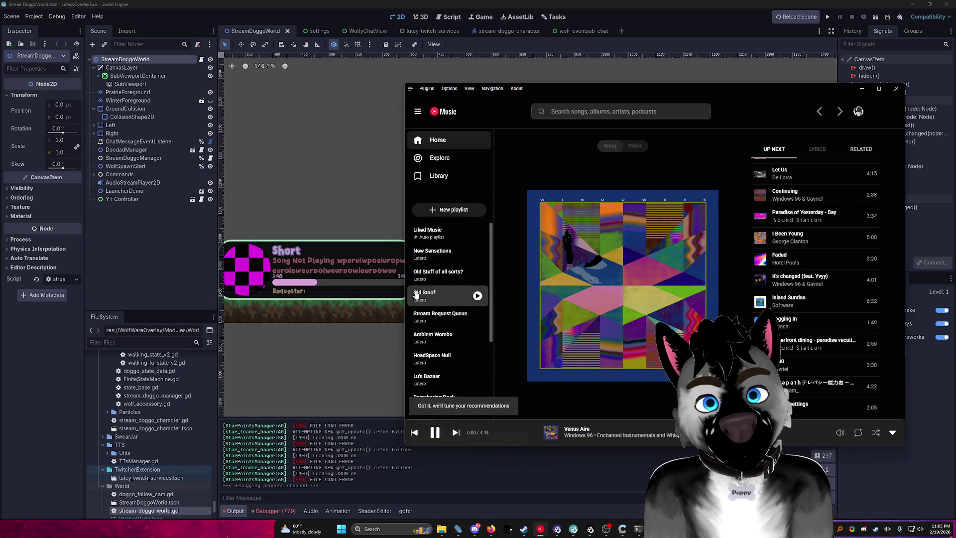
key(alt+Tab)
scroll(469, 272, down, 2)
scroll(469, 273, up, 3)
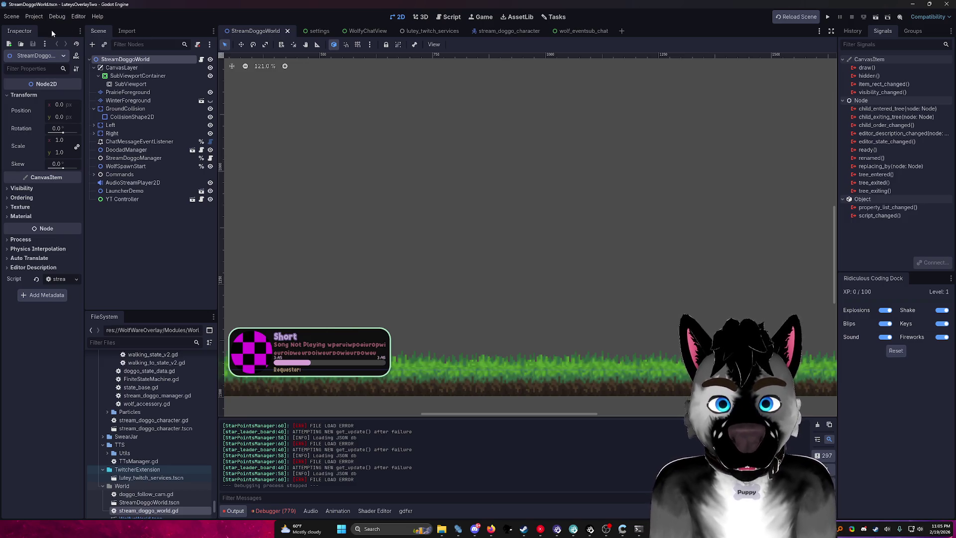
Step: Select TwitchService in the wolf_eventsub_chat scene and widen the inspector and scene tree panels
mouse_move(431, 36)
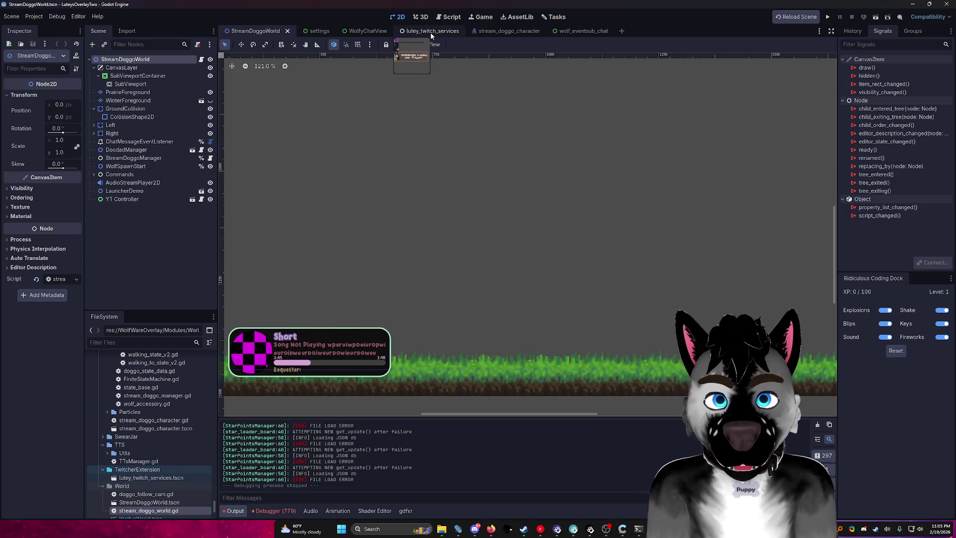
click(582, 30)
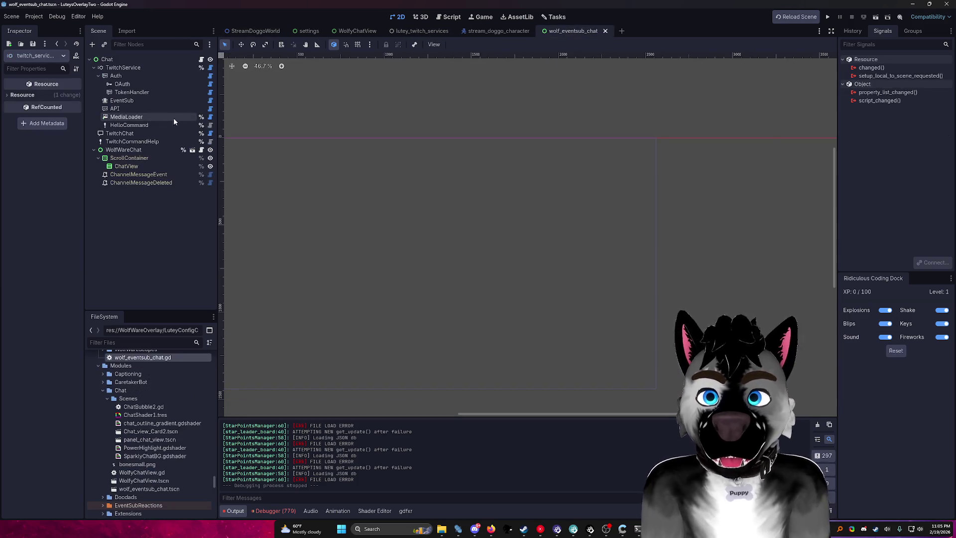
click(126, 76)
click(215, 97)
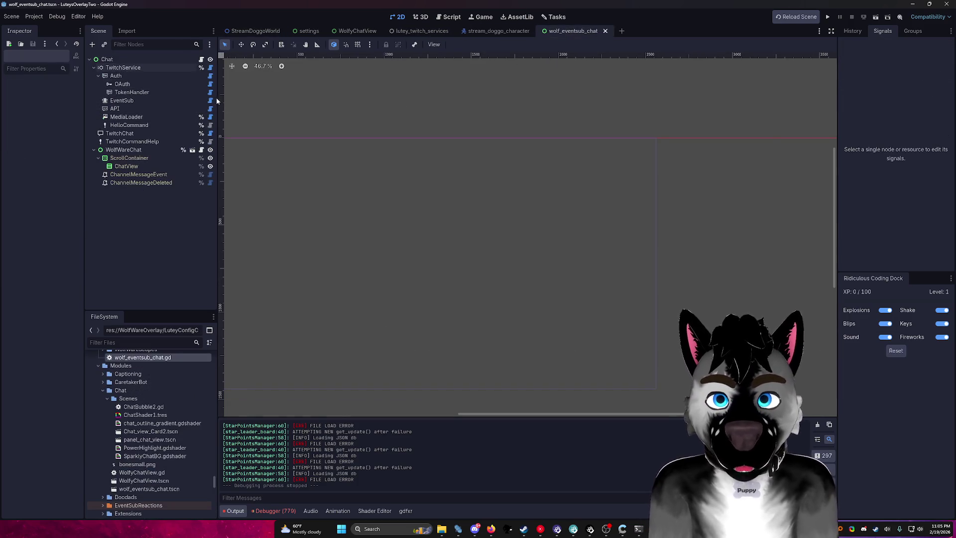
drag(86, 97, 191, 97)
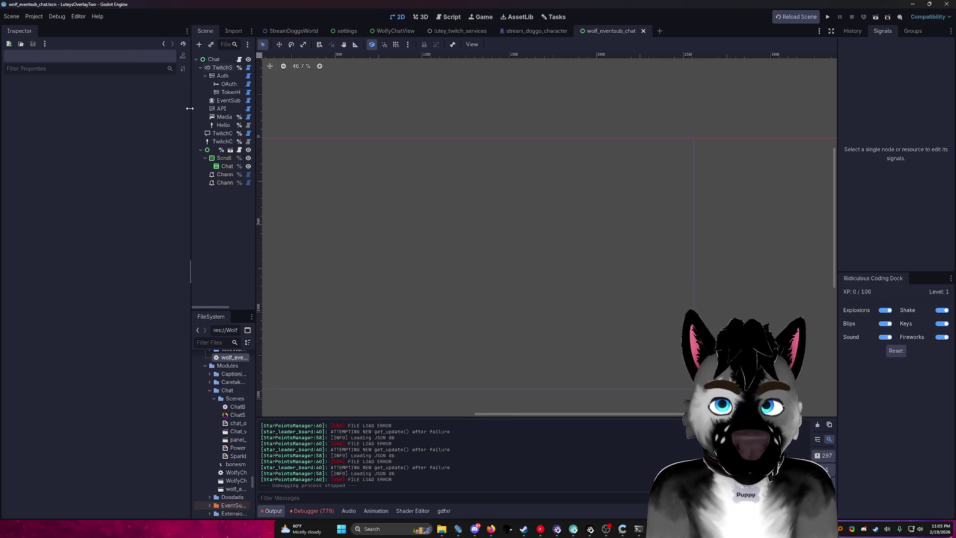
click(232, 69)
drag(257, 271, 315, 271)
Step: Validate the TwitchService scopes, reload the token info and try the token's revoke options
click(141, 121)
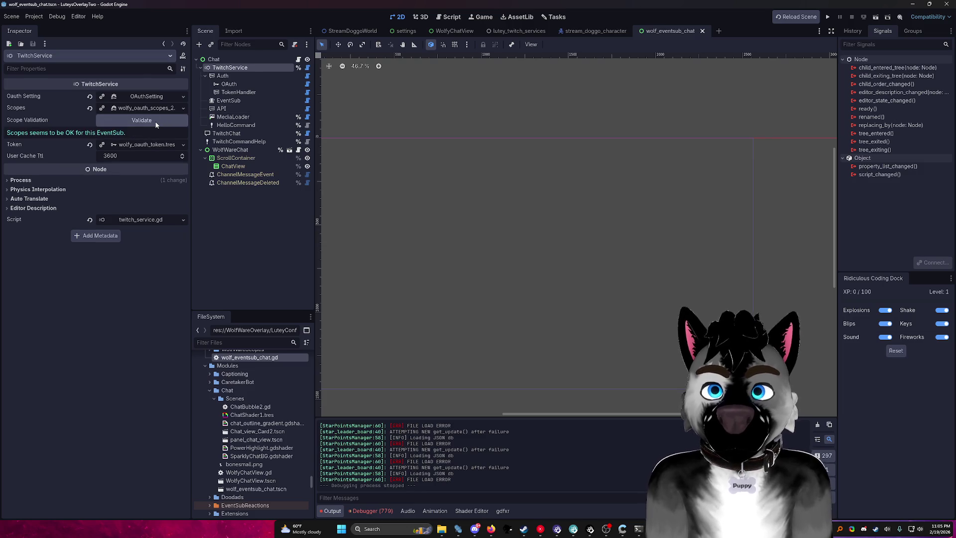
click(139, 144)
click(62, 223)
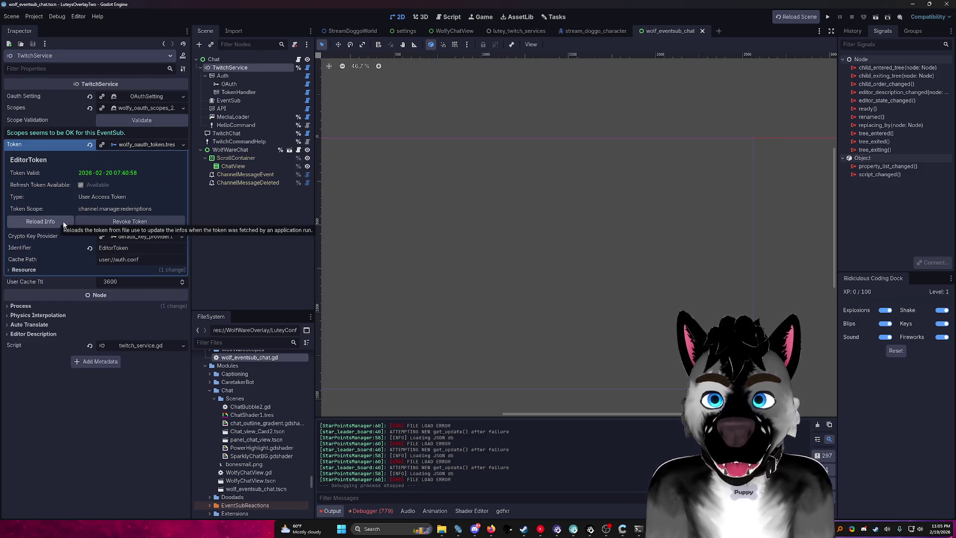
click(118, 222)
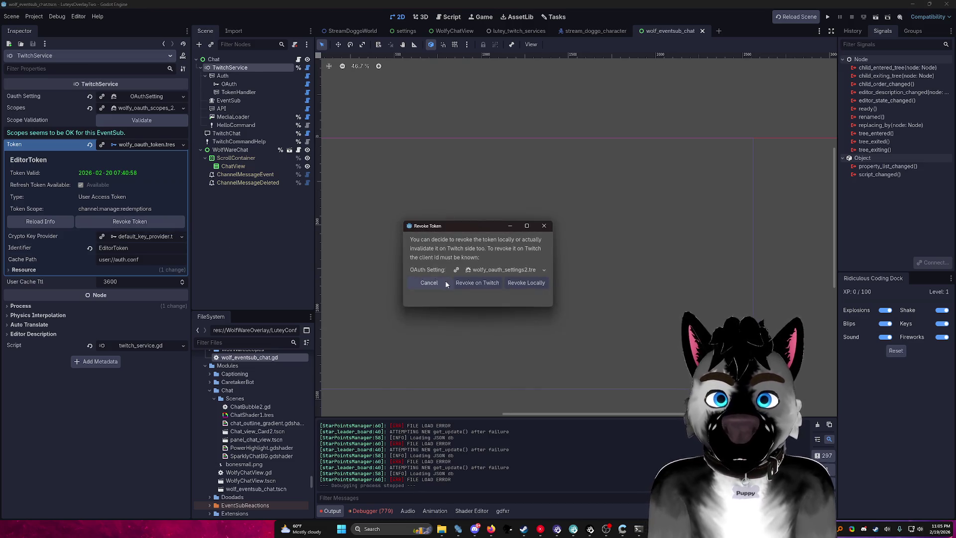
click(515, 285)
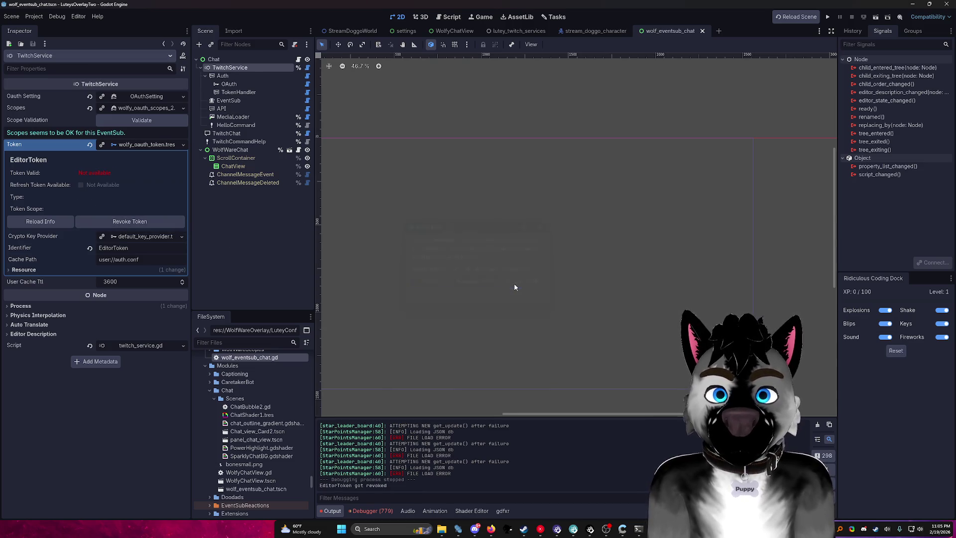
click(122, 222)
click(549, 225)
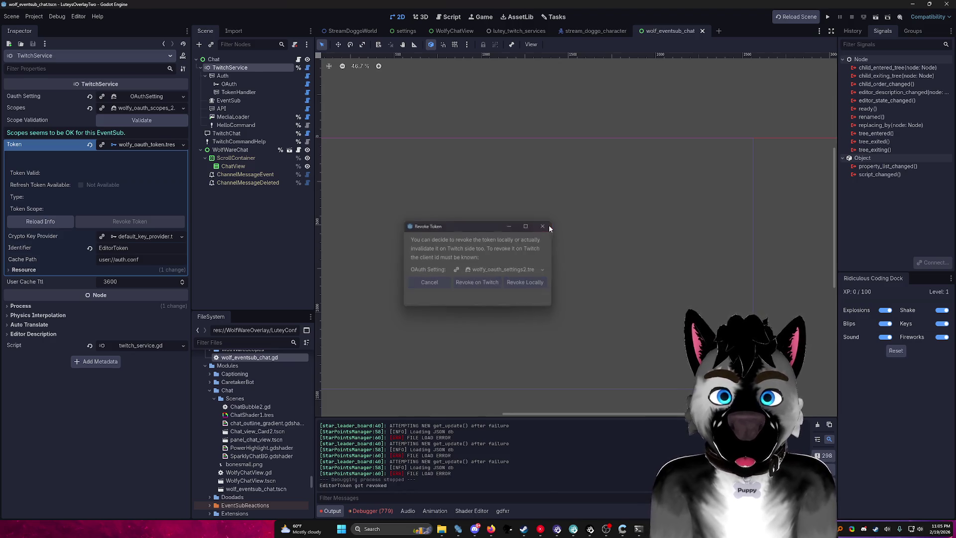
Step: Quick-load wolfy_oauth_token2.tres as the service token and refresh its status info
click(183, 145)
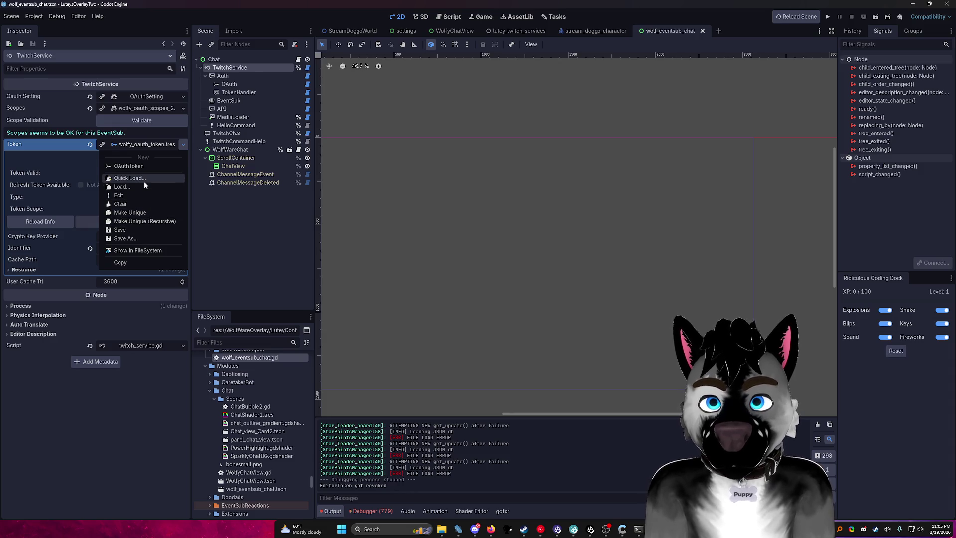
click(145, 182)
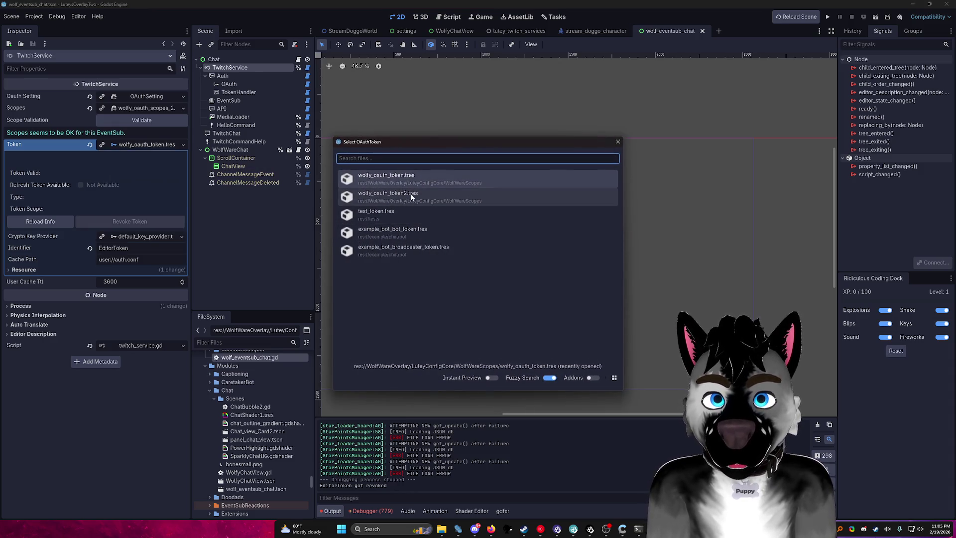
click(411, 197)
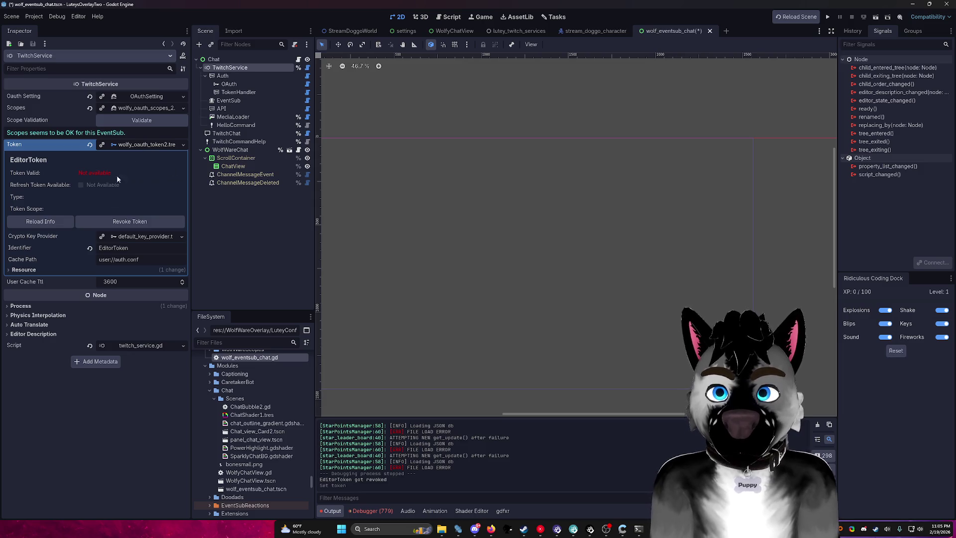
click(61, 223)
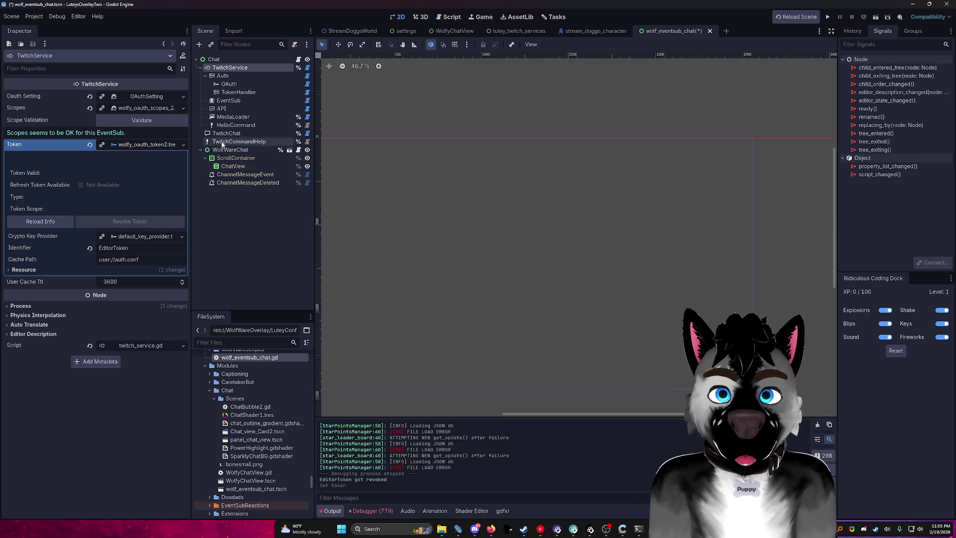
Step: Inspect the Auth node's token and wolfy_oauth_scopes_2 scopes, then save and run the project
mouse_move(191, 97)
mouse_down()
mouse_move(177, 97)
mouse_move(189, 97)
mouse_up()
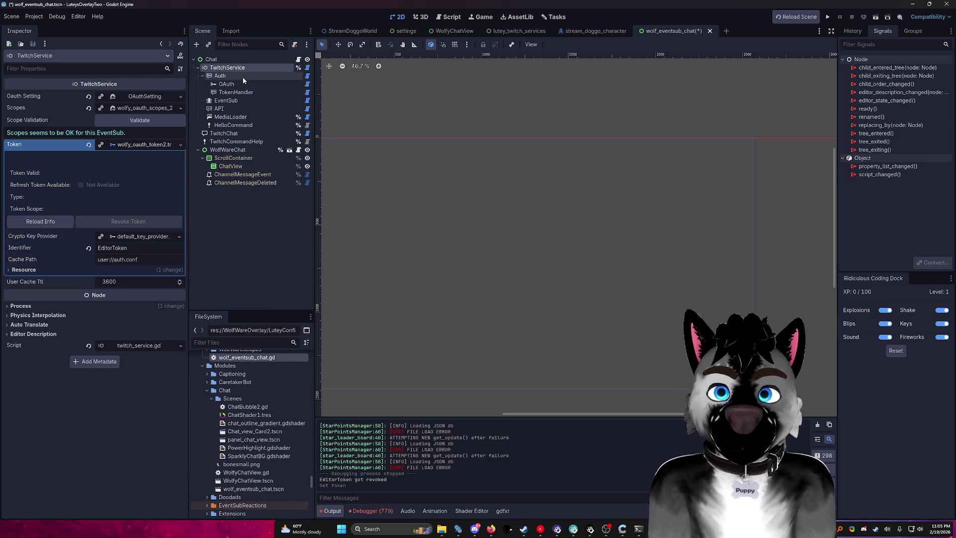
click(243, 76)
click(158, 131)
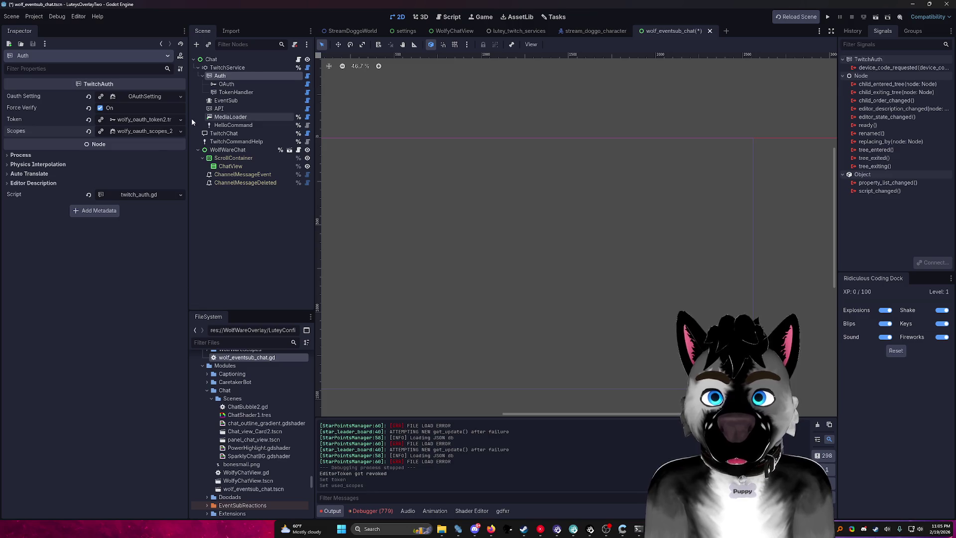
drag(188, 118, 224, 118)
click(827, 18)
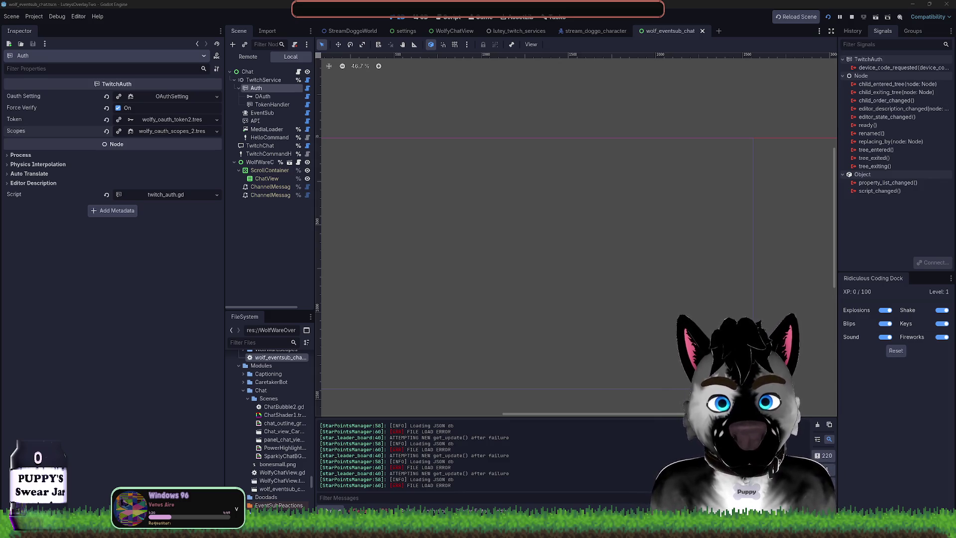
Step: Let the overlay run until the EventSub websocket connects, then stop the project
key(alt+Tab)
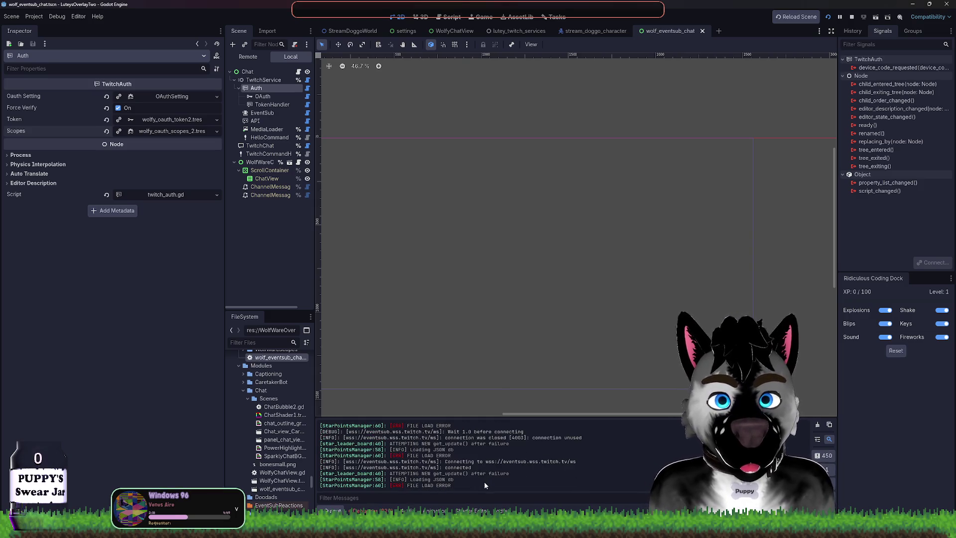
click(851, 17)
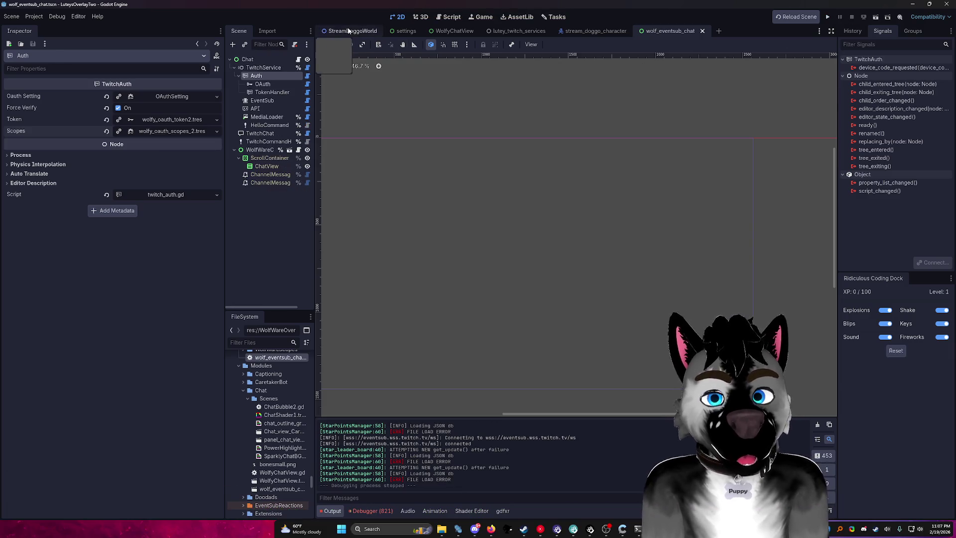
Step: Select SubViewportContainer in StreamDoggoWorld, open and close the settings scene, and rerun with F5
click(352, 31)
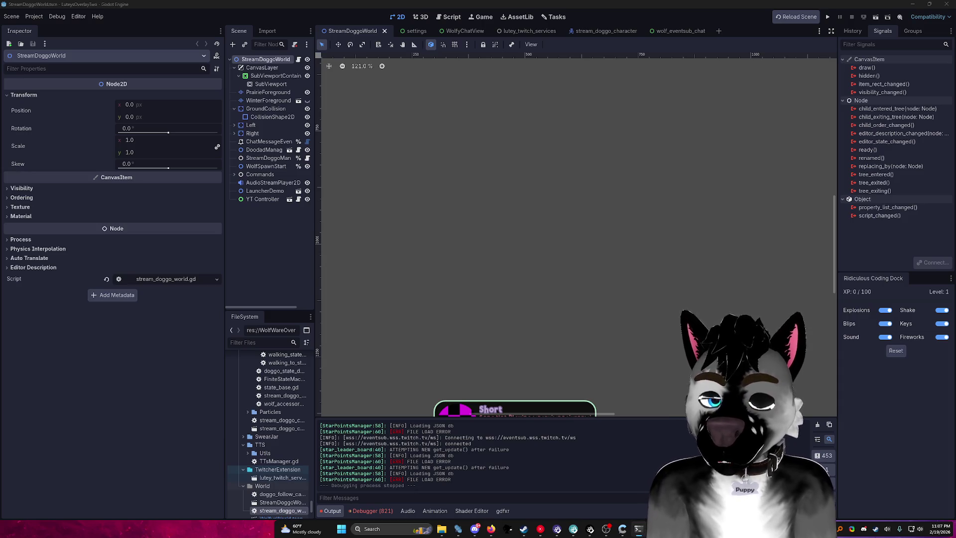
click(466, 198)
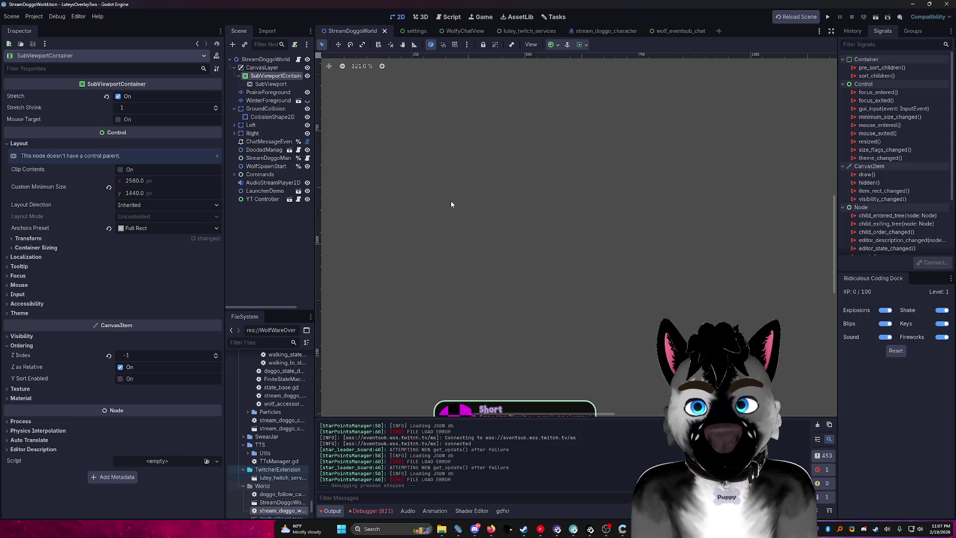
scroll(507, 138, up, 1)
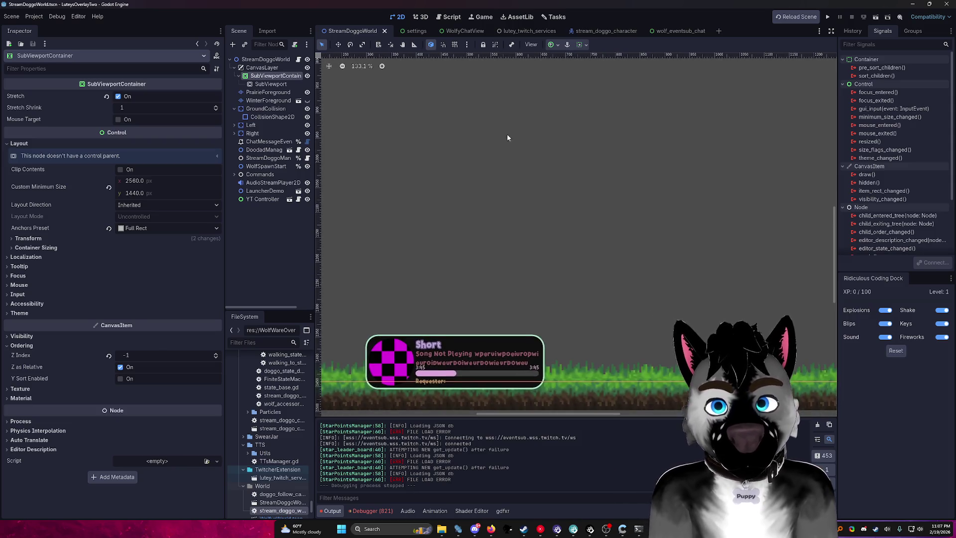
click(414, 31)
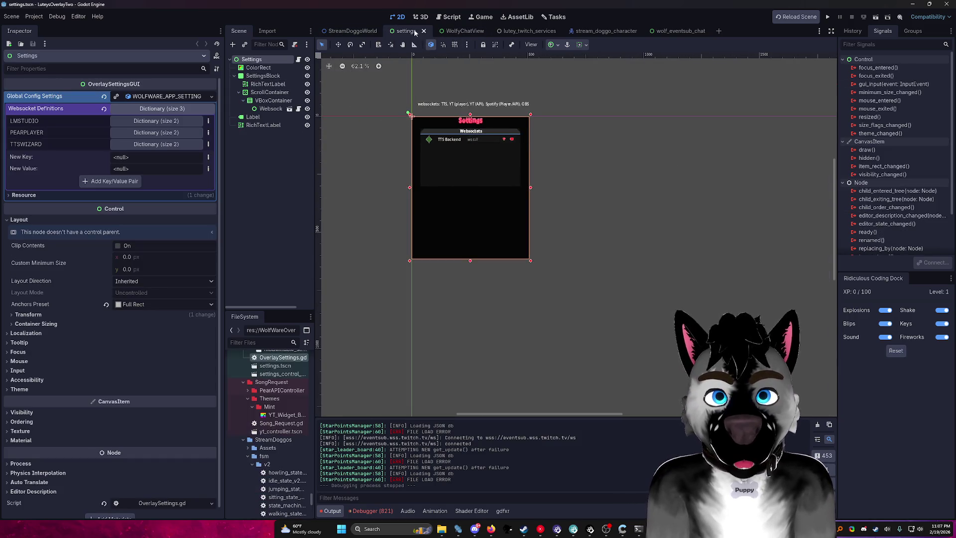
click(424, 31)
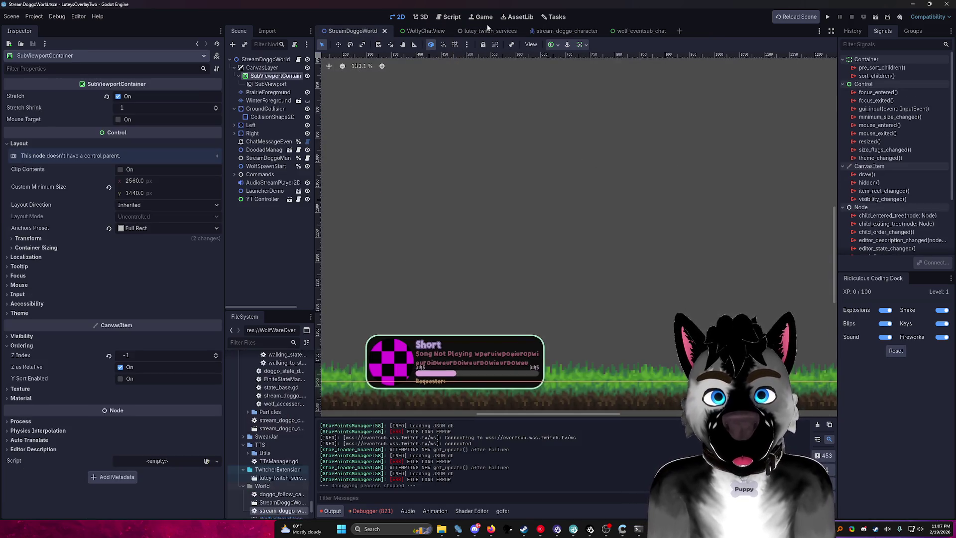
key(F5)
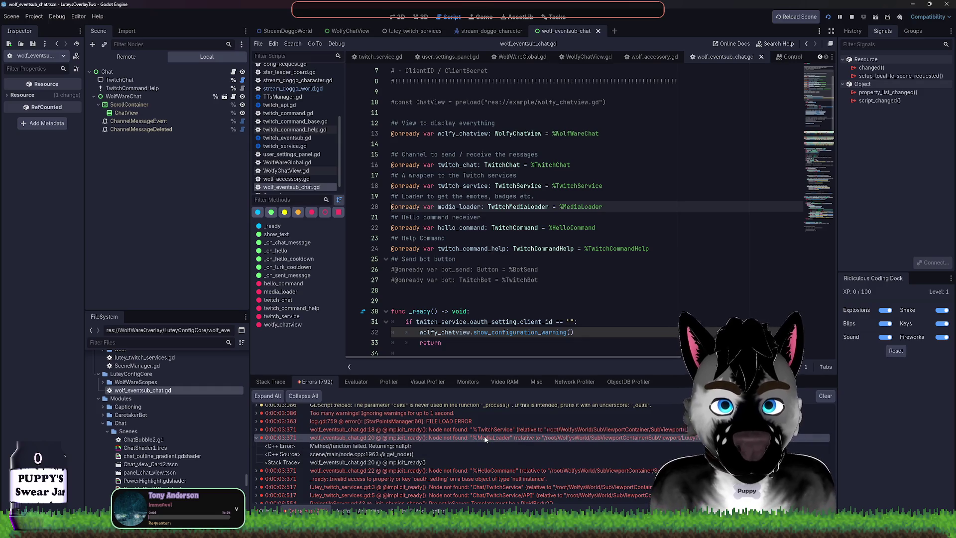
Step: Jump from the %TwitchService node-not-found error to its declaration in wolf_eventsub_chat.gd
click(468, 429)
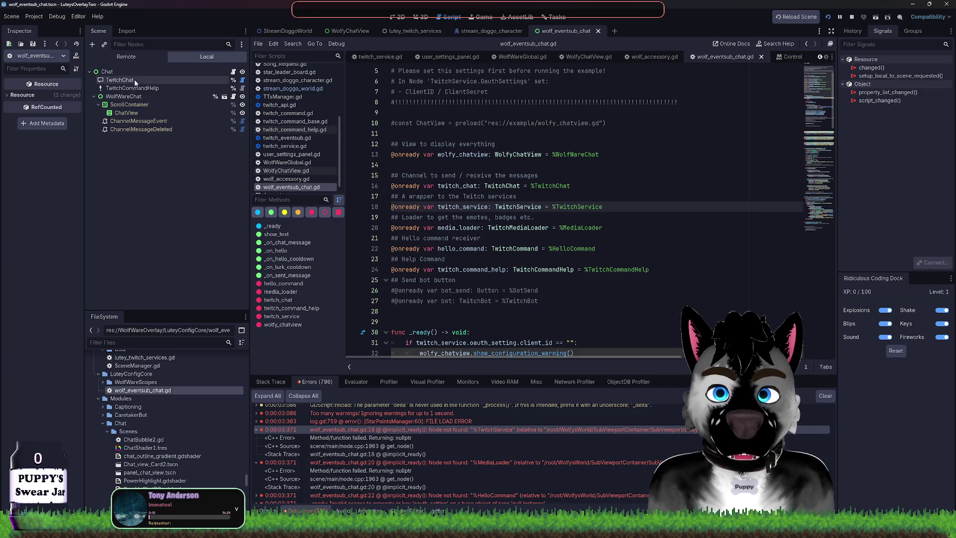
click(398, 16)
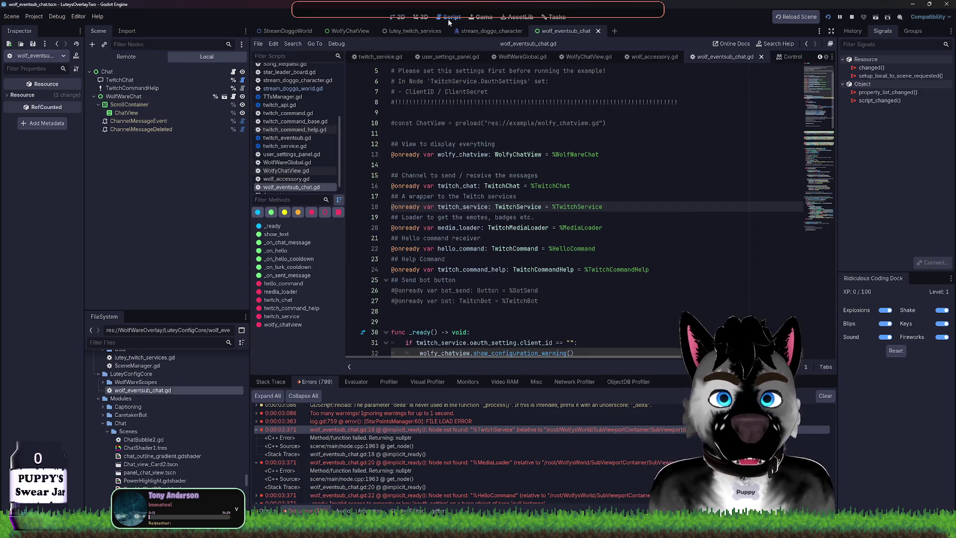
click(452, 16)
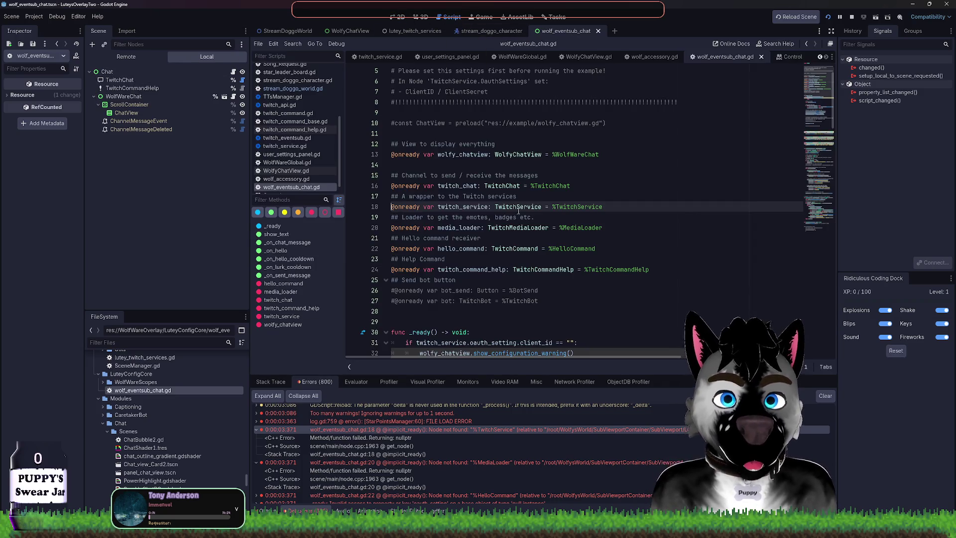
click(569, 206)
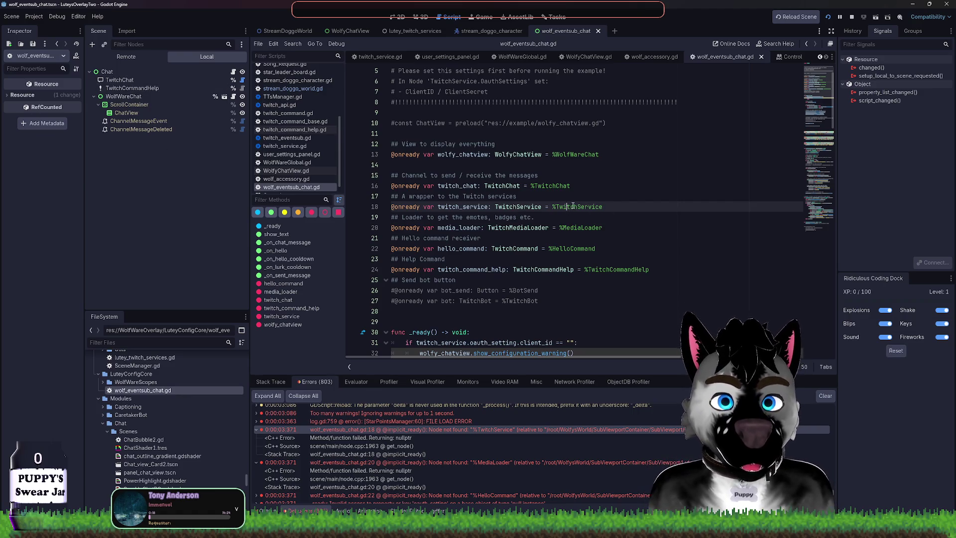
Step: Delete the %TwitchChat, %TwitchService and %MediaLoader node references from the declarations
mouse_move(530, 186)
mouse_down()
mouse_move(572, 186)
mouse_move(618, 203)
mouse_up()
key(Delete)
key(Delete)
drag(559, 227, 603, 227)
key(Delete)
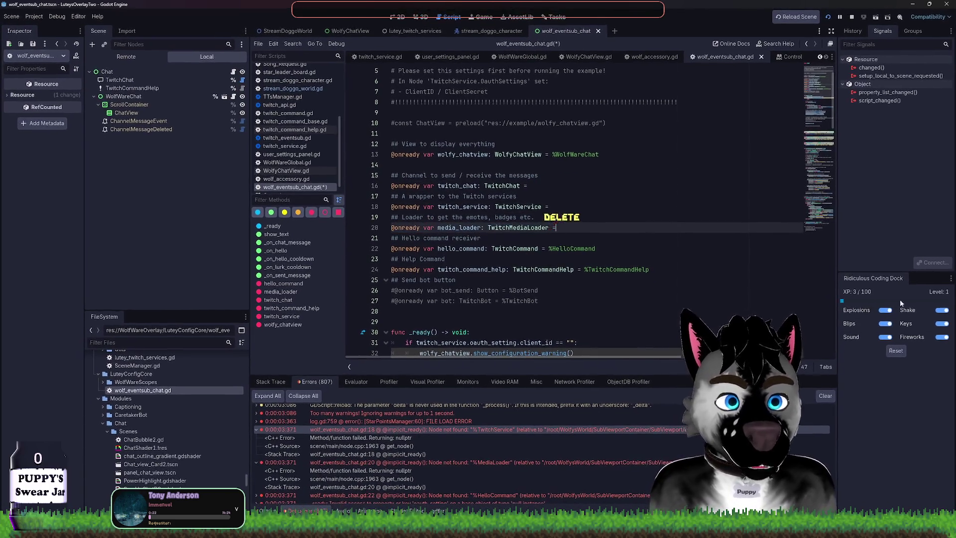
click(885, 337)
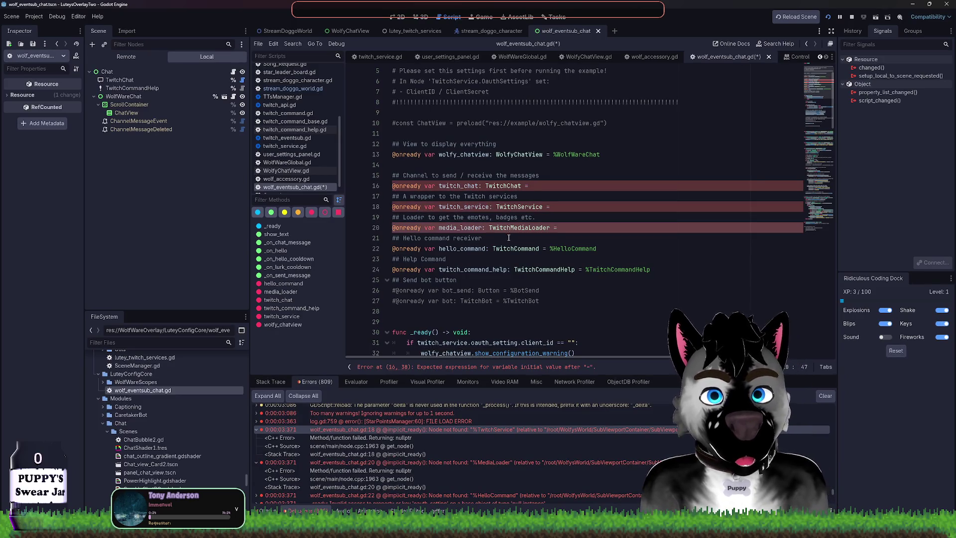
click(885, 337)
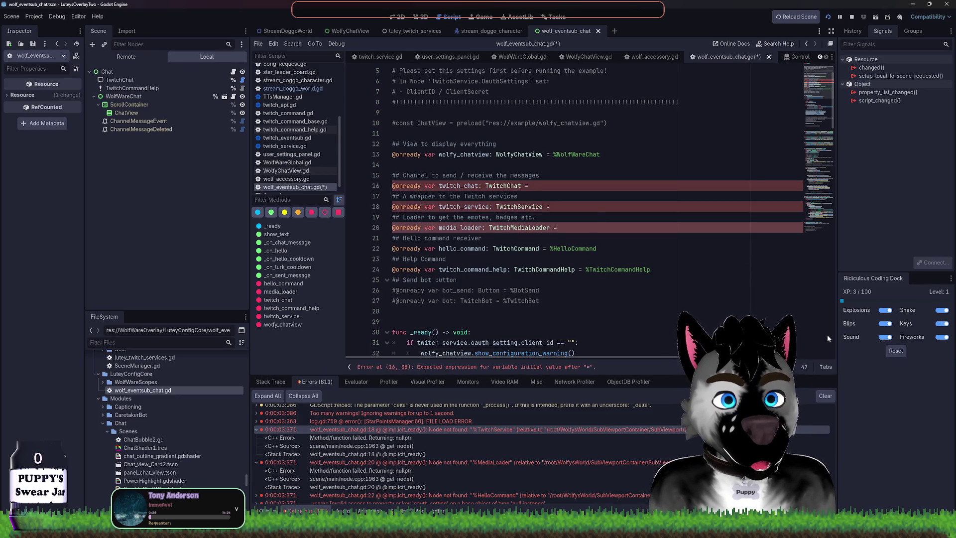
Step: Remove the leftover '=' signs from lines 16, 18 and 20
click(571, 249)
click(536, 191)
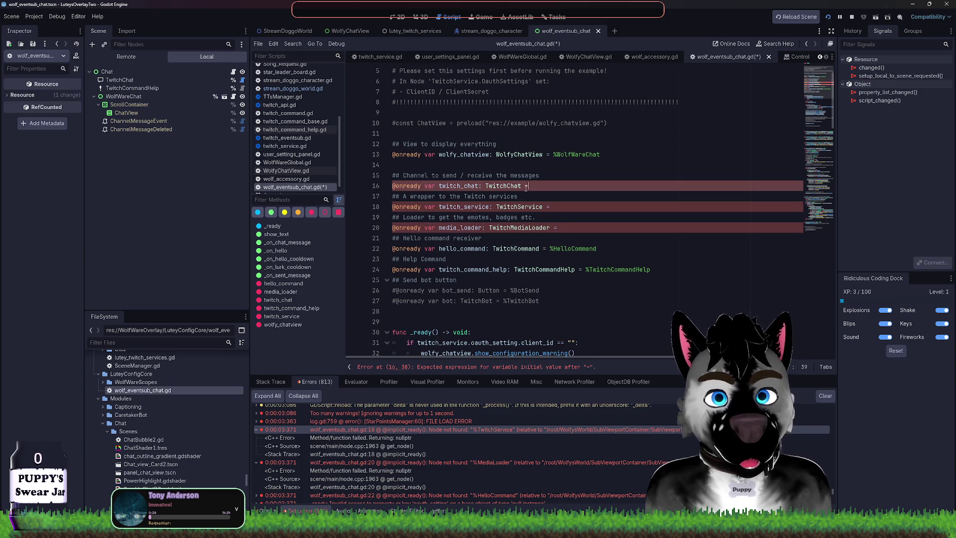
shift+click(559, 200)
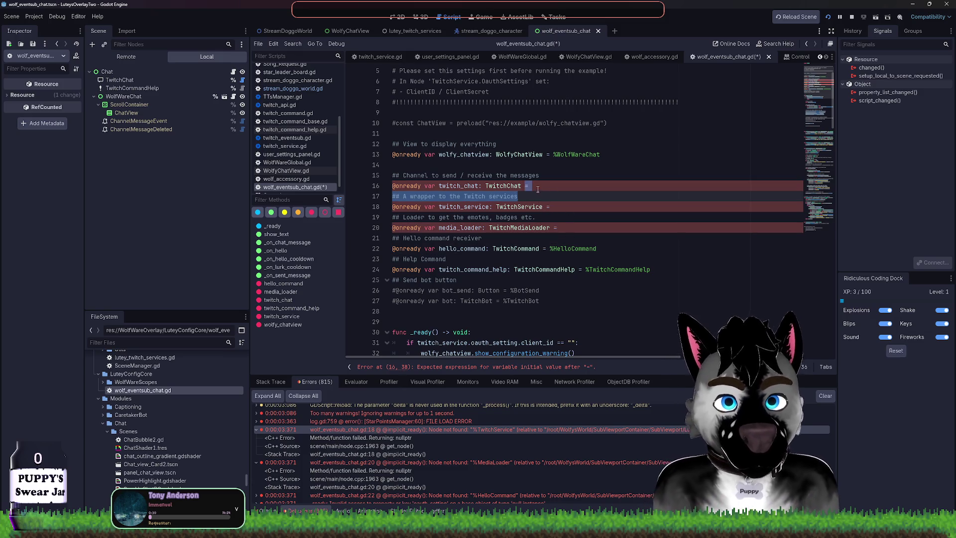
click(543, 186)
key(BackSpace)
click(560, 207)
key(BackSpace)
click(572, 228)
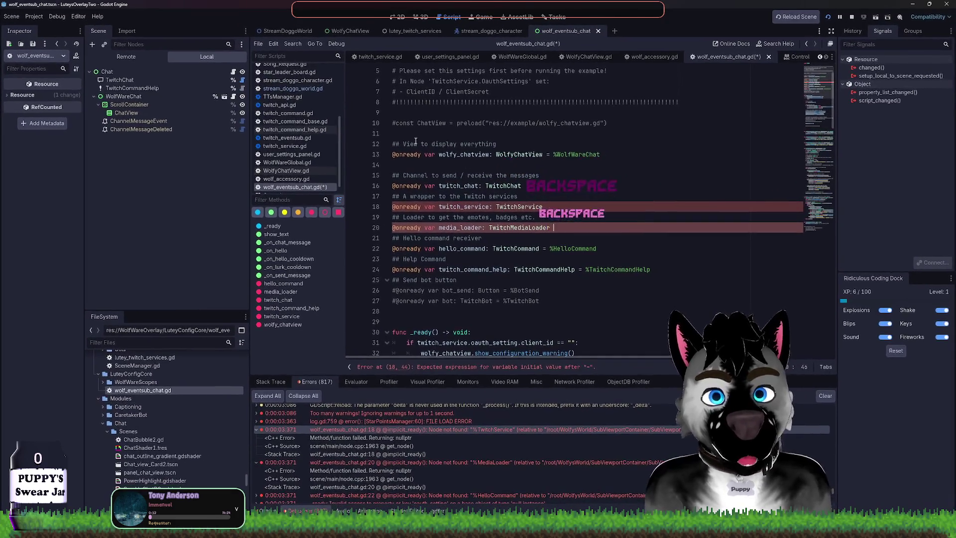
key(BackSpace)
scroll(527, 280, down, 4)
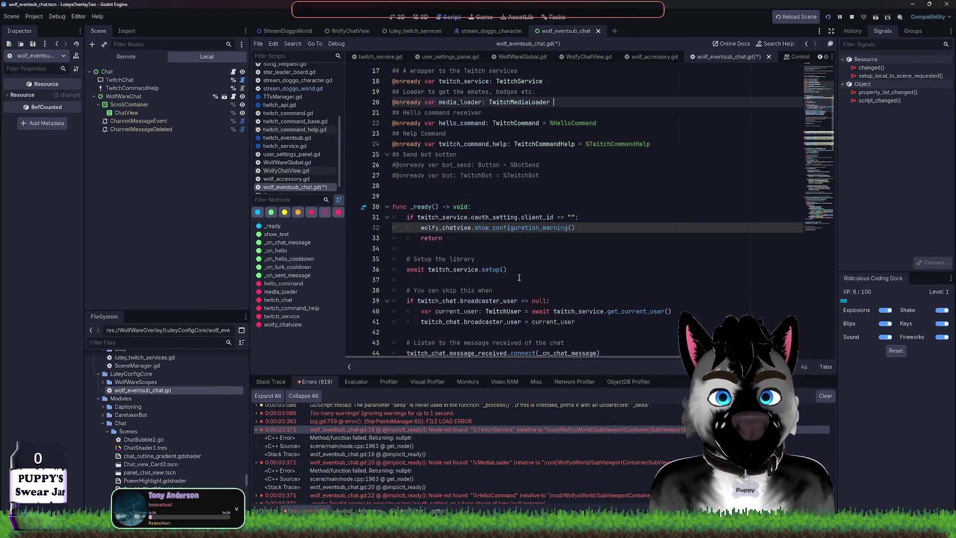
click(481, 207)
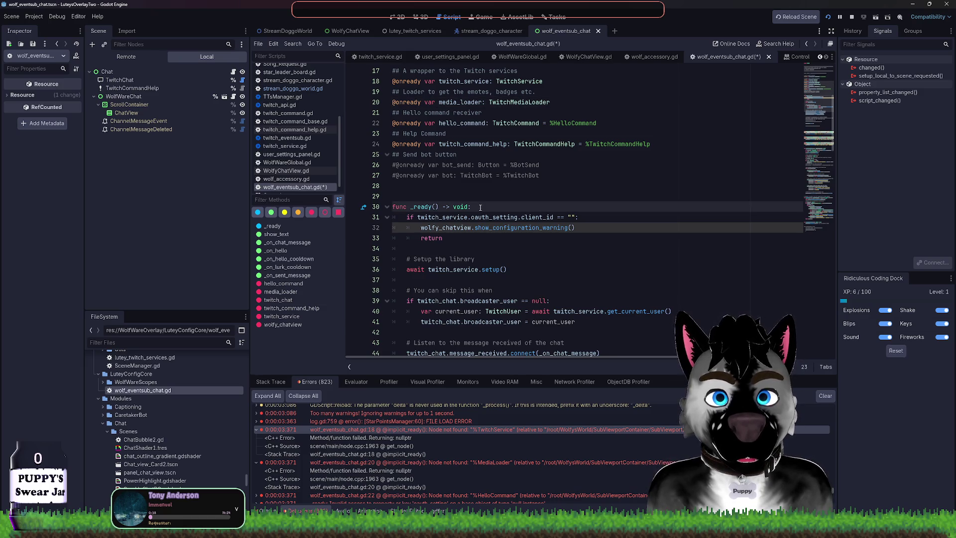
scroll(480, 207, up, 3)
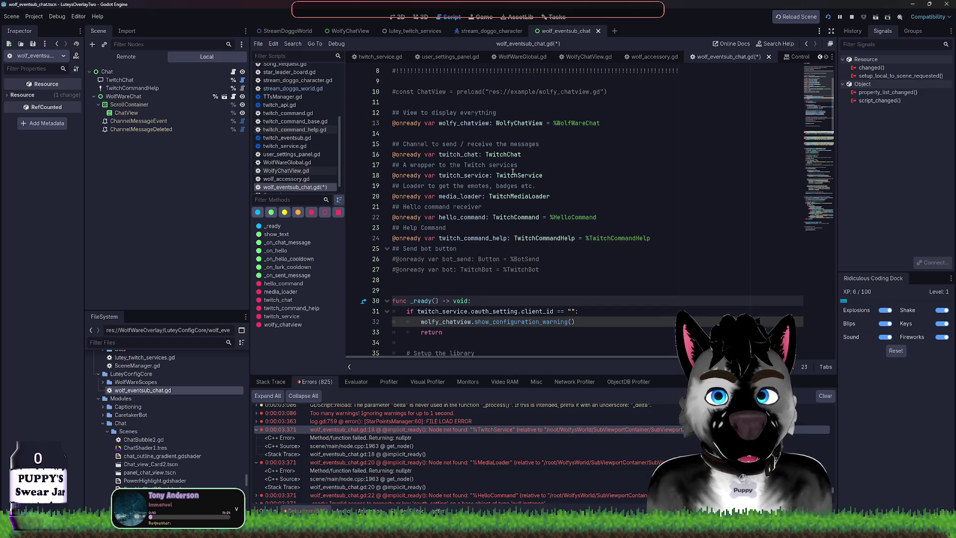
scroll(512, 172, down, 11)
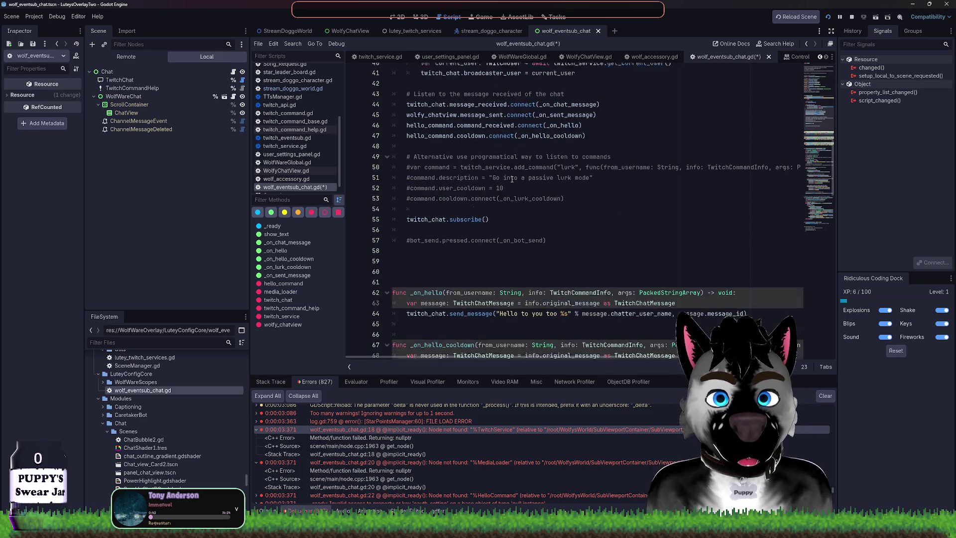
scroll(510, 179, down, 3)
scroll(510, 180, up, 12)
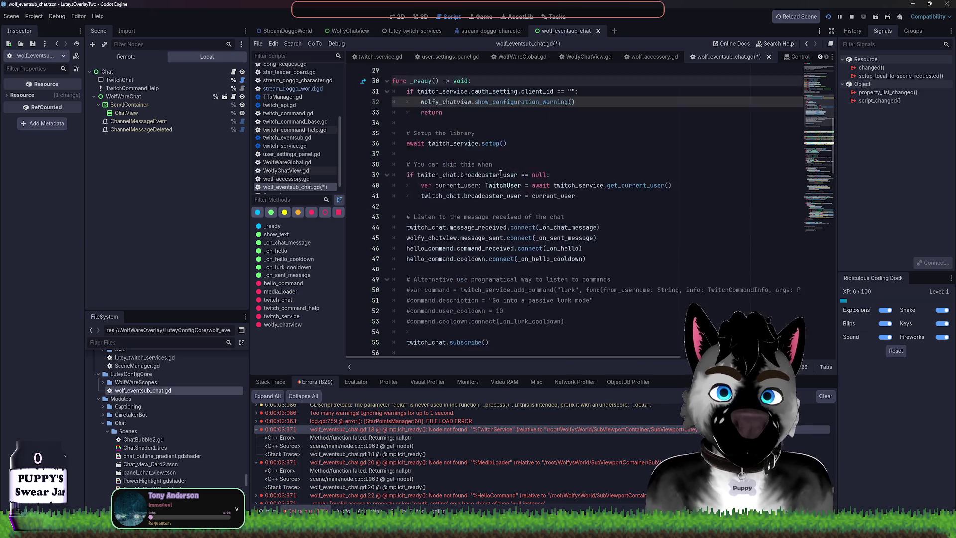
scroll(502, 169, up, 1)
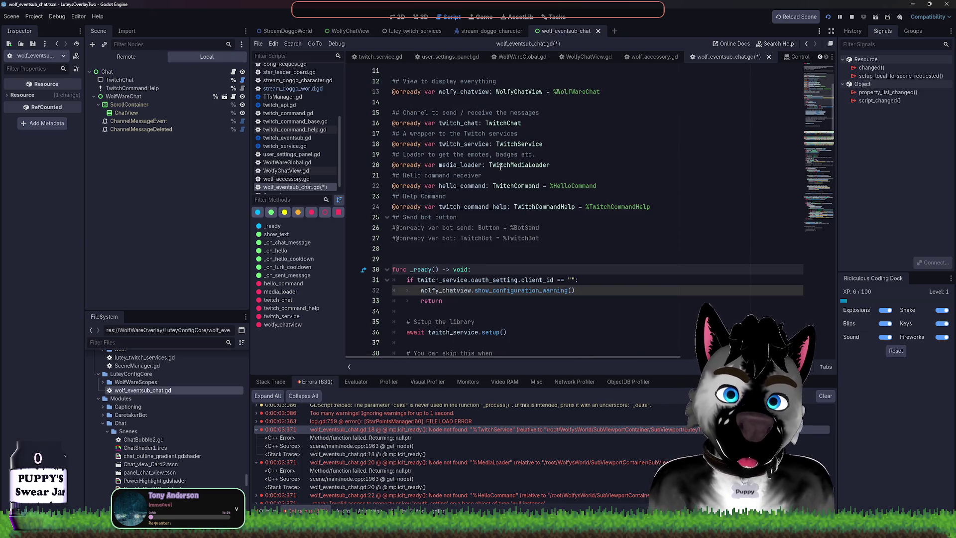
scroll(500, 168, up, 3)
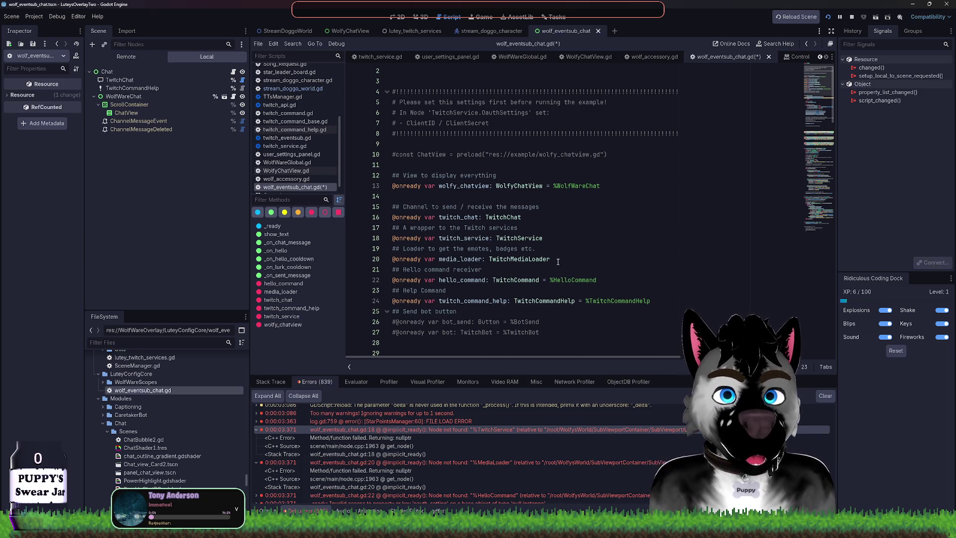
scroll(557, 261, down, 4)
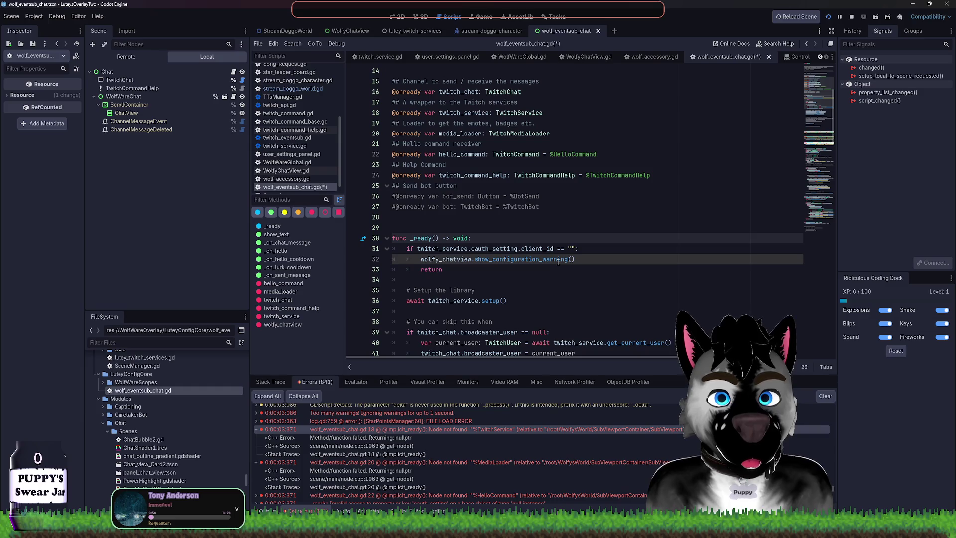
scroll(557, 258, down, 8)
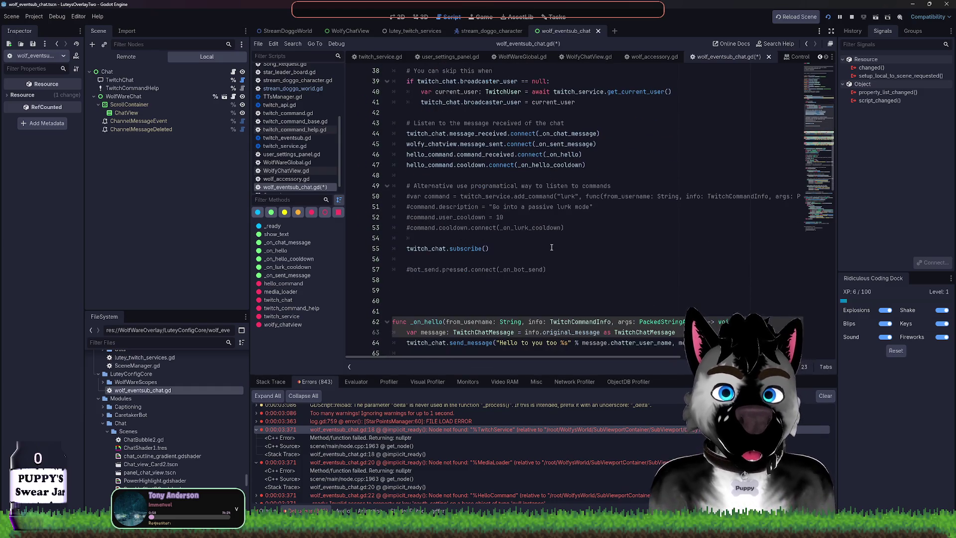
scroll(551, 243, down, 4)
scroll(551, 243, up, 1)
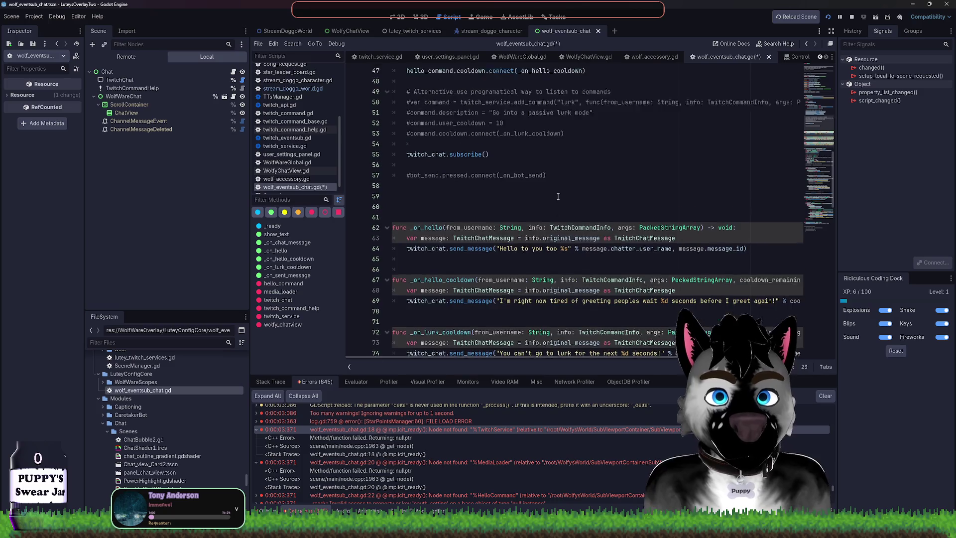
scroll(544, 207, down, 3)
scroll(543, 207, down, 4)
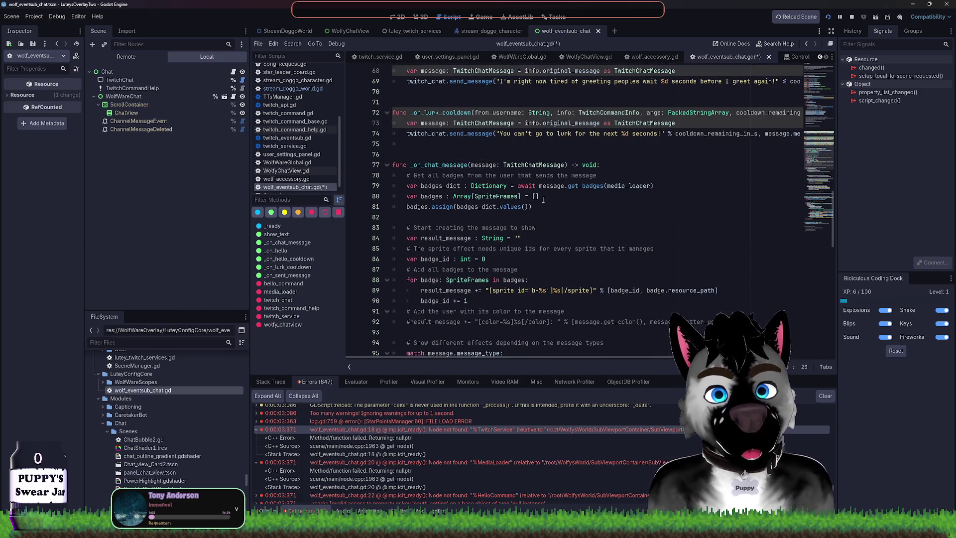
scroll(541, 195, down, 4)
scroll(541, 194, up, 7)
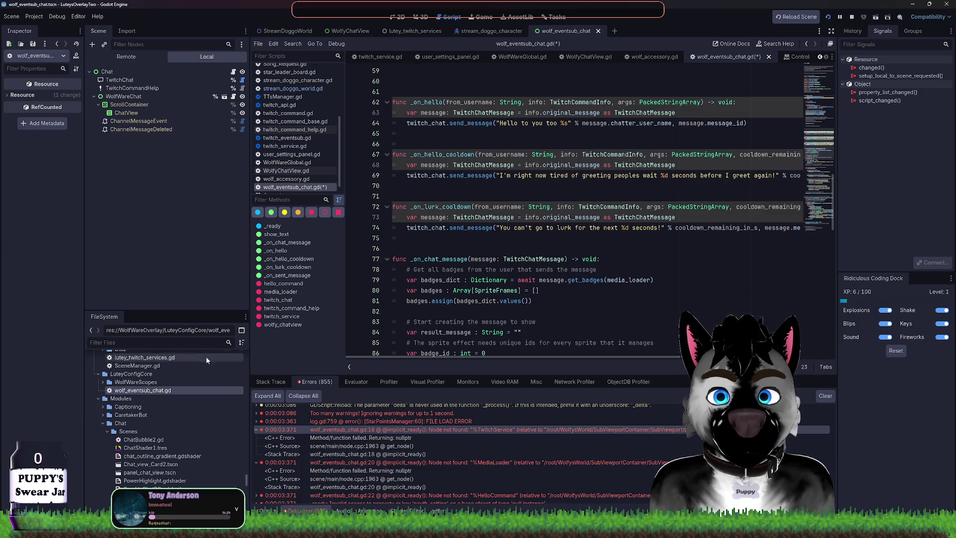
click(174, 342)
Step: Filter the FileSystem dock for 'eventsub'
text(eventsub)
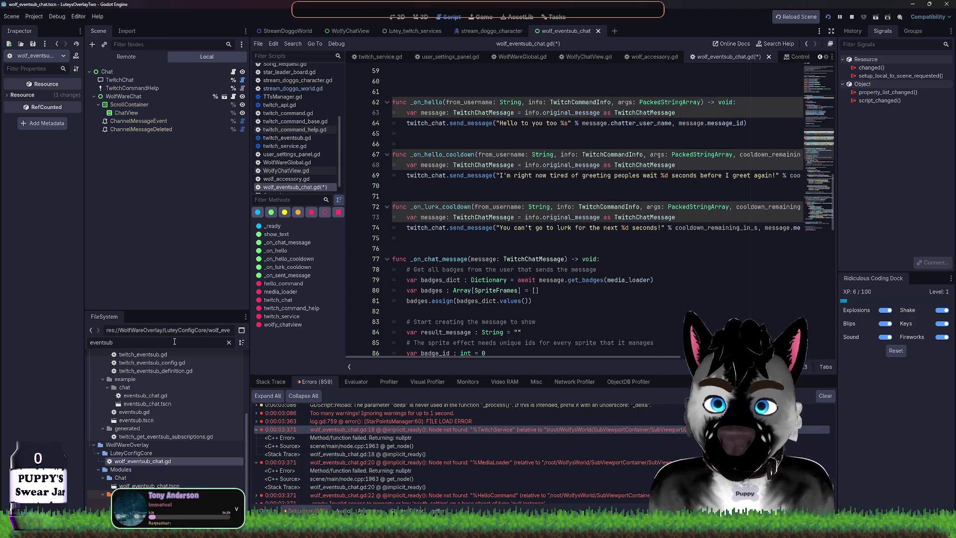
text(*)
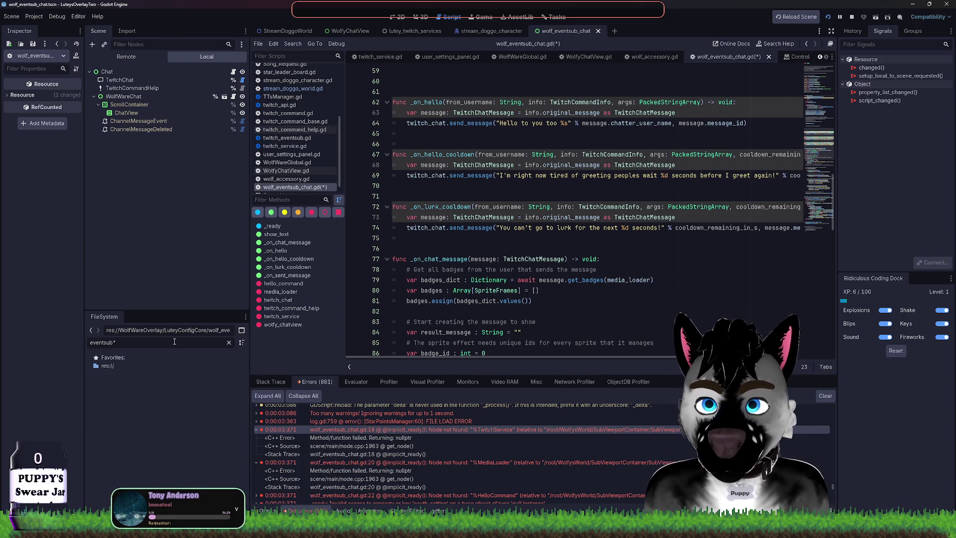
key(BackSpace)
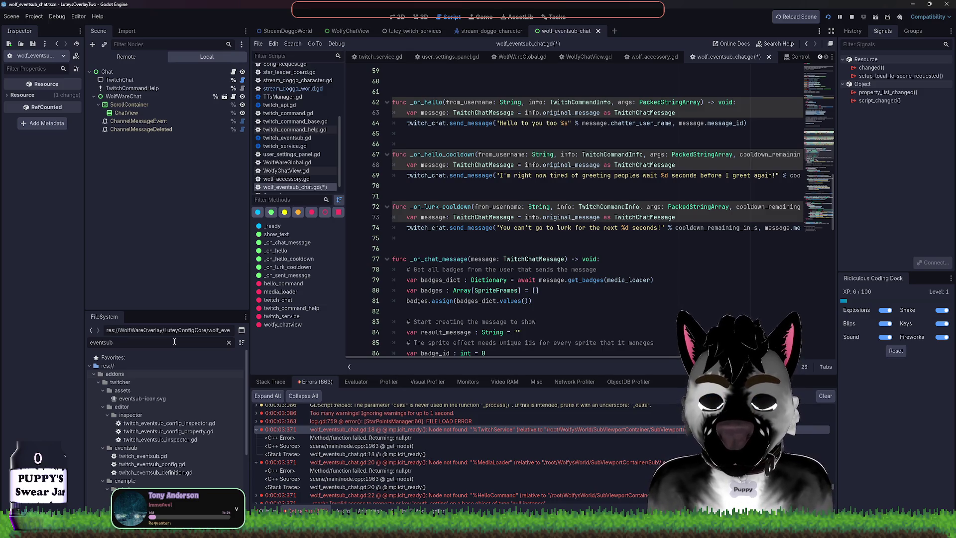
text(*)
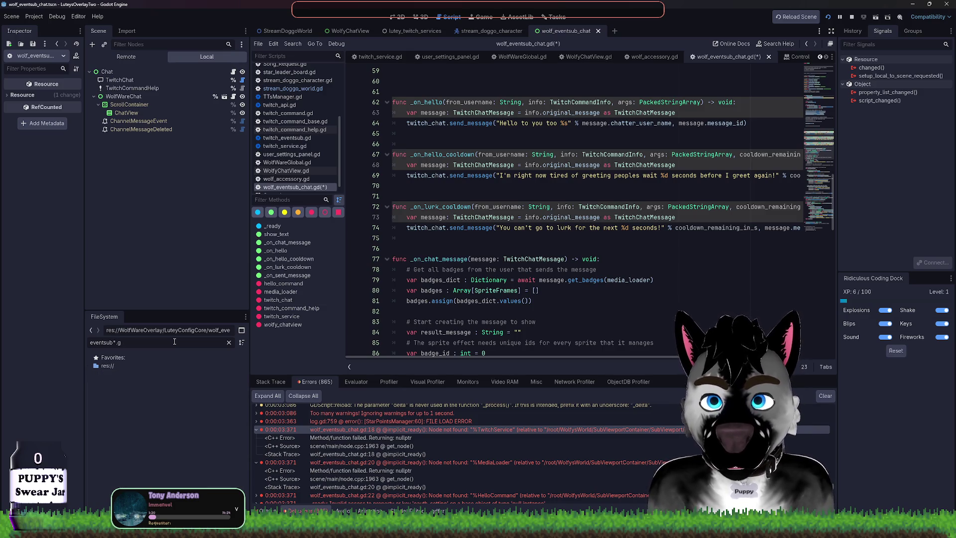
key(BackSpace)
key(BackSpace)
key(BackSpace)
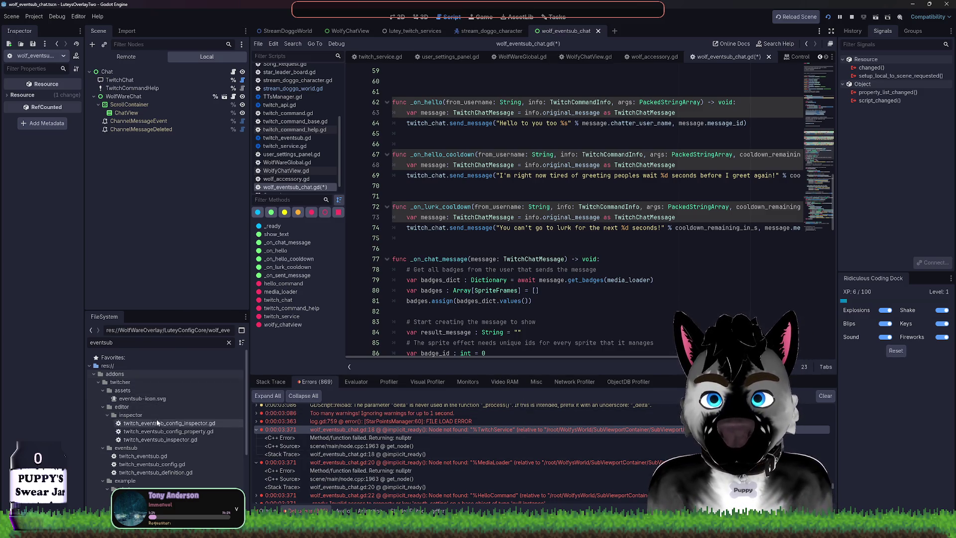
scroll(174, 444, down, 5)
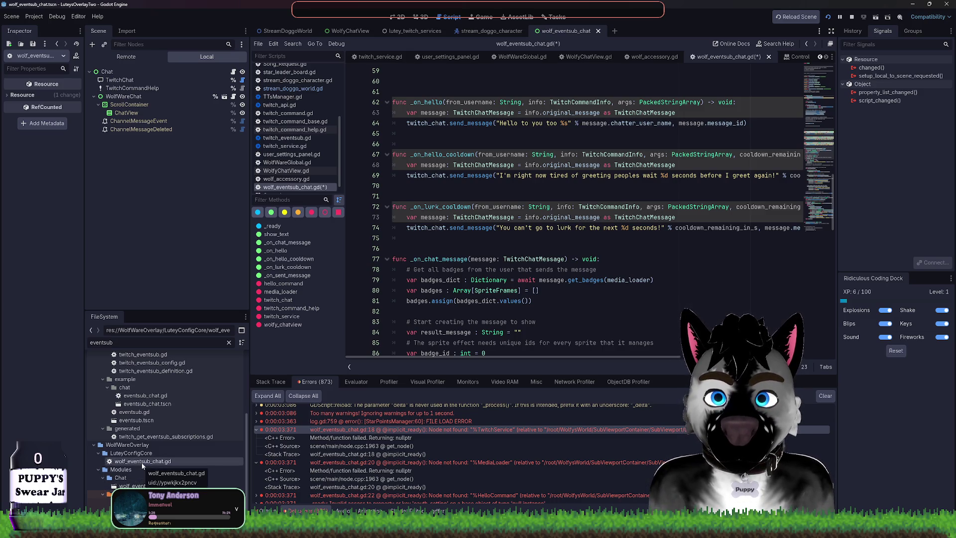
Step: Move wolf_eventsub_chat.gd into the Modules/Chat folder
click(150, 485)
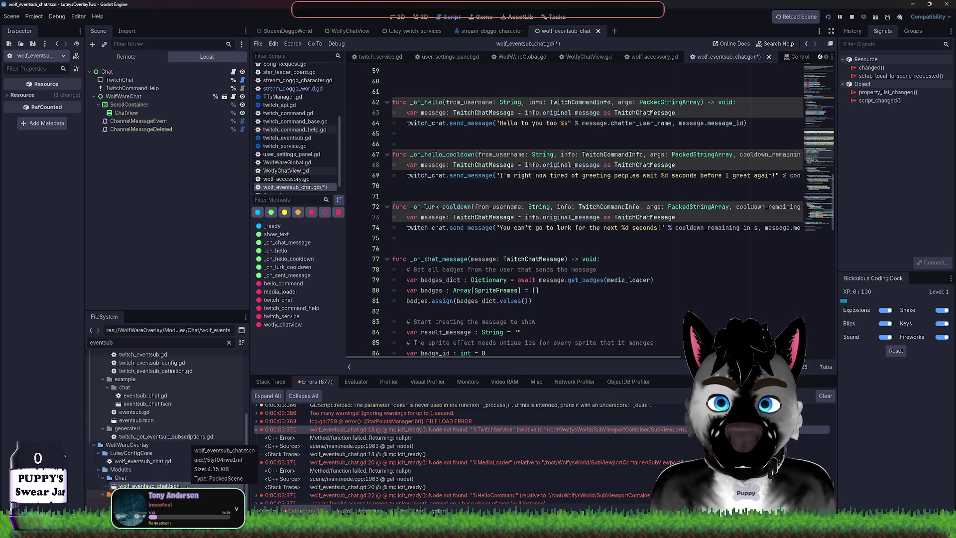
click(143, 461)
drag(143, 460, 146, 479)
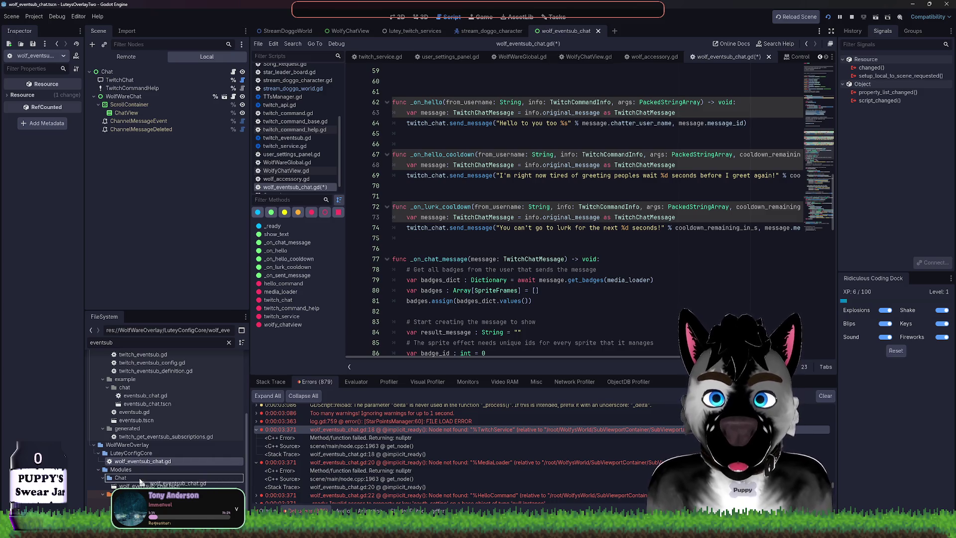
click(441, 279)
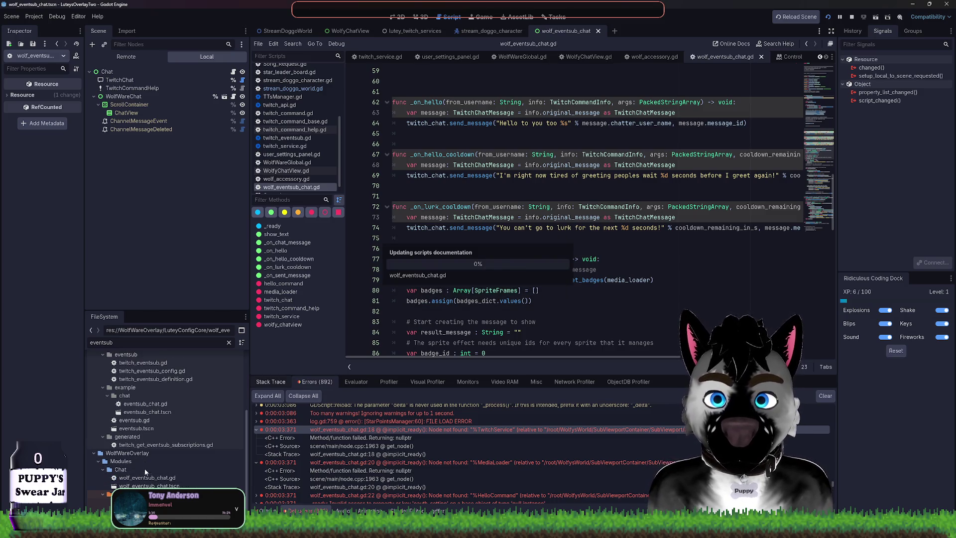
click(153, 479)
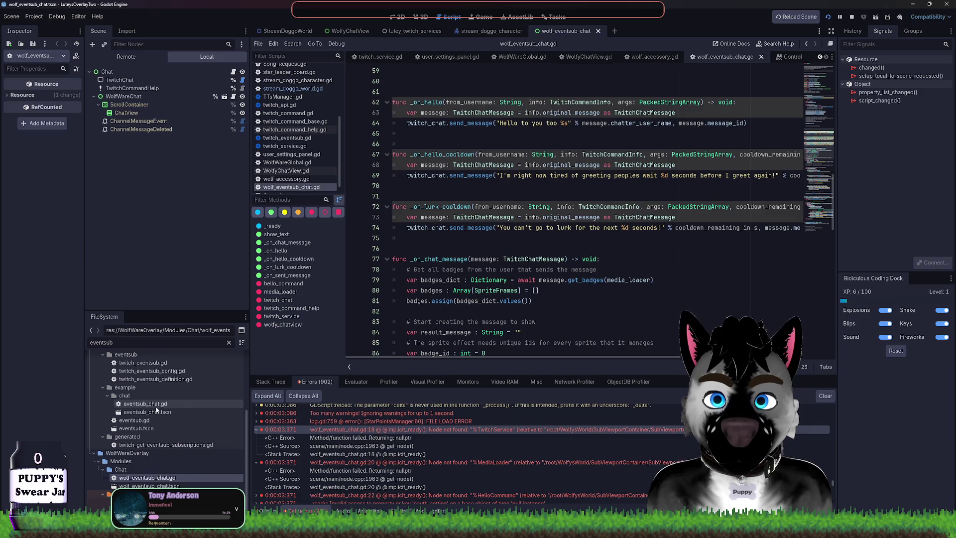
Step: Open the example eventsub_chat scene and choose Delete on the example chat folder
click(143, 396)
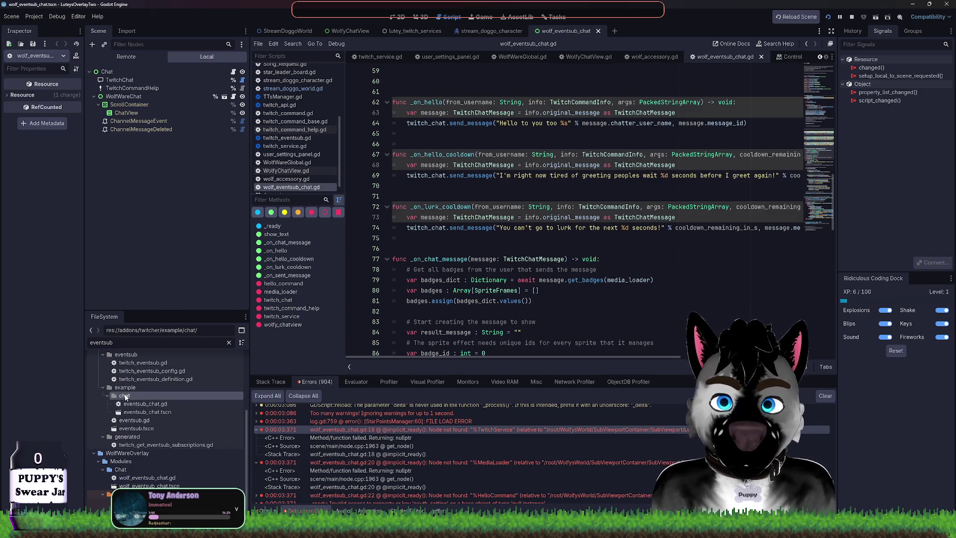
double_click(143, 412)
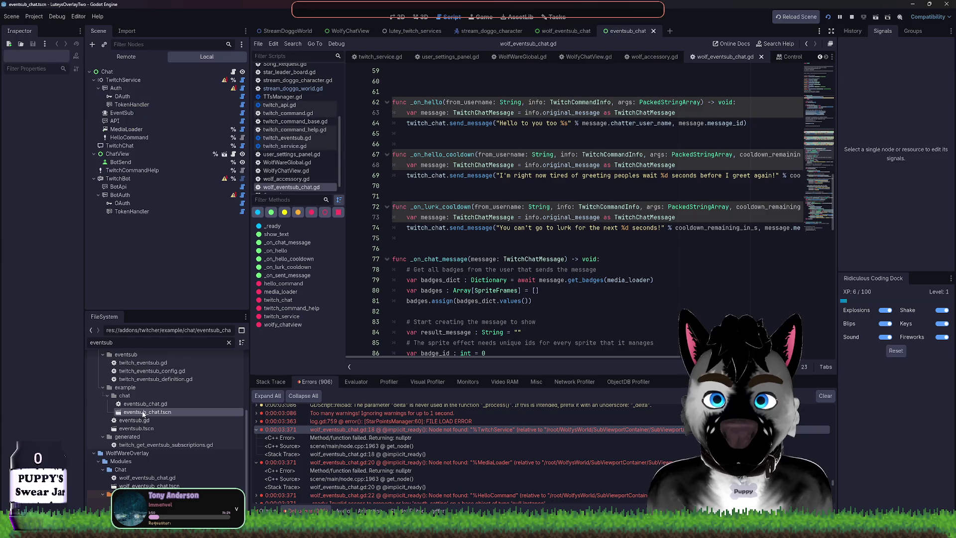
right_click(143, 396)
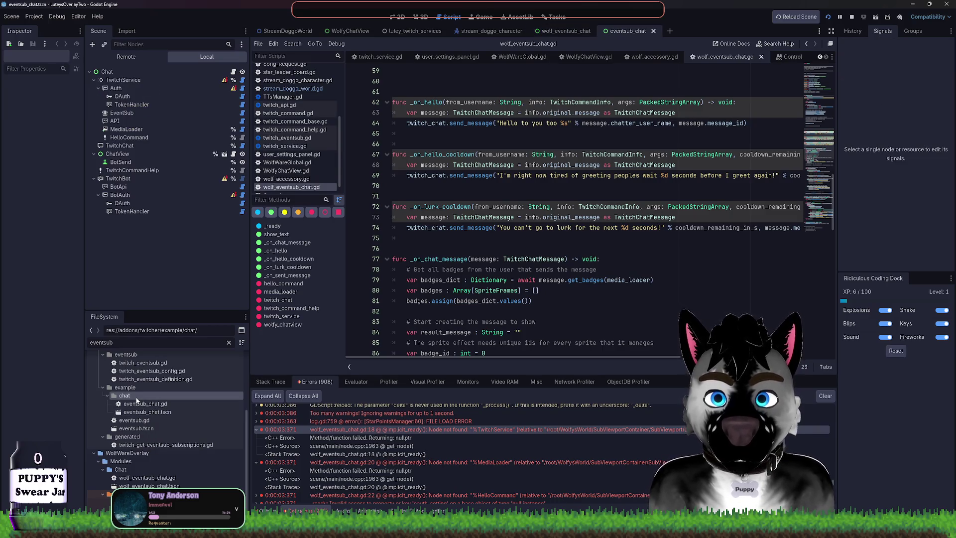
click(159, 480)
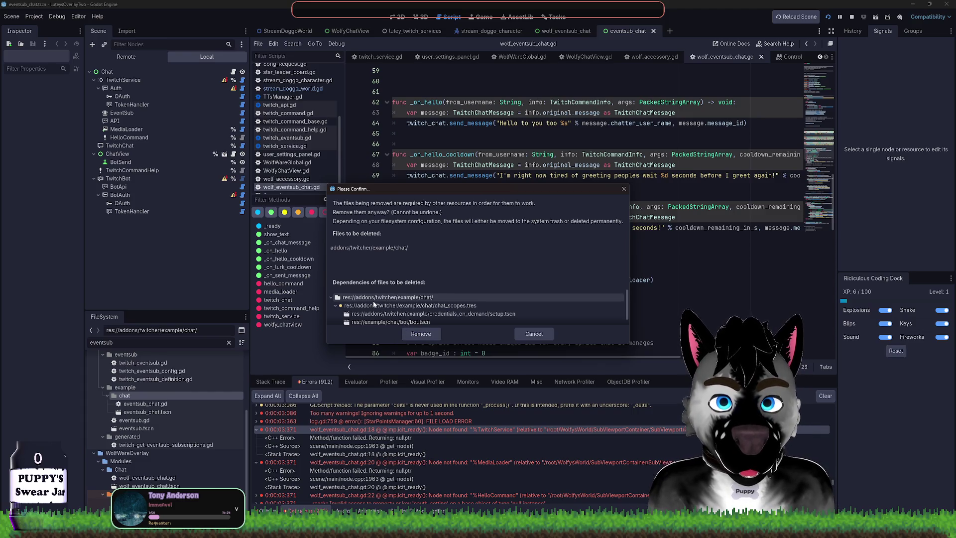
Step: Confirm removing the example chat folder despite dependencies and open wolf_eventsub_chat.gd
scroll(373, 303, down, 1)
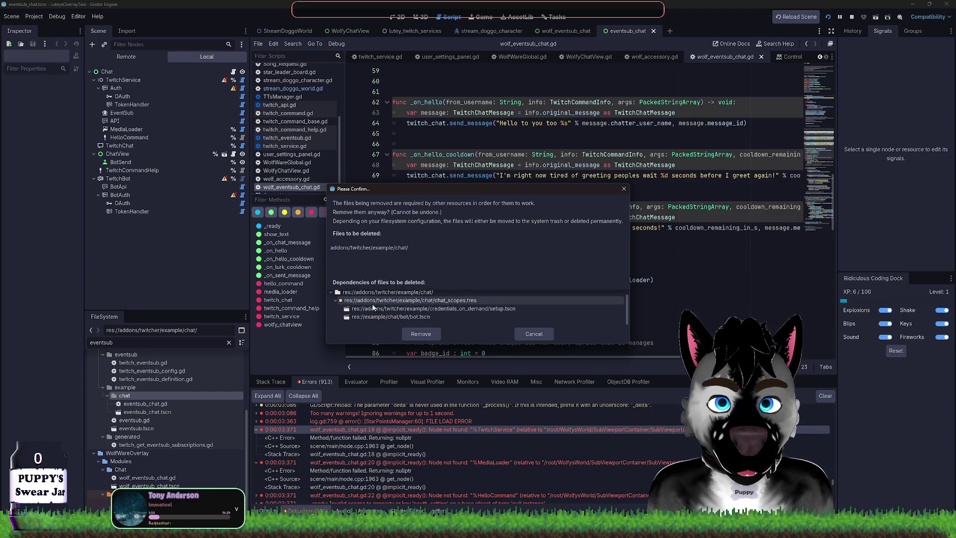
click(421, 334)
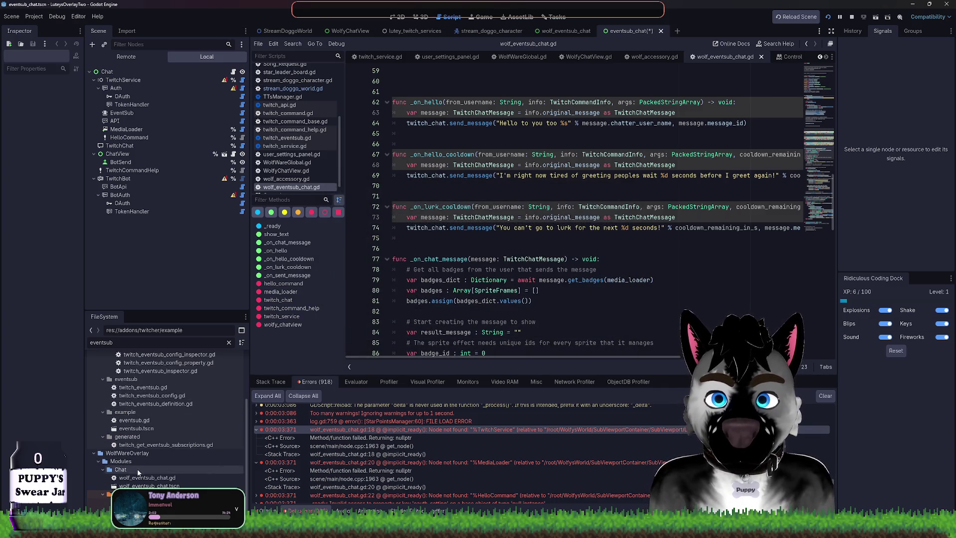
click(147, 477)
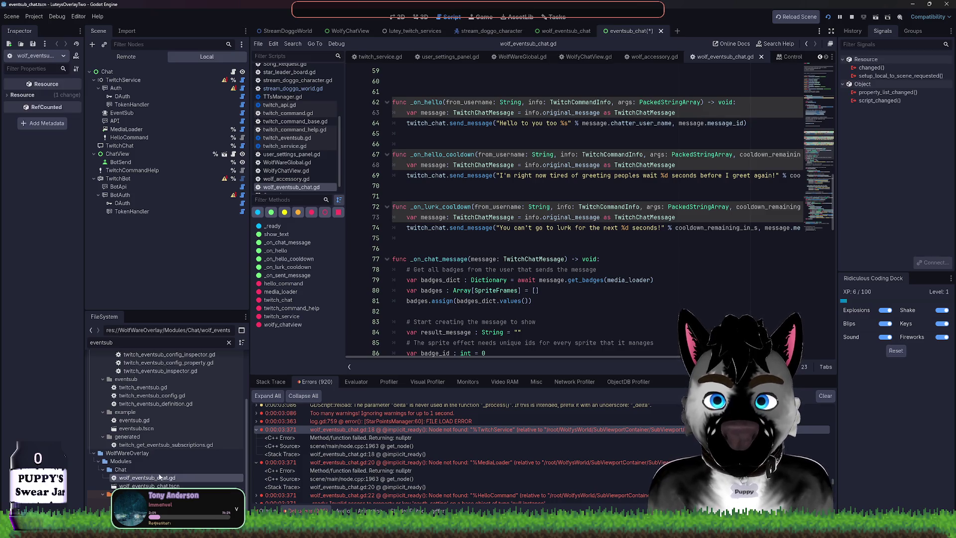
scroll(520, 143, up, 10)
scroll(520, 143, up, 3)
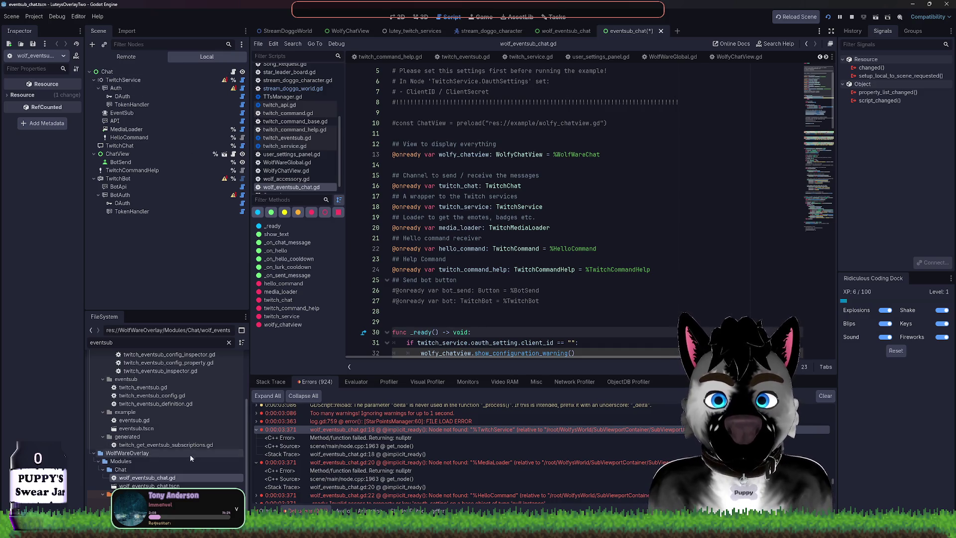
Step: Close the eventsub_chat scene without saving, then close the wolf_eventsub_chat scene
key(ctrl+shift+w)
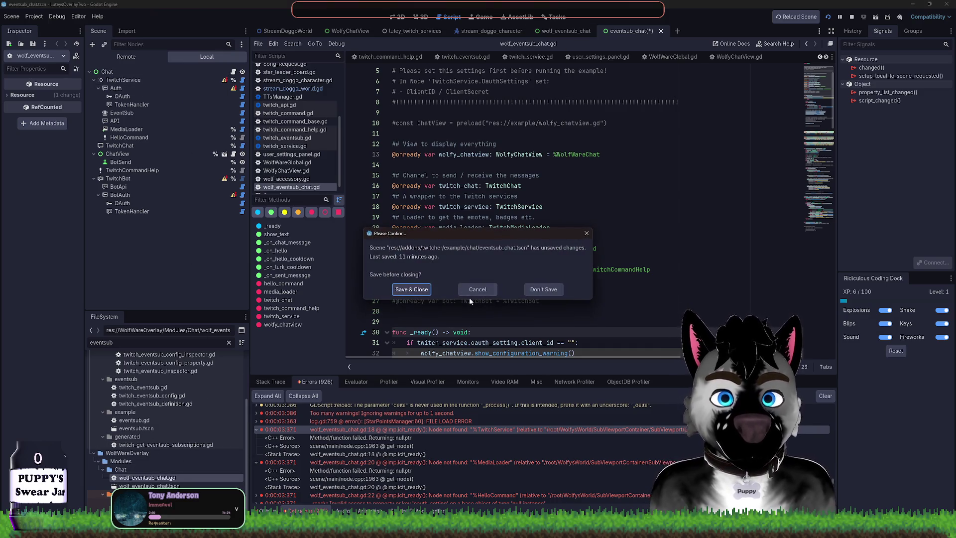
click(544, 294)
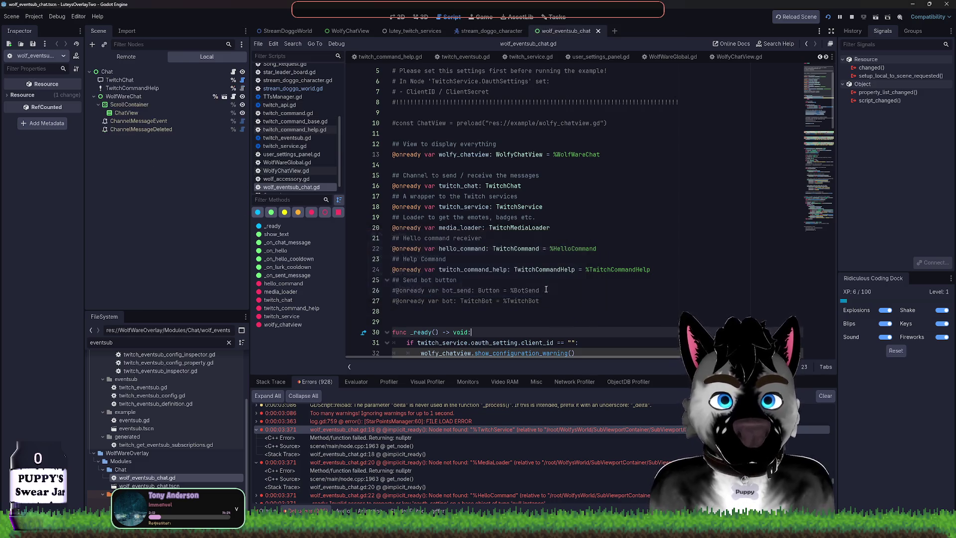
key(ctrl+shift+w)
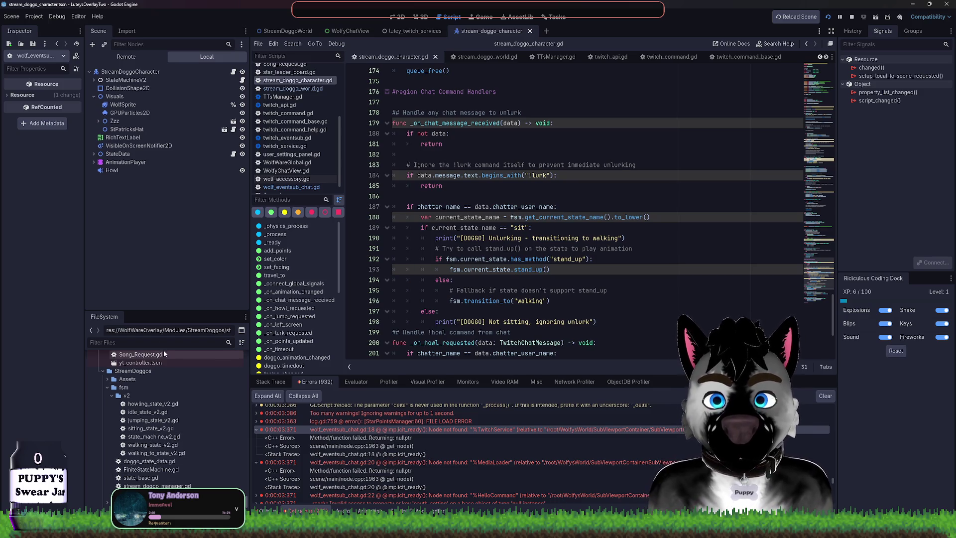
Step: Filter files for 'eventsub_chat' and open the wolf_eventsub_chat scene
click(114, 343)
text(event)
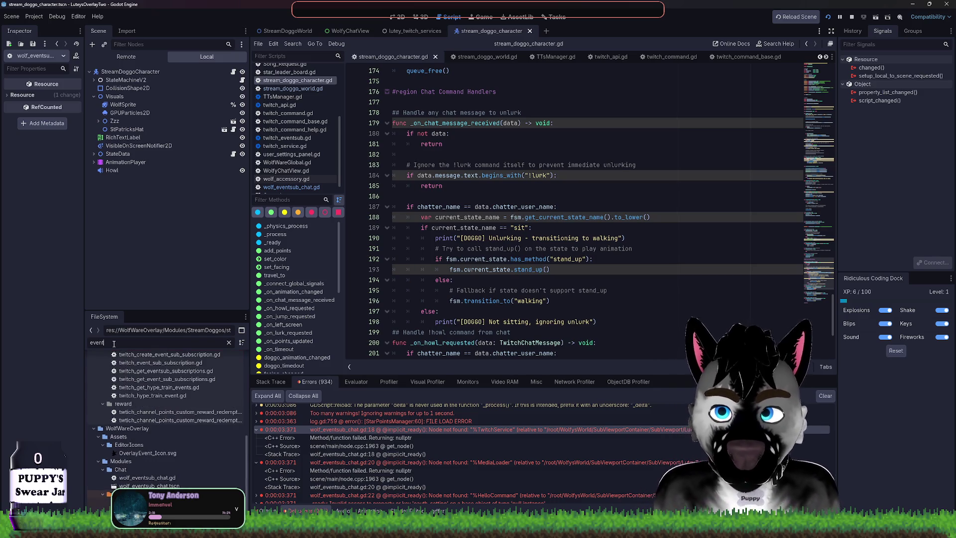
text(sub_chat)
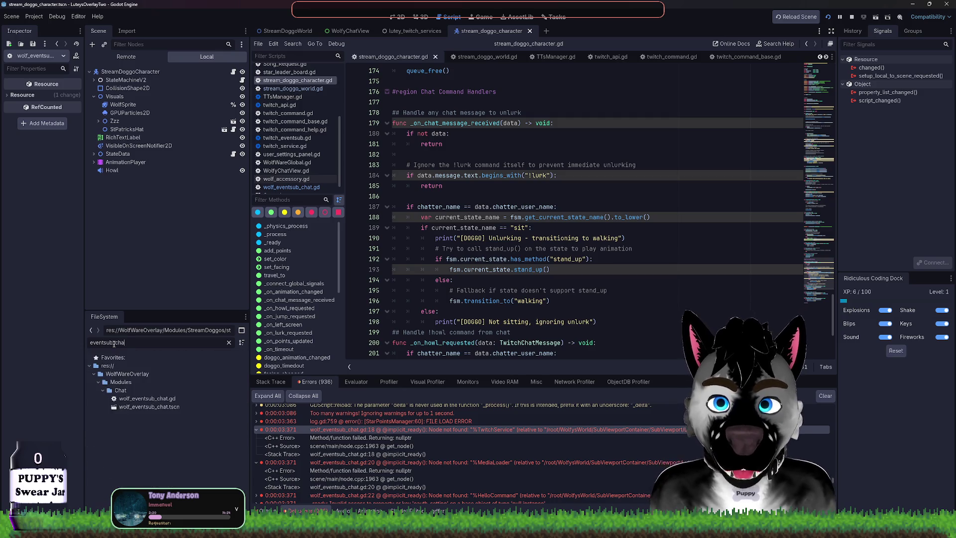
double_click(164, 406)
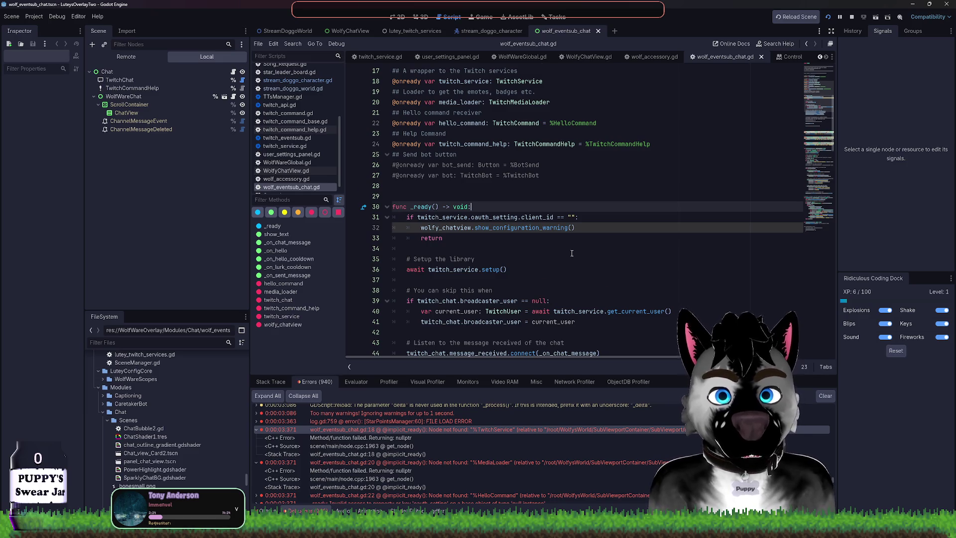
Step: Clear the Errors list and stop the running game
scroll(548, 279, down, 6)
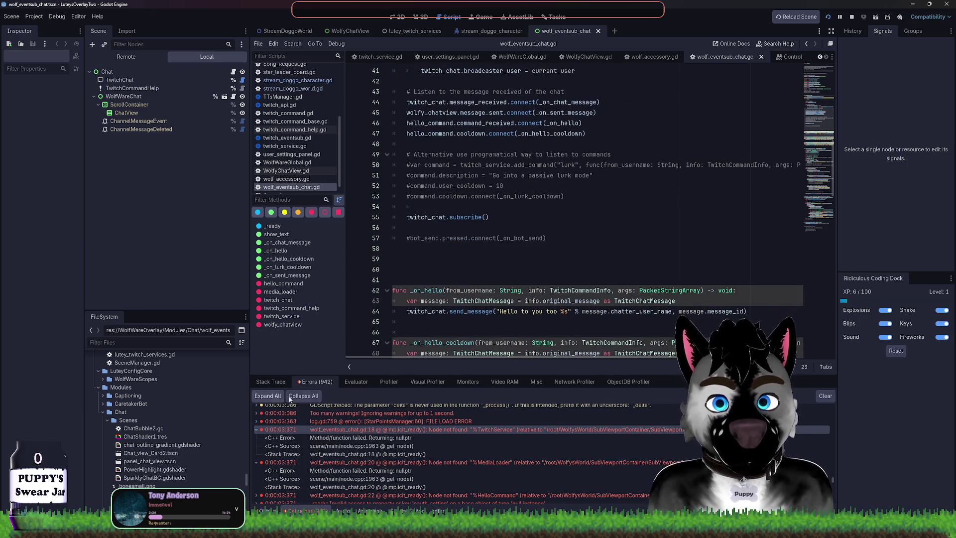
click(825, 395)
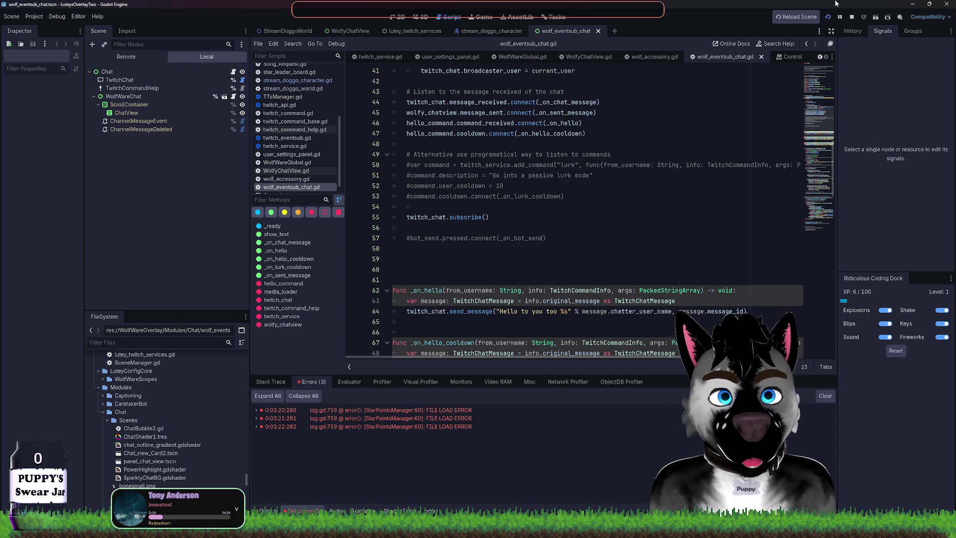
click(852, 18)
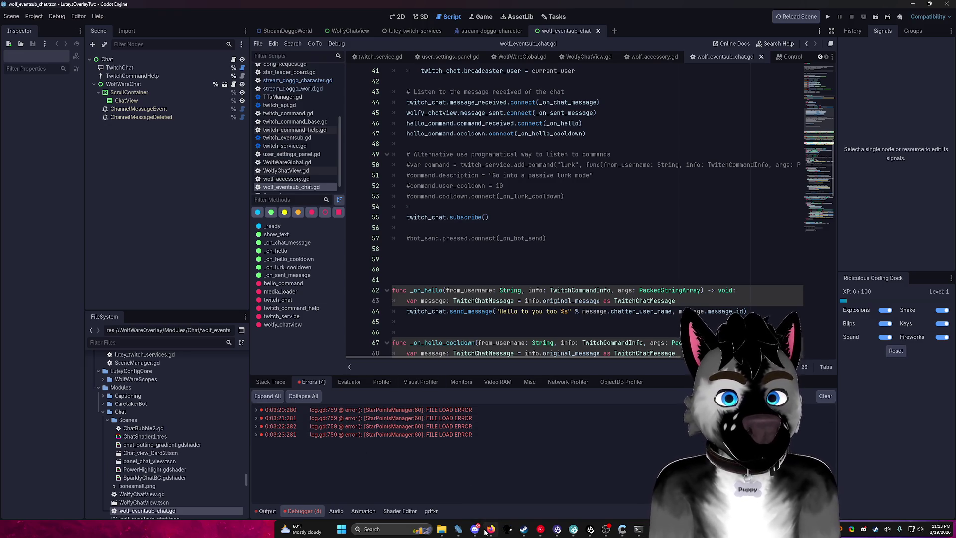
mouse_move(445, 525)
click(473, 492)
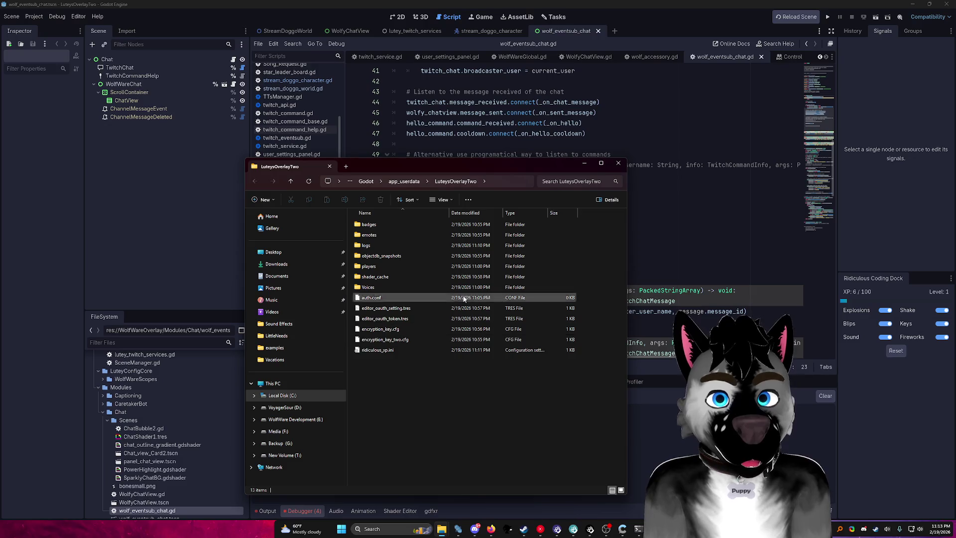
click(403, 181)
key(Escape)
click(397, 181)
double_click(377, 288)
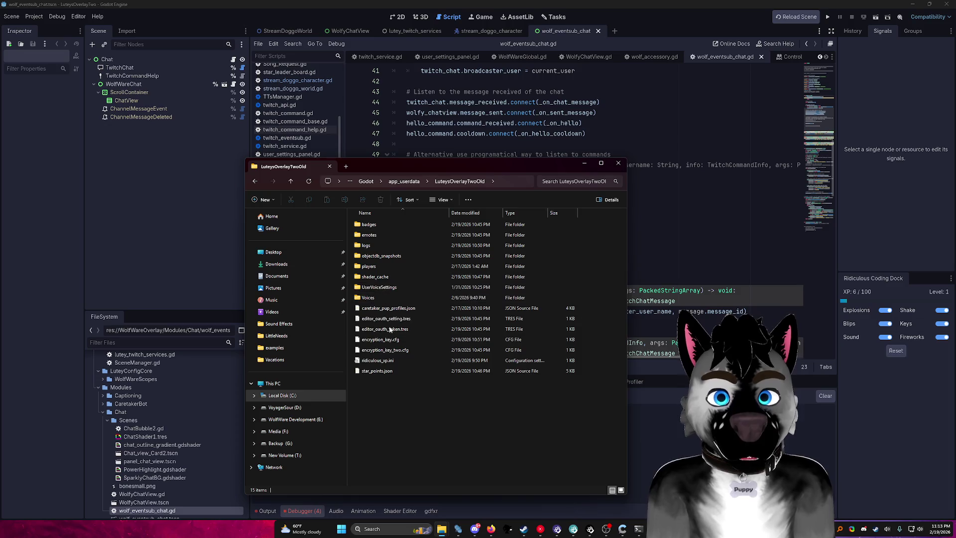
click(389, 371)
key(BackSpace)
key(Up)
key(Return)
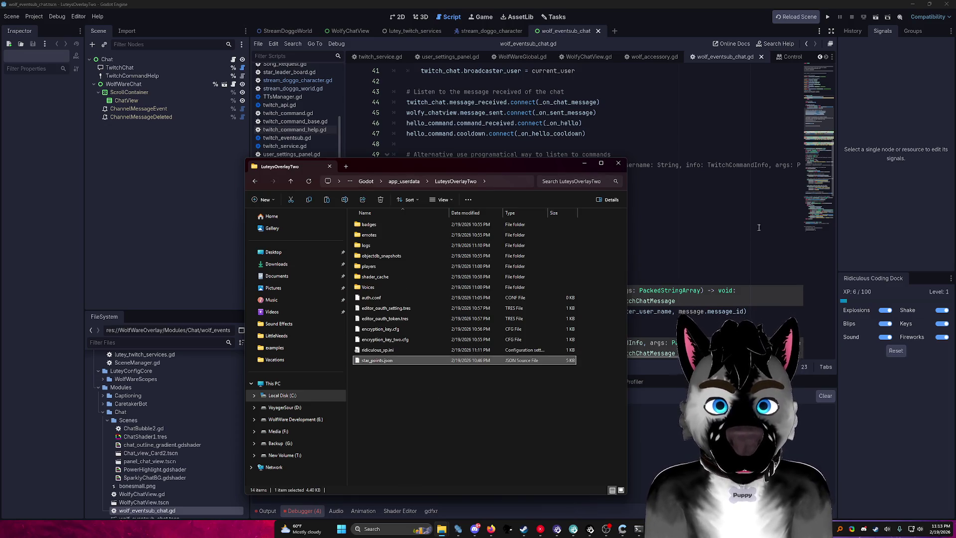
click(740, 220)
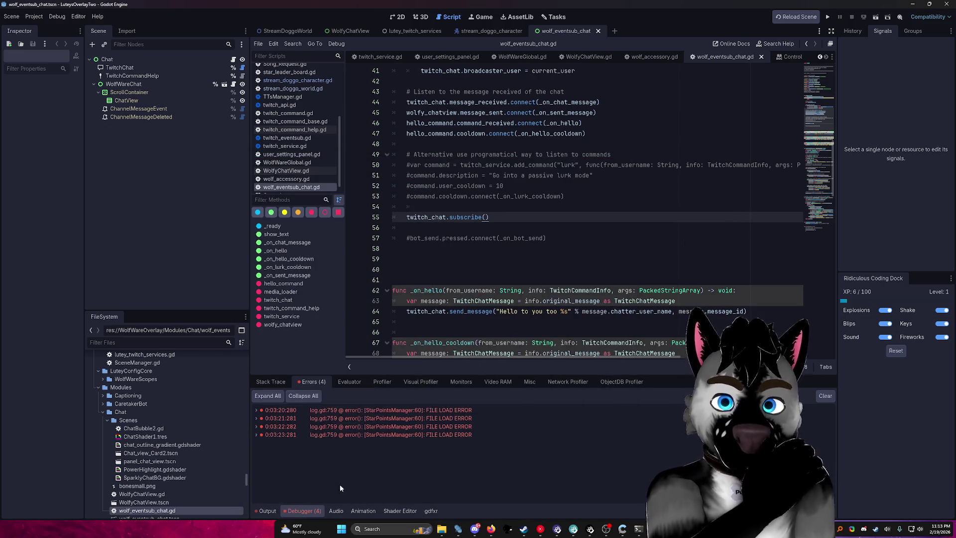
Step: Clear the Output log, run the project, and delete the old twitch_service reference on line 31
click(267, 511)
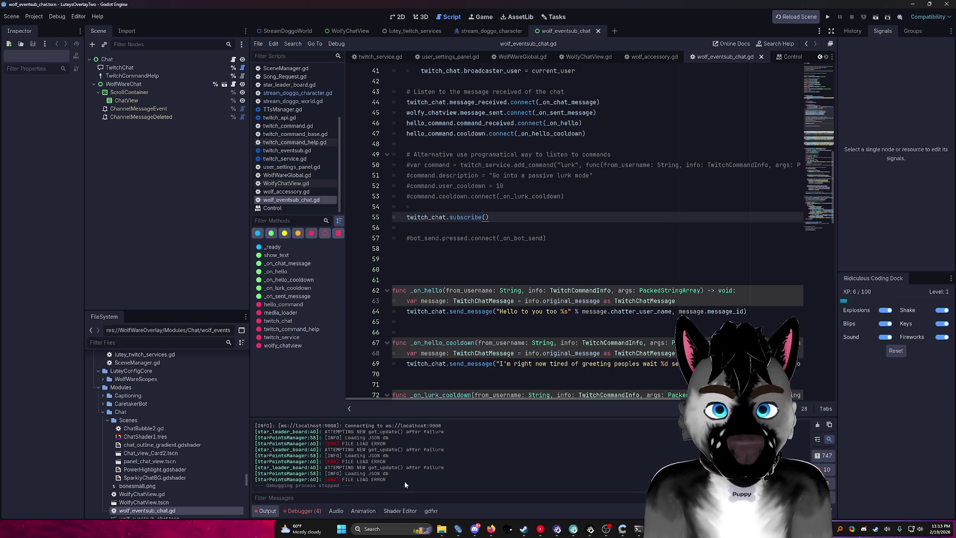
click(816, 425)
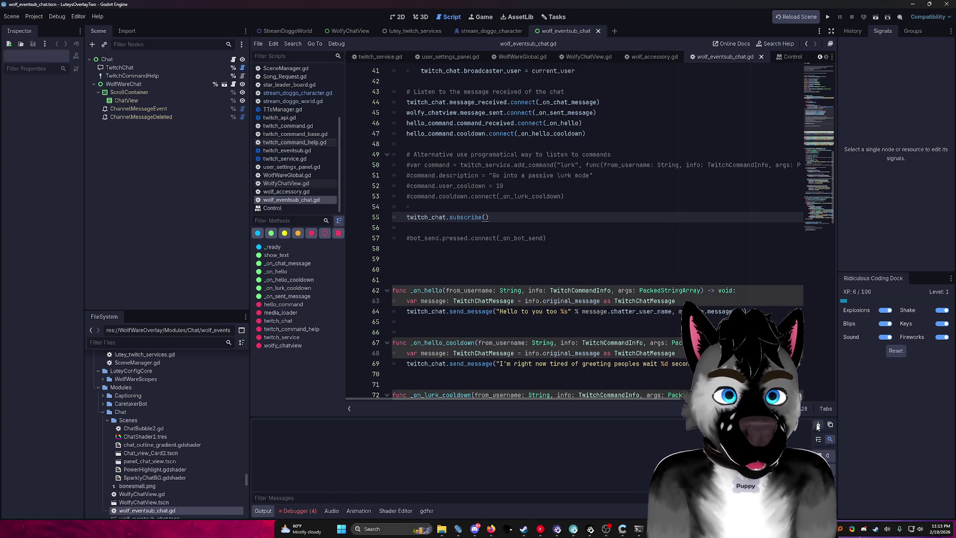
click(828, 17)
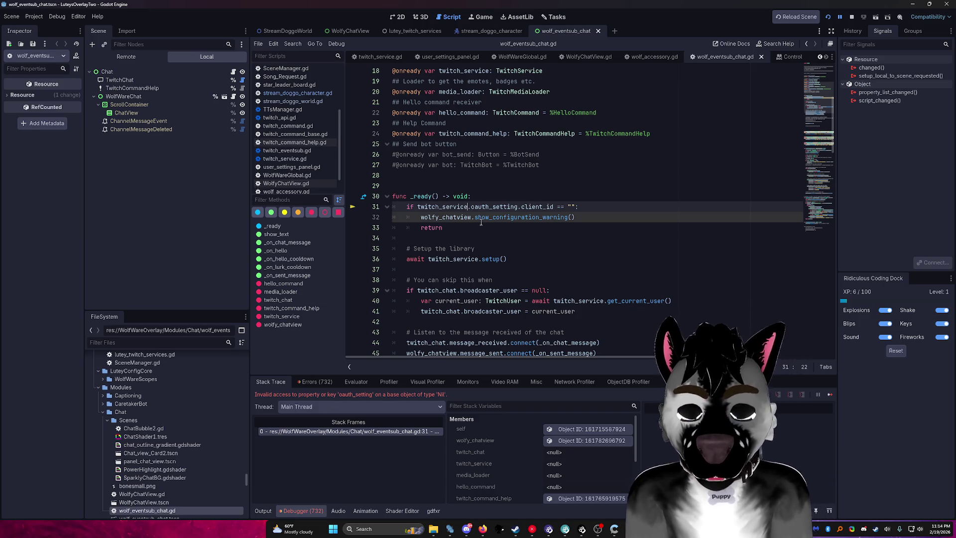
key(ctrl+BackSpace)
Step: Change line 31 to use TwitchService.instance, then resume and stop the running game
text(TwitchService.instance)
key(Escape)
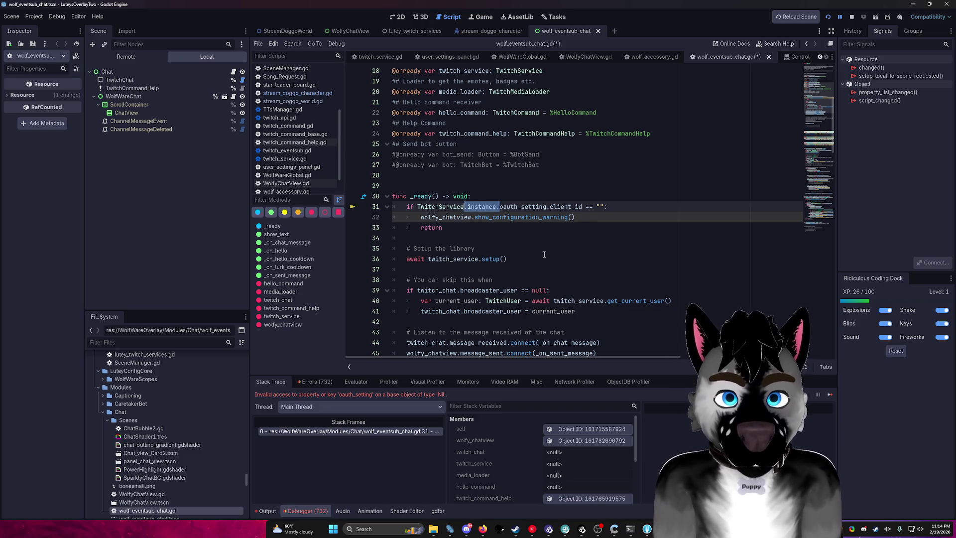
key(F12)
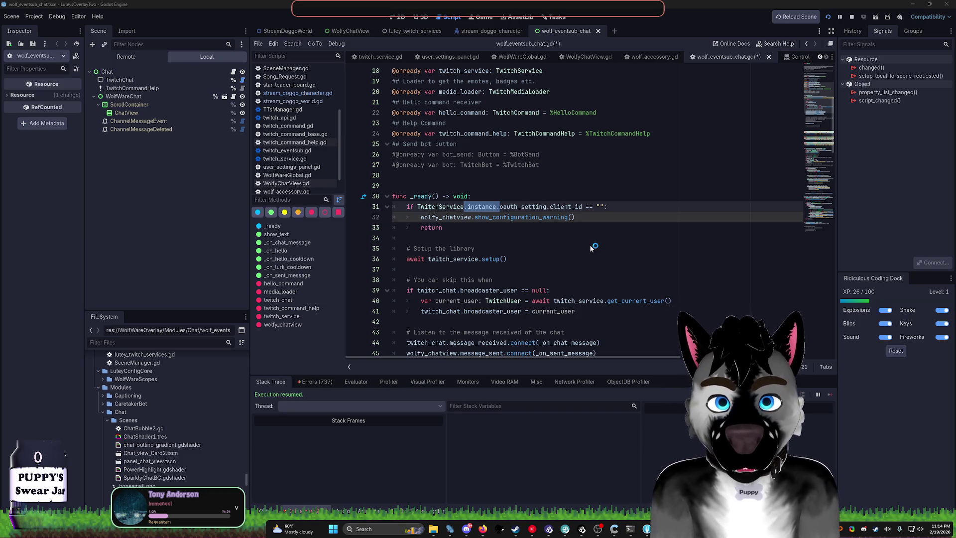
key(F8)
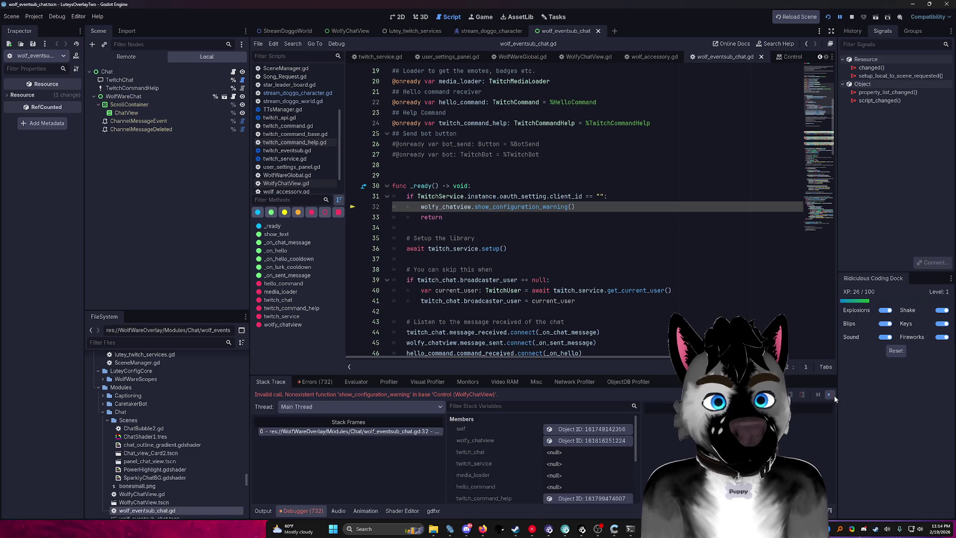
Step: Resume past the show_configuration_warning error, stop the game, and switch to Fork
key(F12)
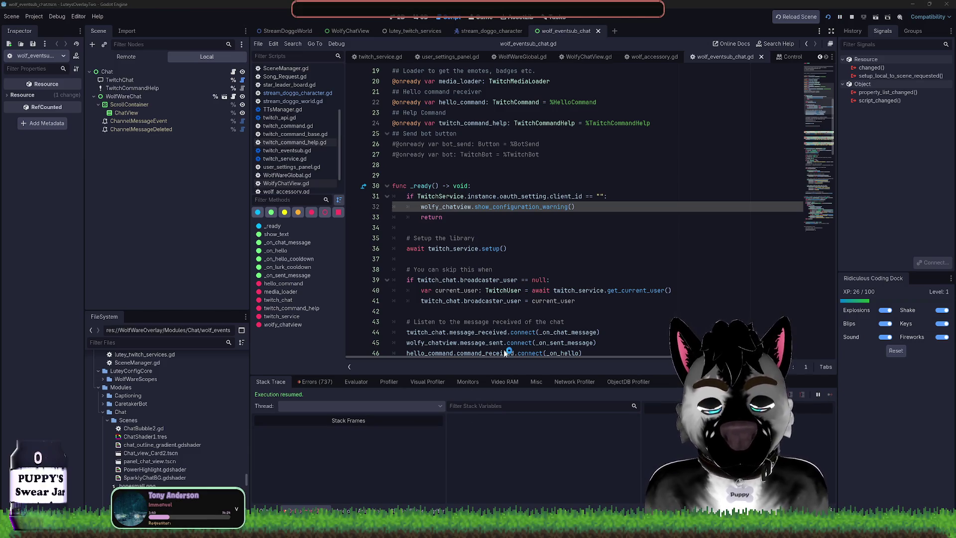
key(F8)
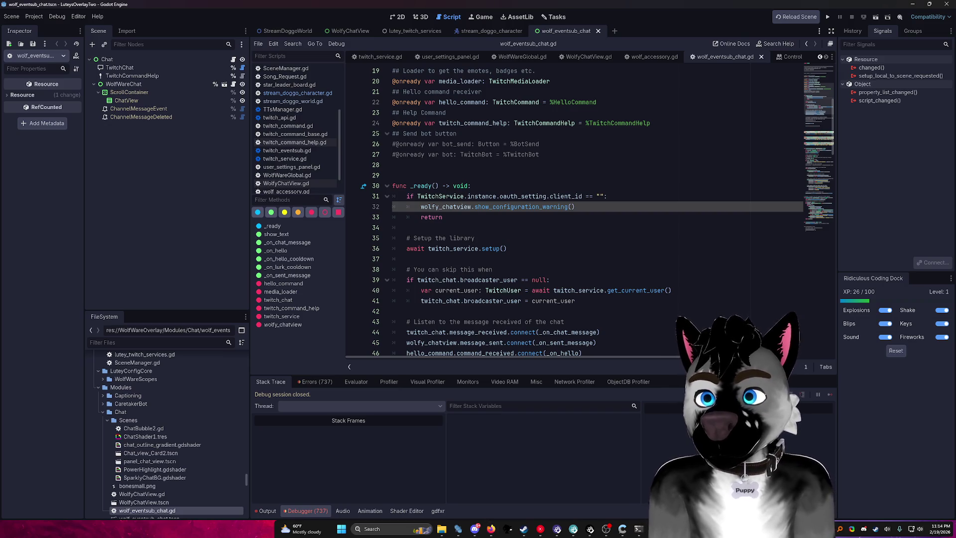
key(alt+Tab)
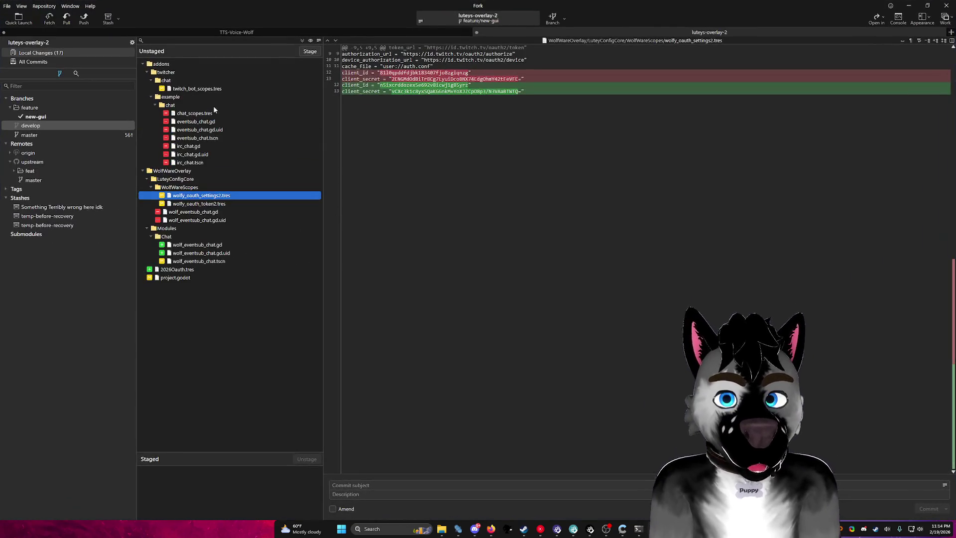
Step: Check out commit d2428a5, 'Merge branch hotfix/twitcher-upgrade', from master's history
click(30, 135)
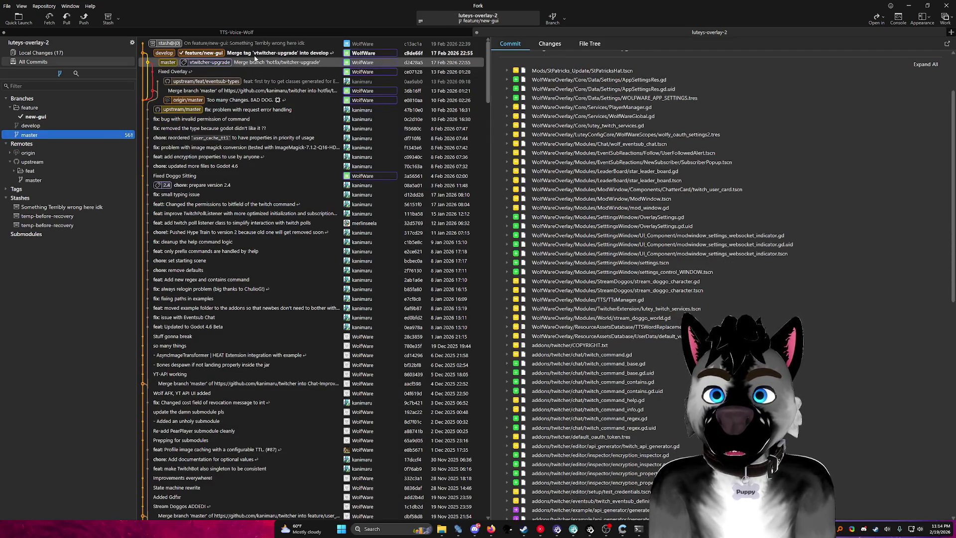
click(256, 63)
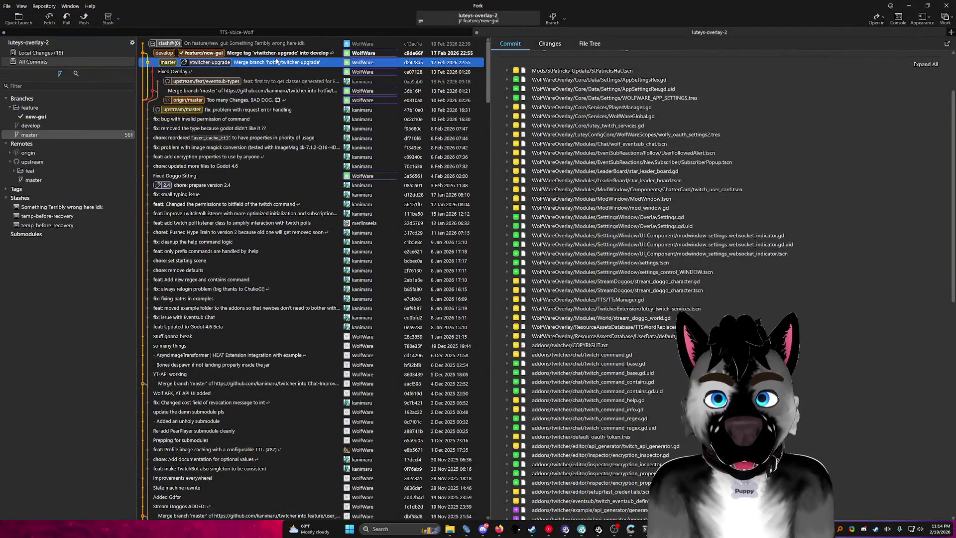
right_click(247, 64)
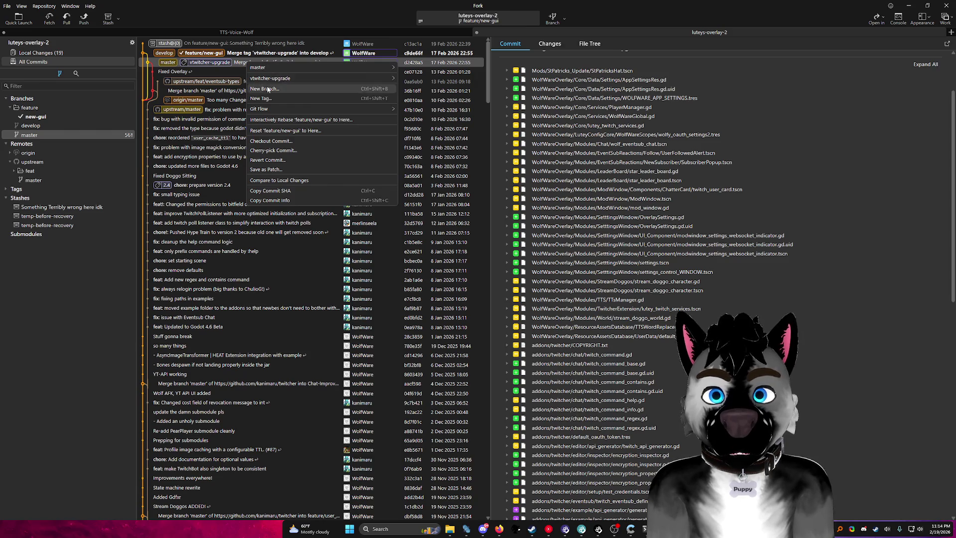
click(271, 141)
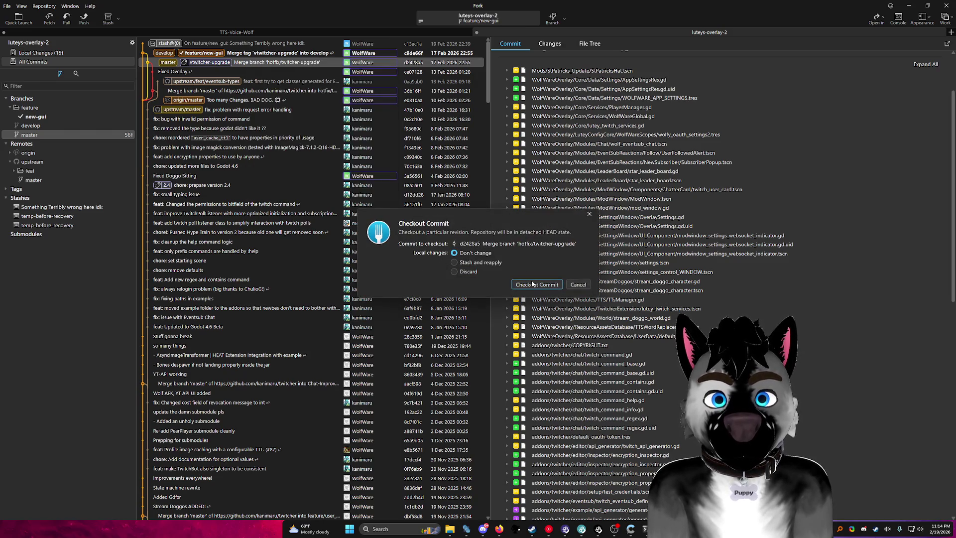
click(537, 285)
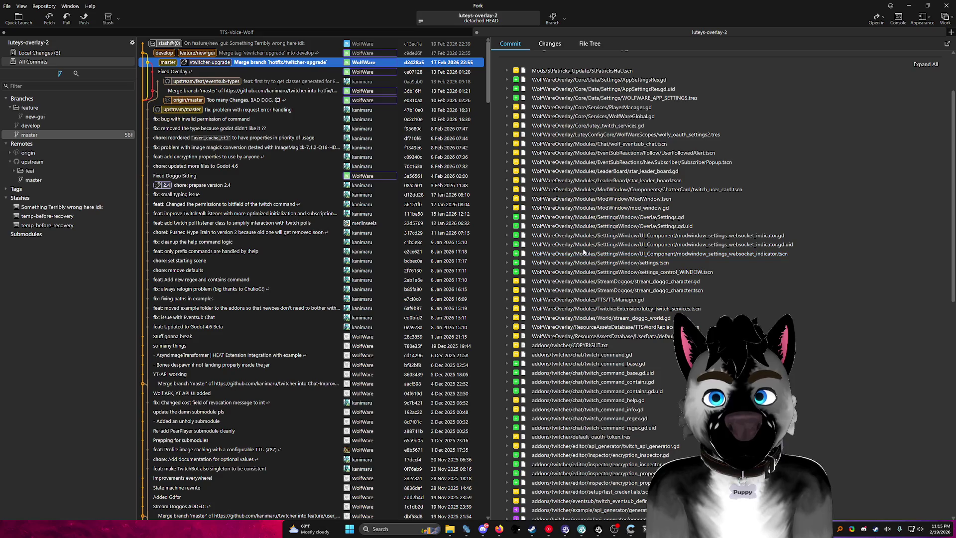
Step: Dismiss the commit context menu, then lower and mute the system volume
right_click(287, 65)
click(267, 64)
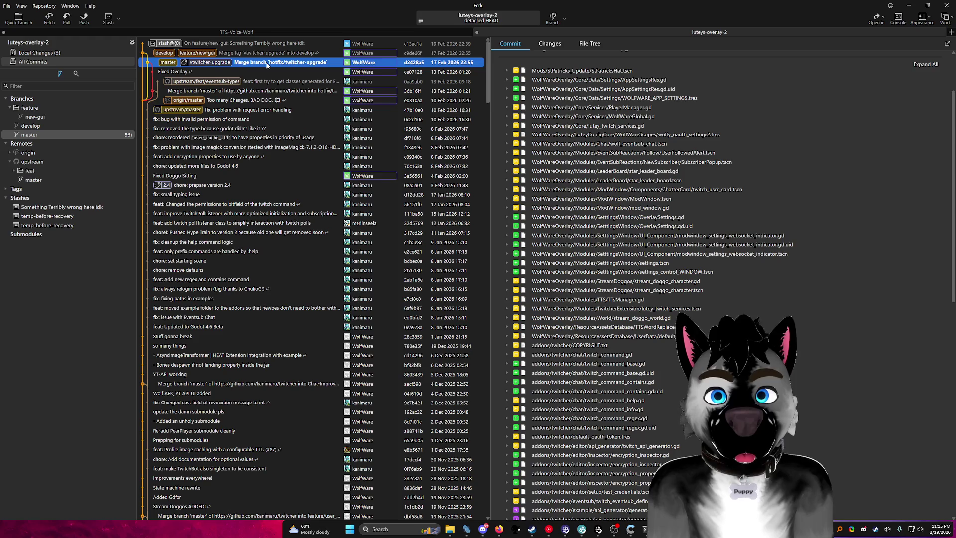
key(XF86AudioLowerVolume)
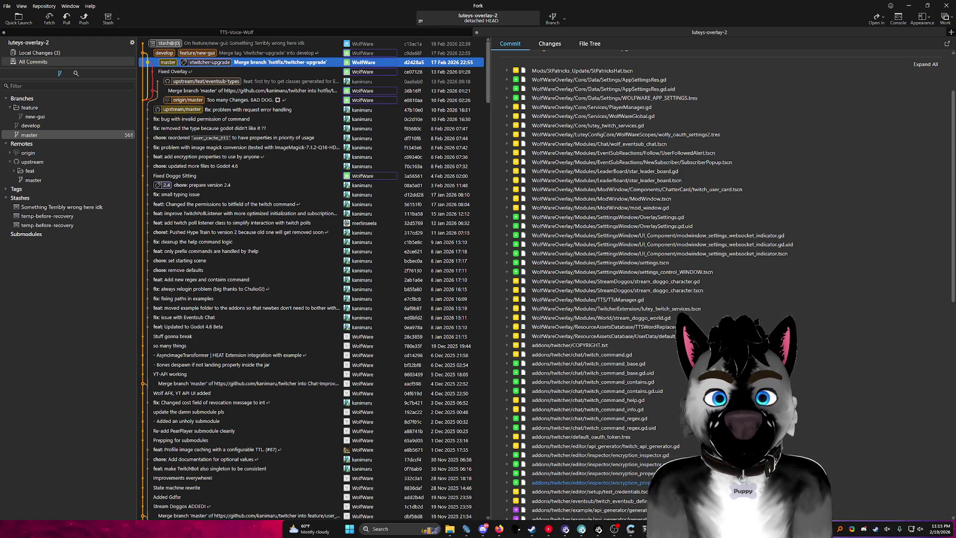
key(XF86AudioMute)
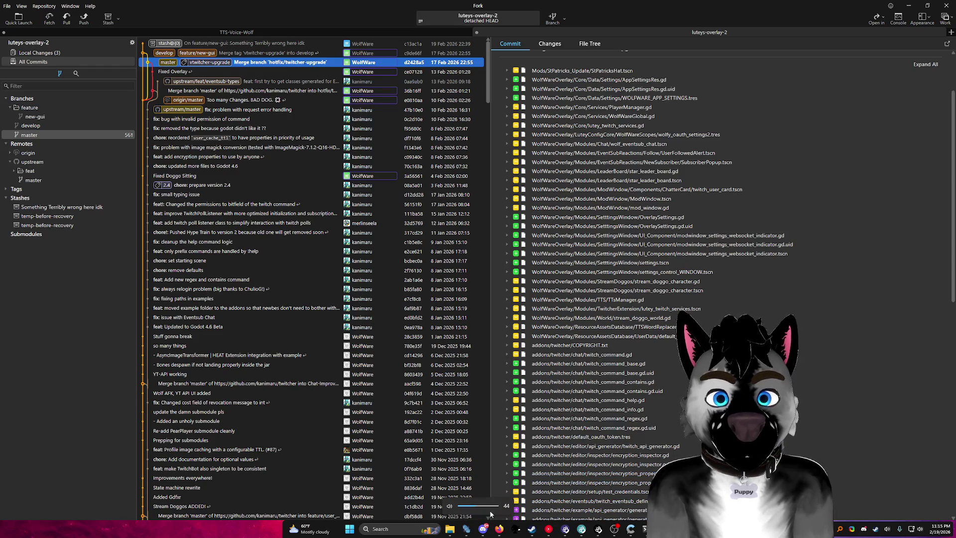
Step: Open the LuteysOverlayTwo project in Godot v4.6 from the Project Manager, then scroll Fork's commit list
mouse_move(486, 529)
click(470, 461)
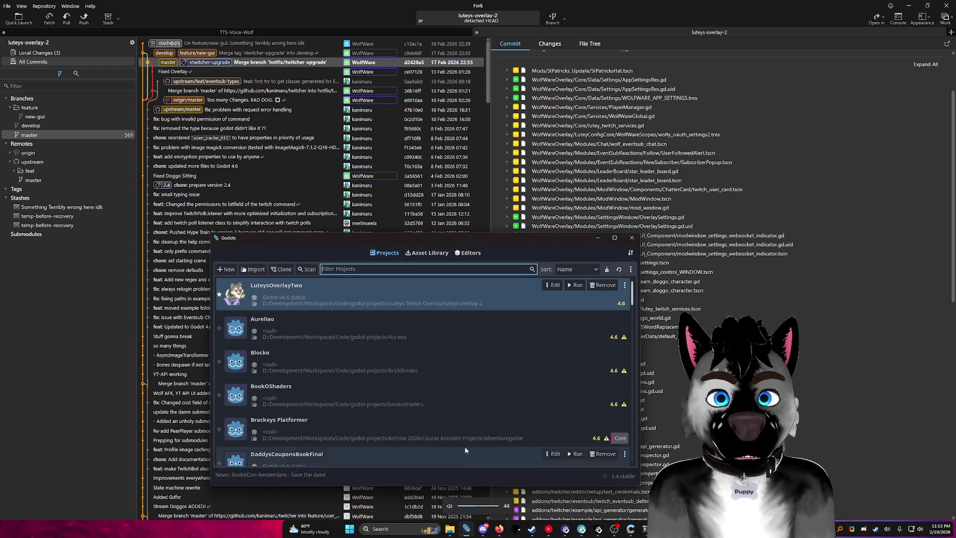
double_click(257, 295)
click(458, 282)
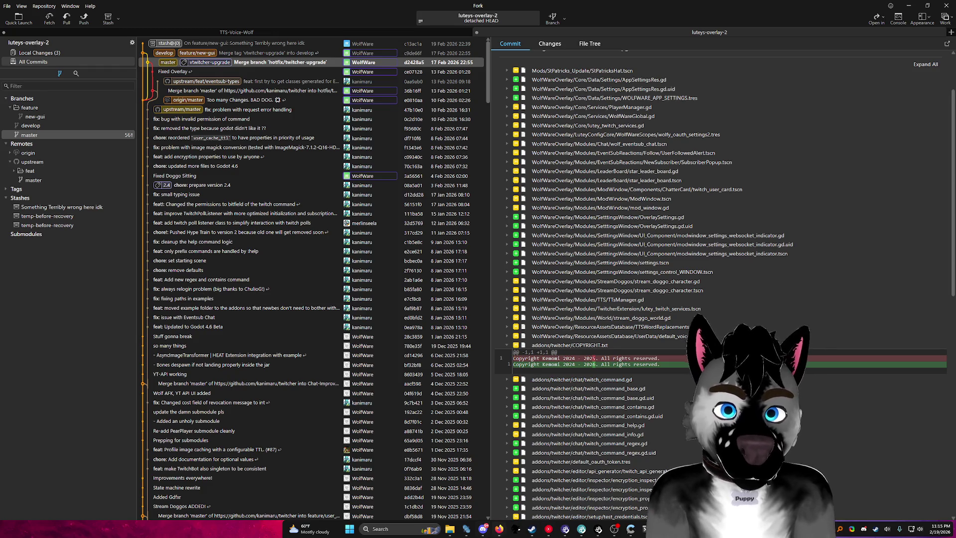
scroll(294, 302, down, 4)
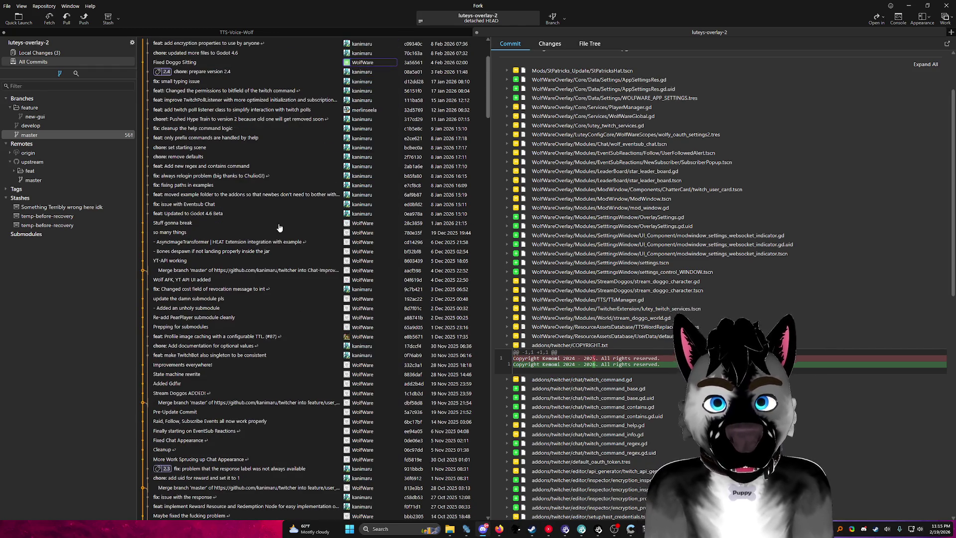
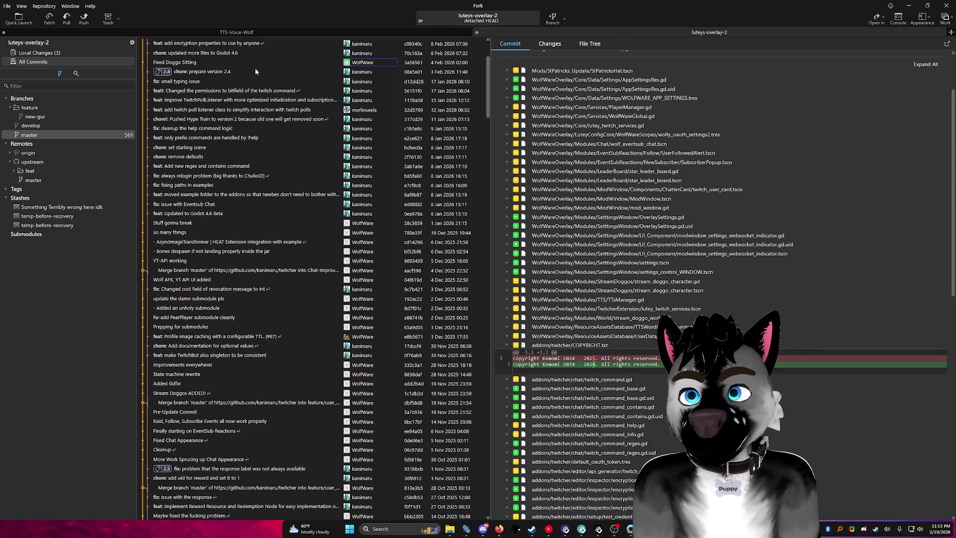
Step: Minimize the Fork repository window to reveal the Godot project manager
click(909, 6)
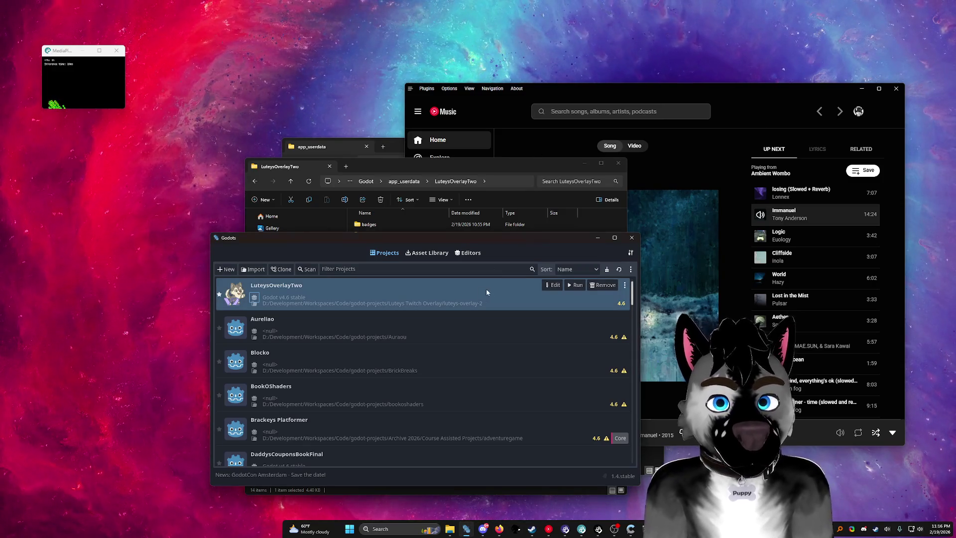
Step: Open the LuteysOverlayTwo project in the Godot editor
double_click(363, 296)
click(451, 288)
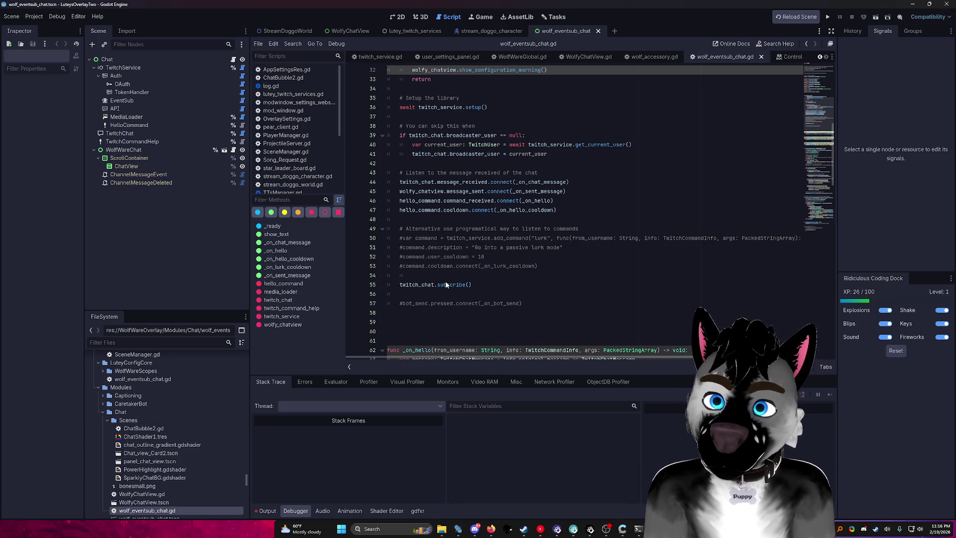
Step: Widen the Inspector and revoke the Auth node's stored token locally
scroll(557, 178, up, 10)
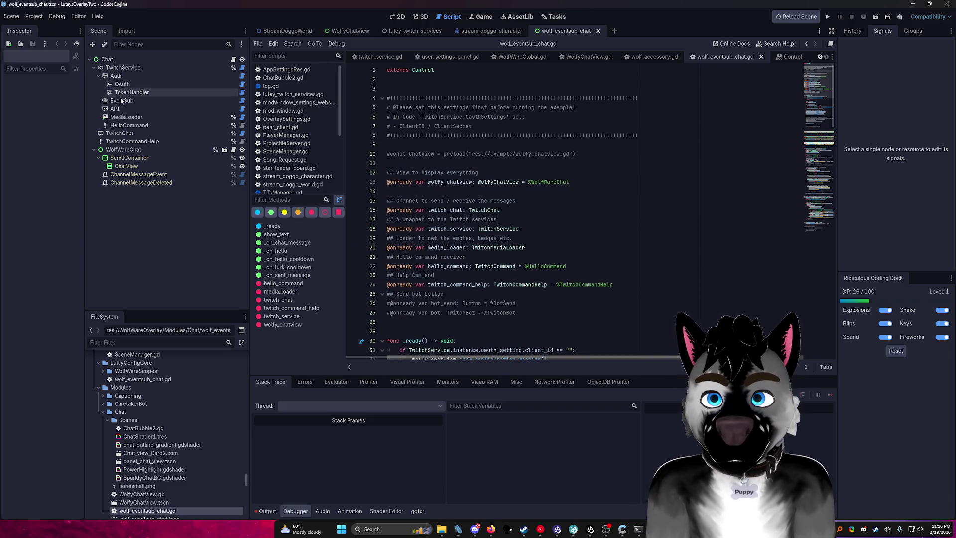
click(139, 67)
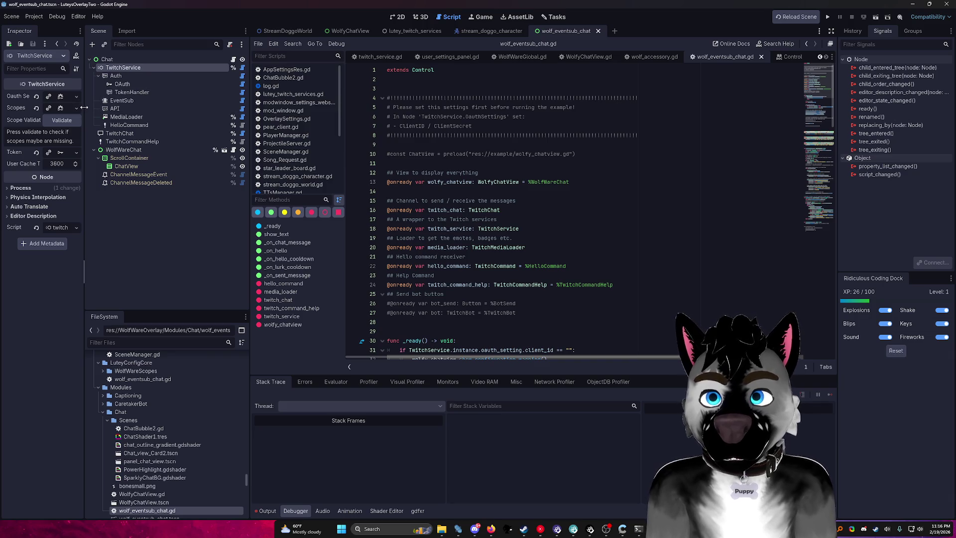
drag(83, 108, 144, 108)
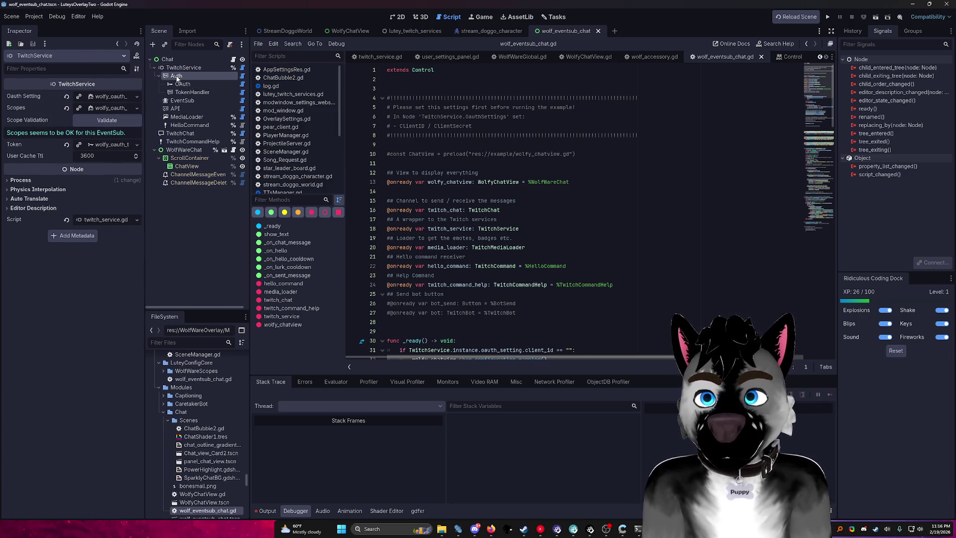
click(177, 76)
click(111, 120)
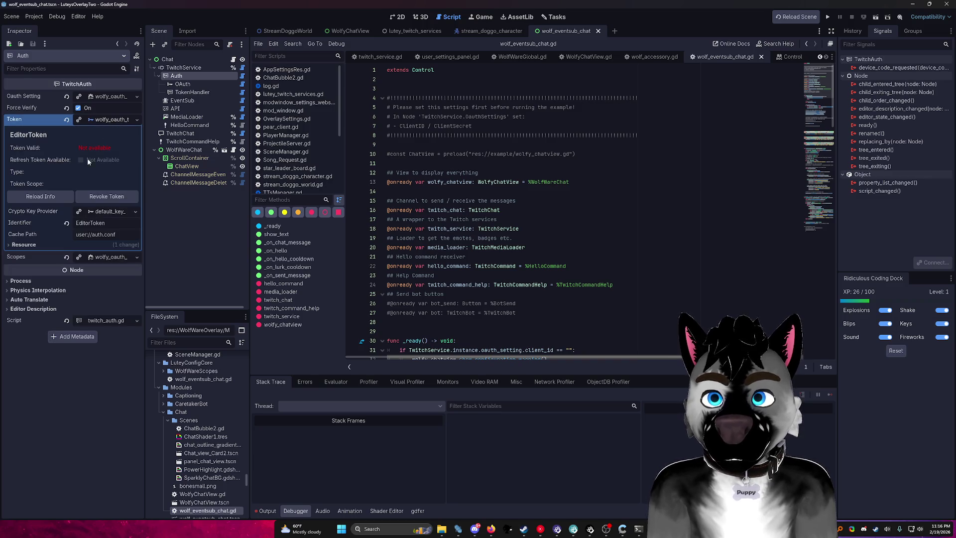
click(107, 196)
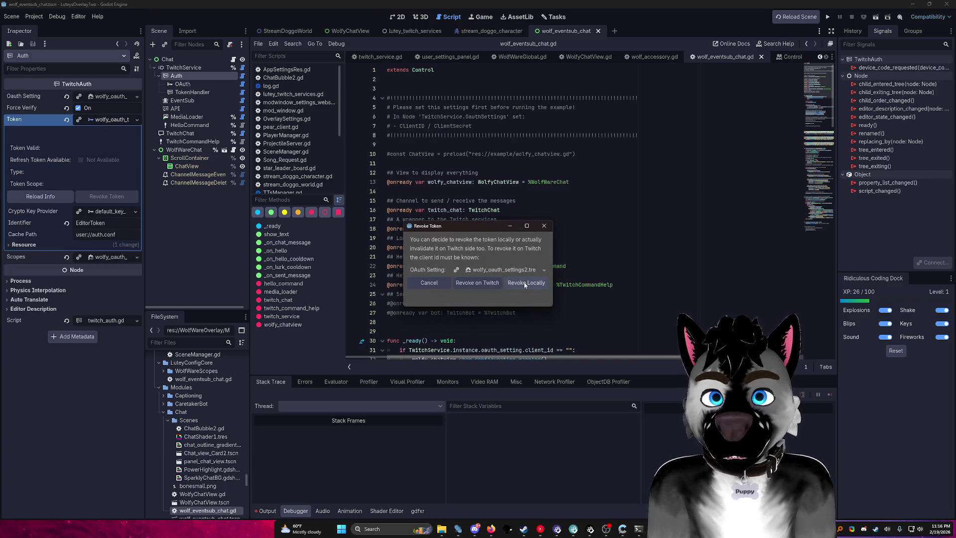
click(527, 283)
Step: Expand the TwitchService node's Oauth Setting fields in the Inspector
click(182, 85)
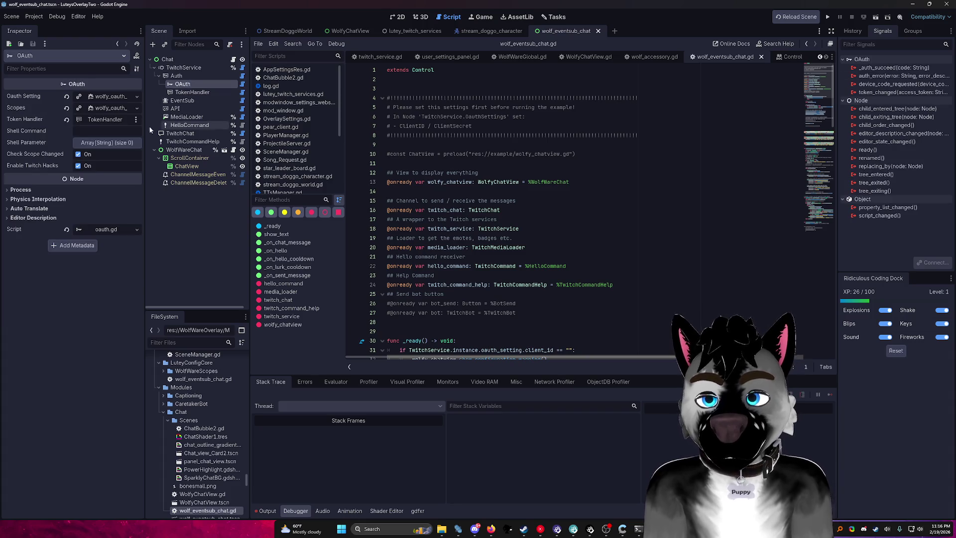
click(184, 68)
click(114, 99)
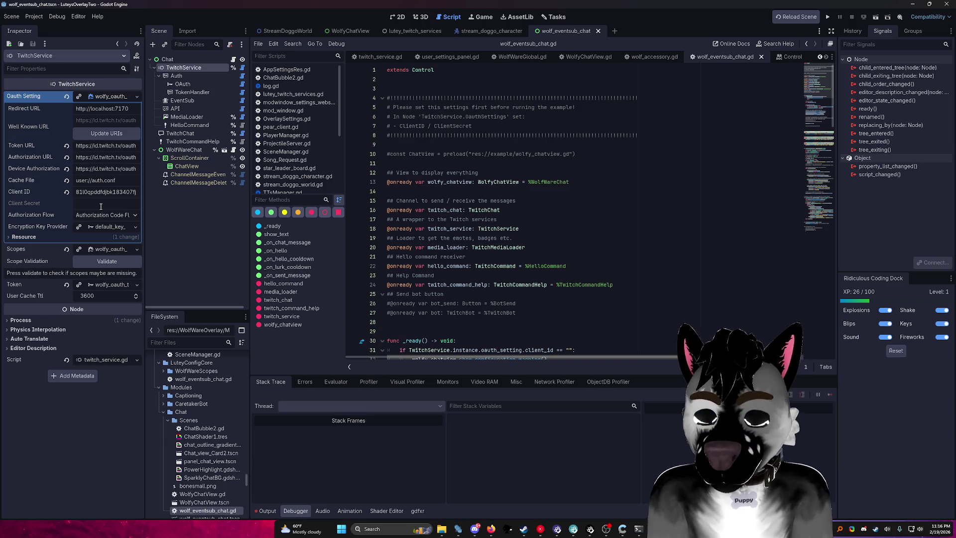
Step: Replace the old Client ID with the new one from the clipboard
click(81, 204)
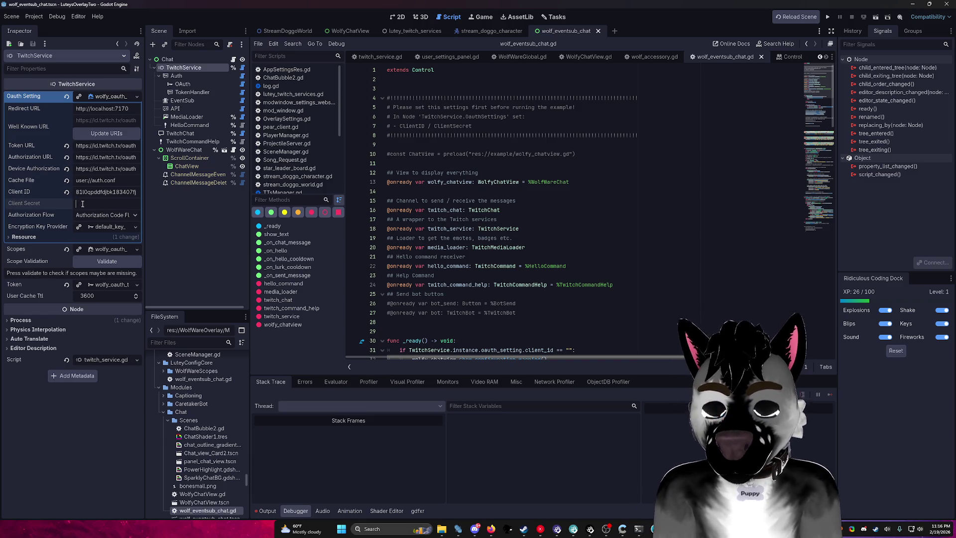
click(92, 195)
double_click(92, 193)
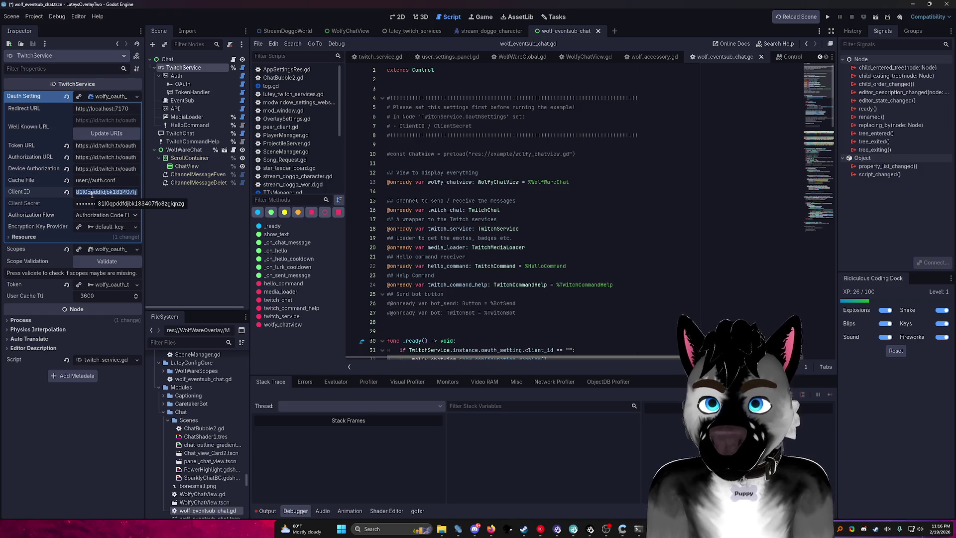
key(BackSpace)
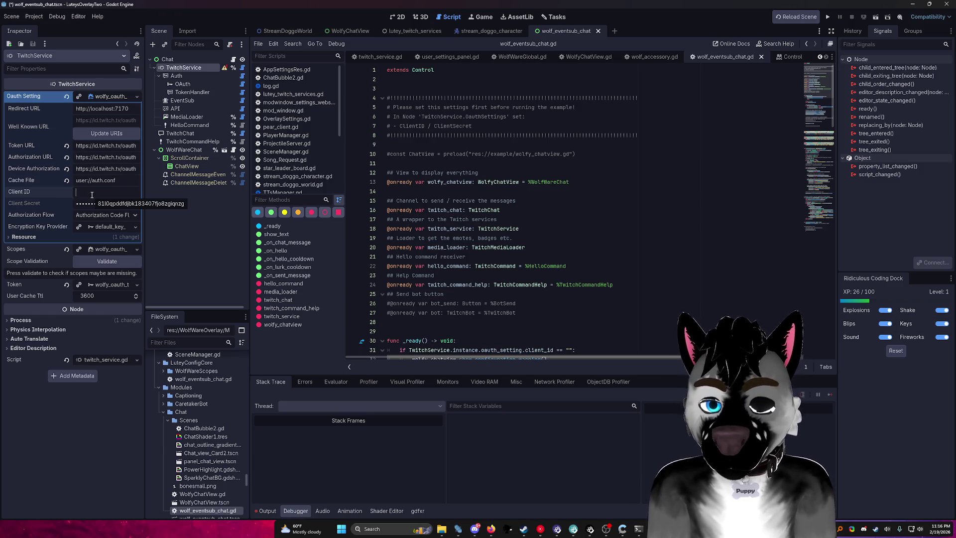
key(super+v)
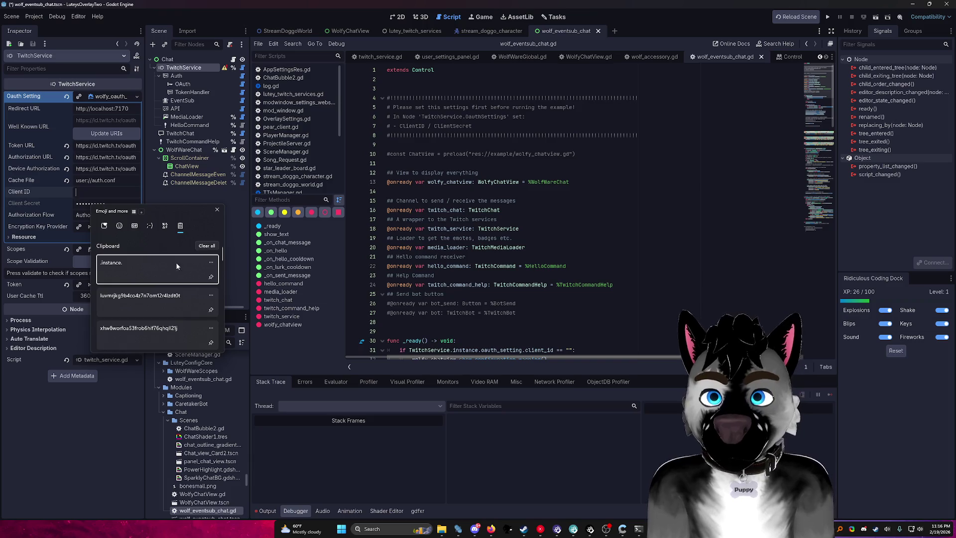
click(195, 198)
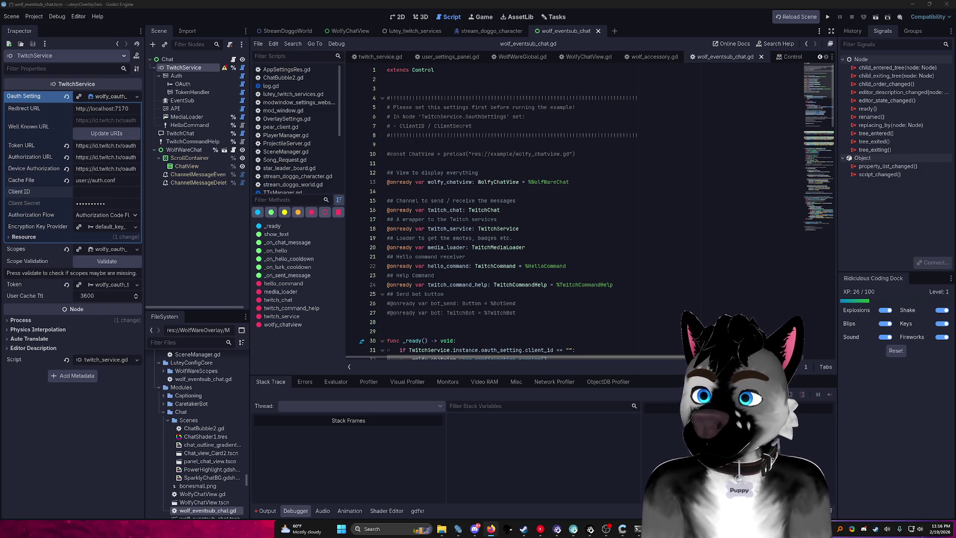
click(118, 191)
key(ctrl+v)
Step: Paste the new Client Secret from the browser and check the Client ID value
key(alt+Tab)
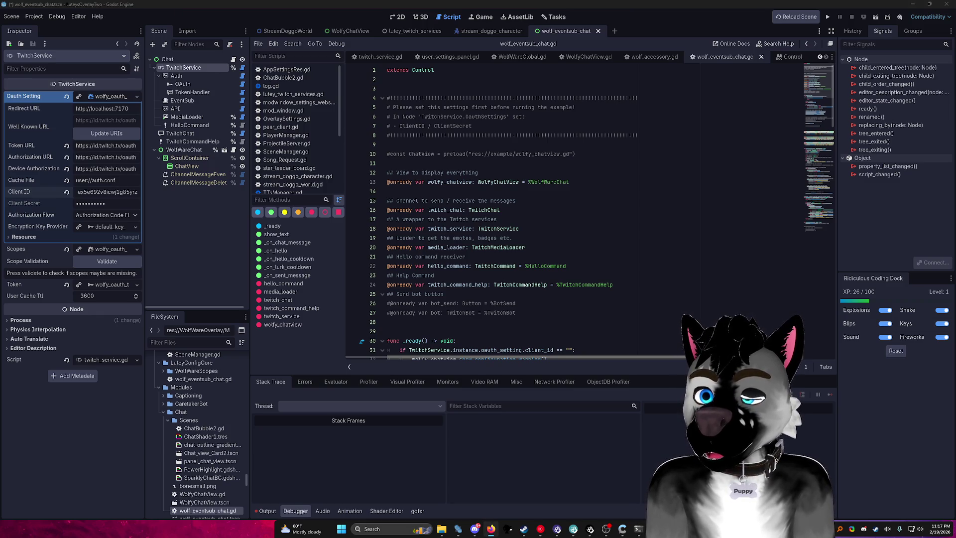
click(119, 201)
key(ctrl+v)
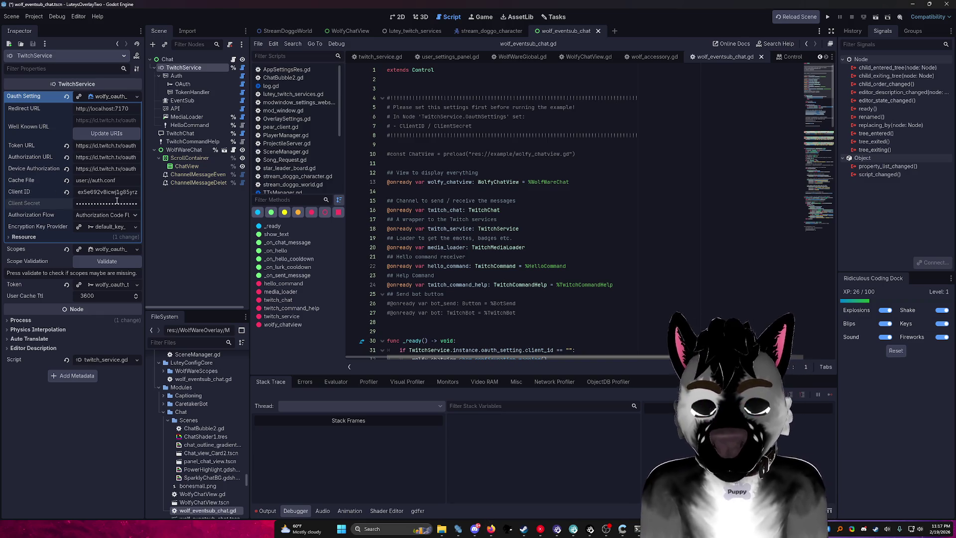
click(80, 192)
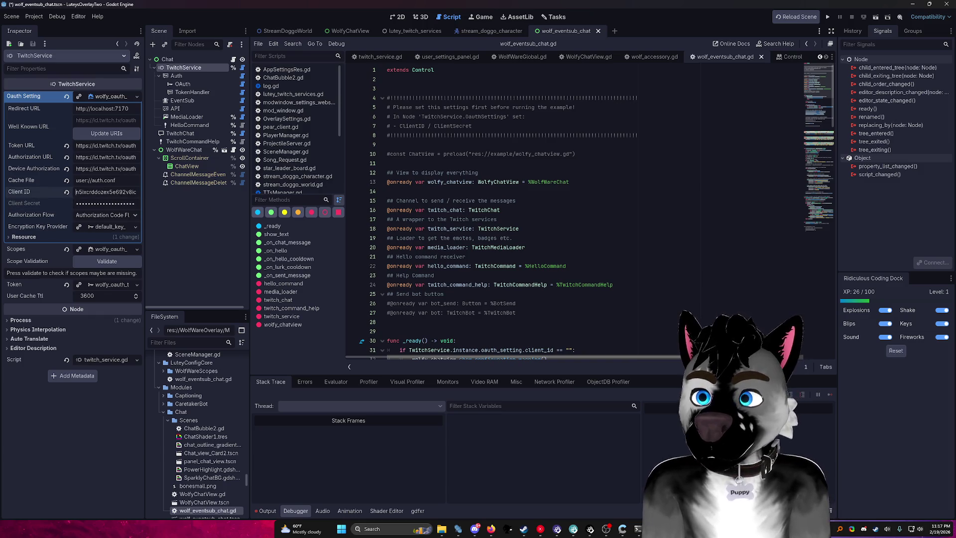
key(ctrl+v)
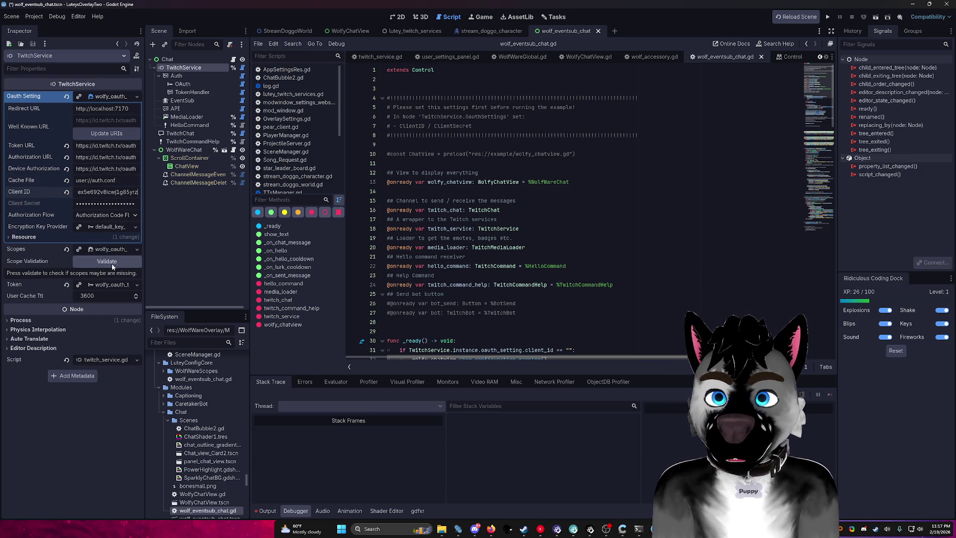
Step: Save the OAuth setting resource and locate wolfy_oauth_settings2.tres in the FileSystem
right_click(109, 97)
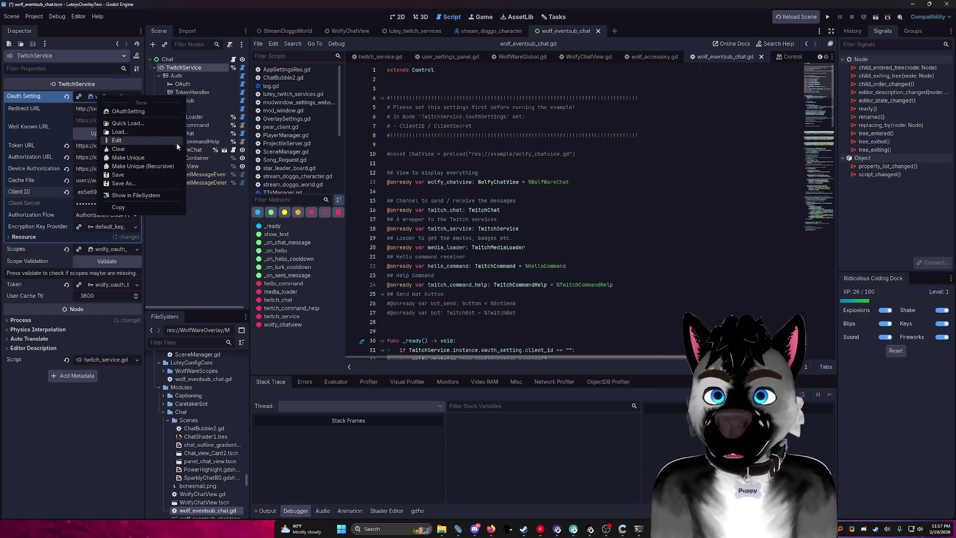
click(149, 174)
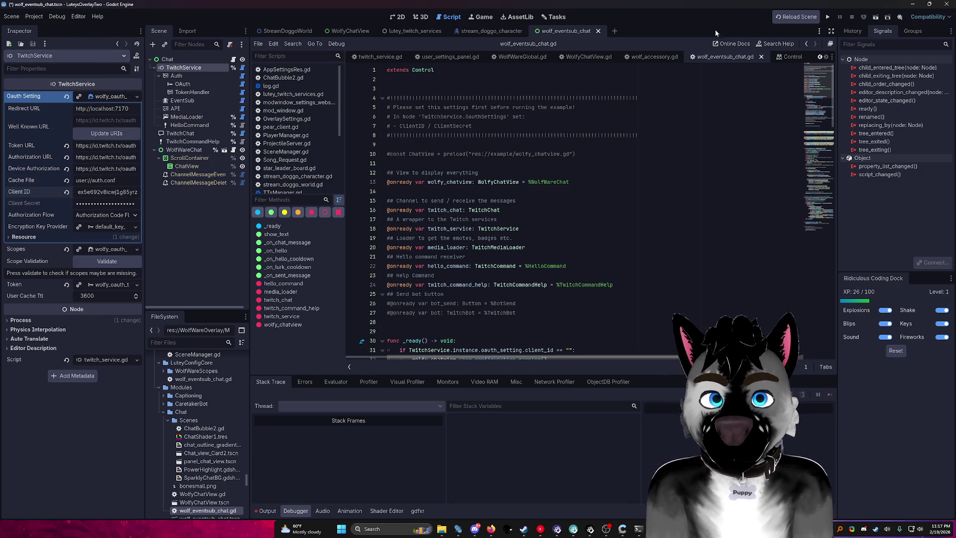
click(108, 94)
right_click(108, 95)
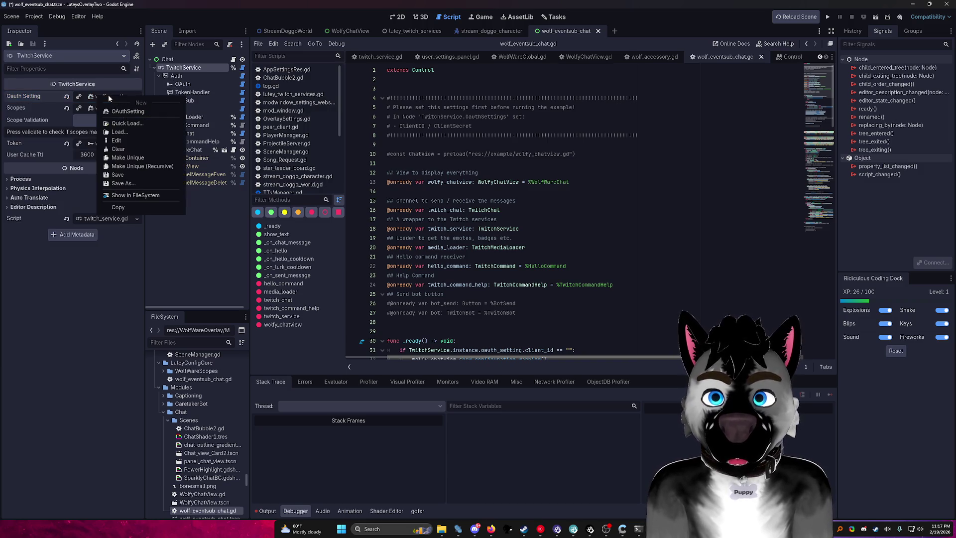
click(142, 195)
click(203, 389)
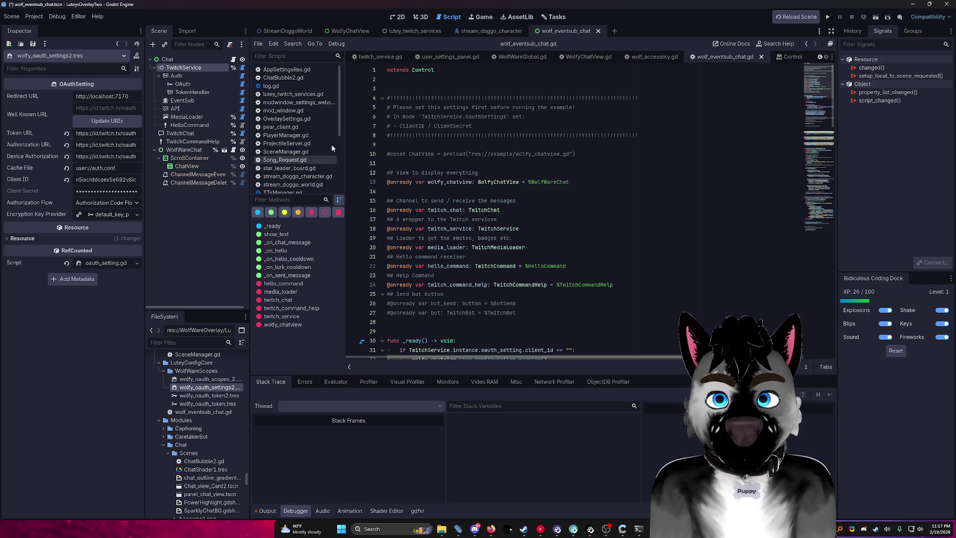
Step: Update the OAuth URIs, reload the Auth node's token info, and run the project
click(100, 121)
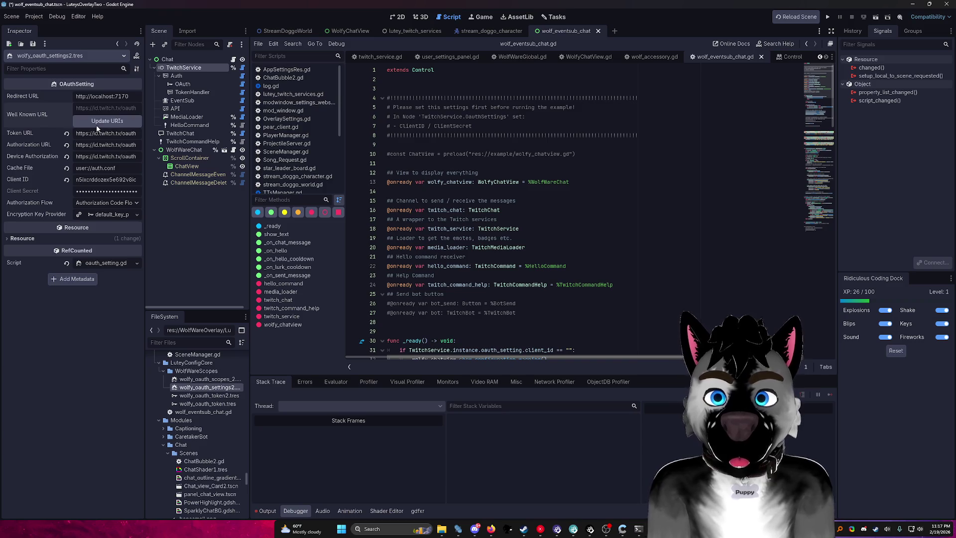
click(189, 77)
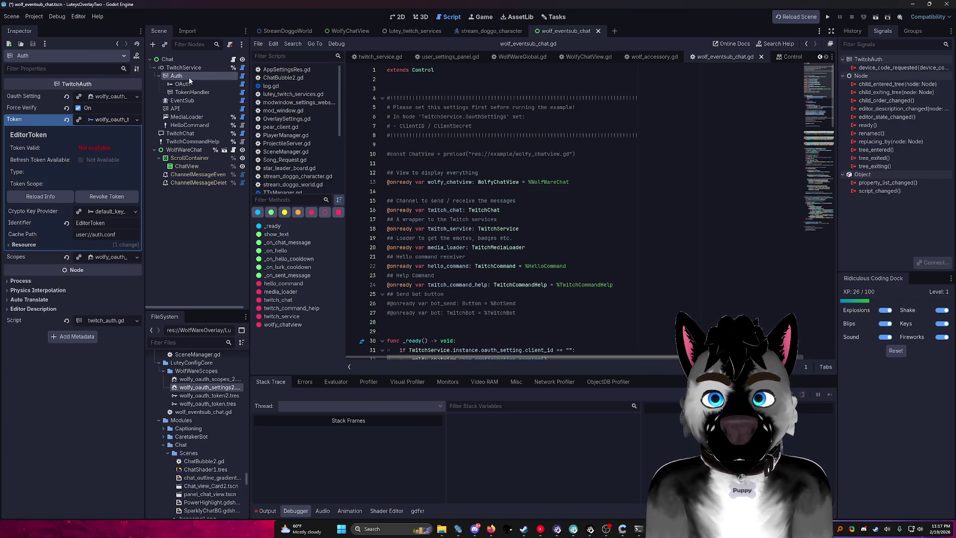
click(46, 198)
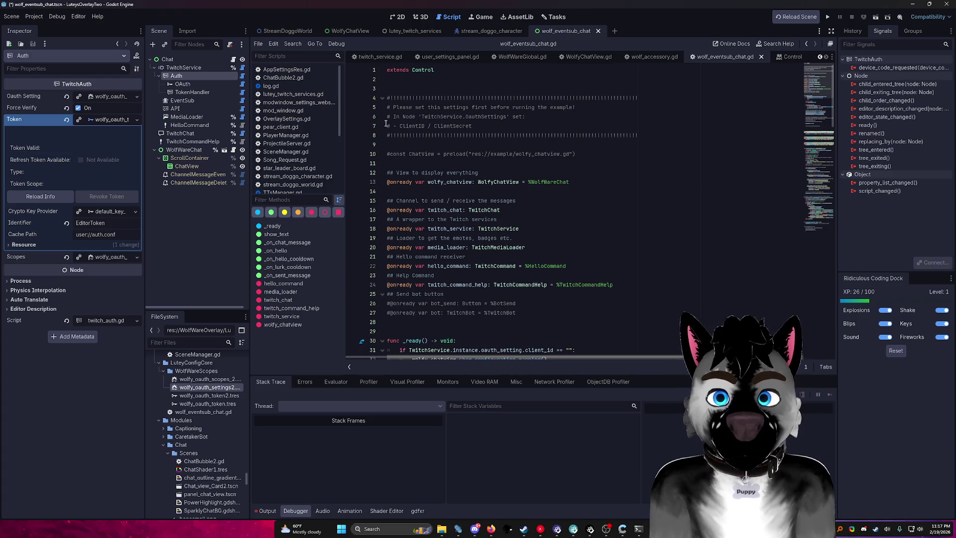
click(833, 17)
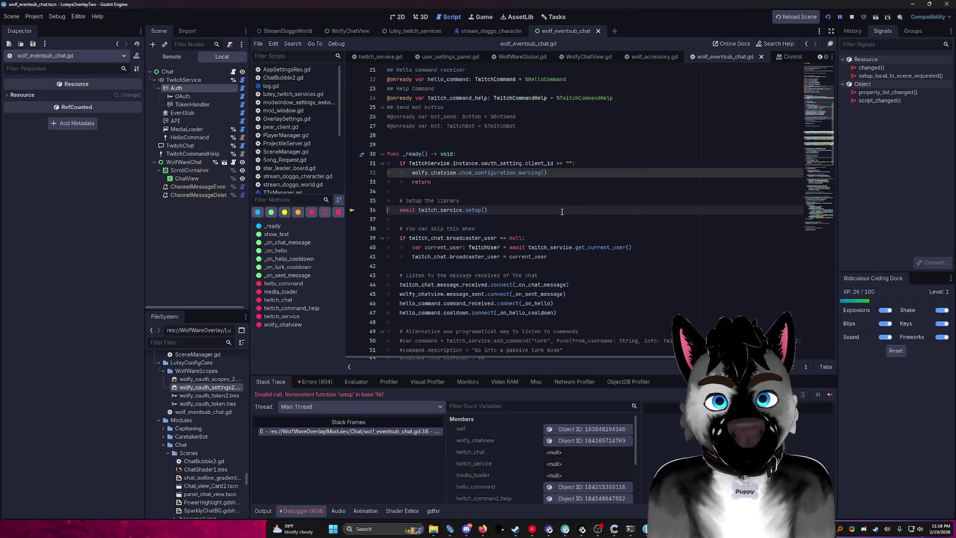
Step: Highlight every use of the null twitch_service variable in wolf_eventsub_chat.gd
double_click(441, 211)
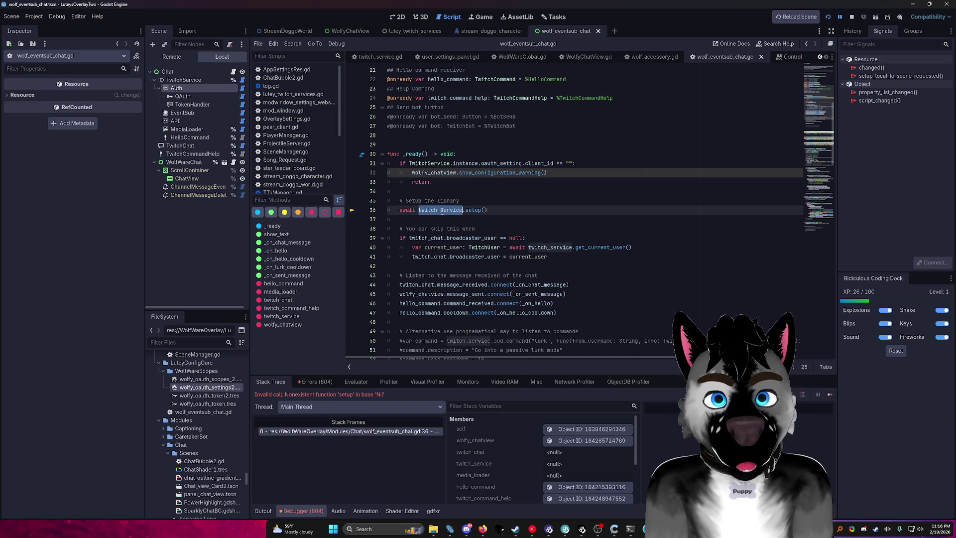
Step: In _ready(), add the line twitch_service = TwitchService.instance
click(469, 155)
key(Return)
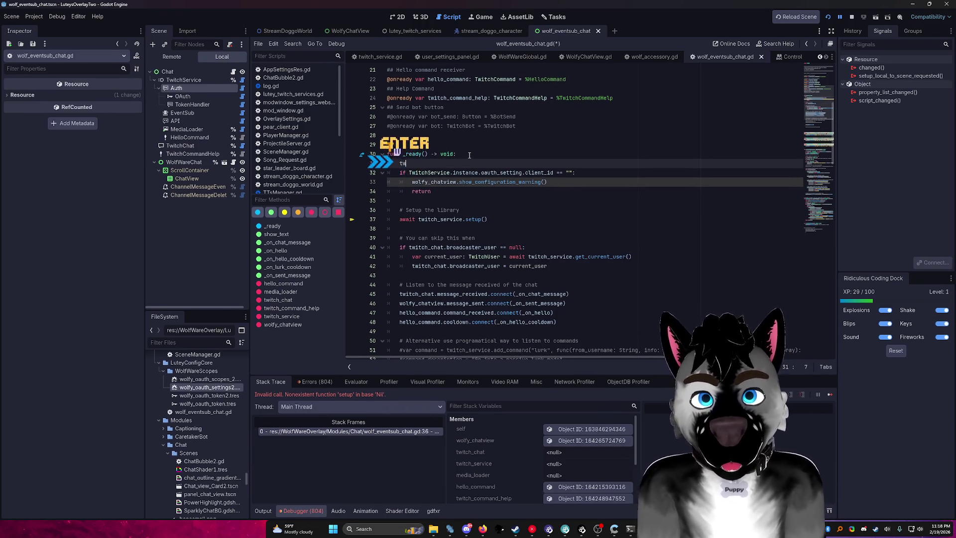
text(tw)
key(Tab)
key(ctrl+BackSpace)
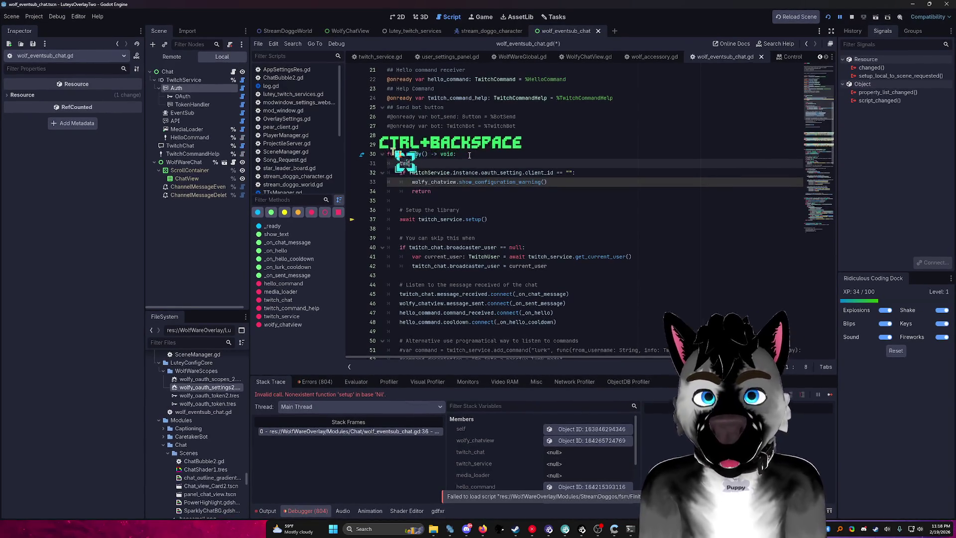
text(twic)
key(ctrl+BackSpace)
text(twitch)
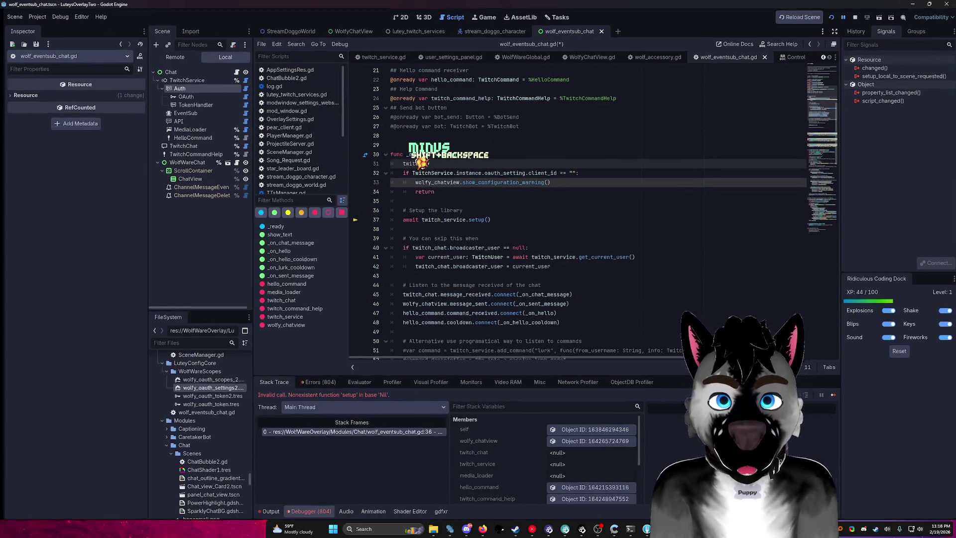
text(_service)
key(Return)
text(= tw)
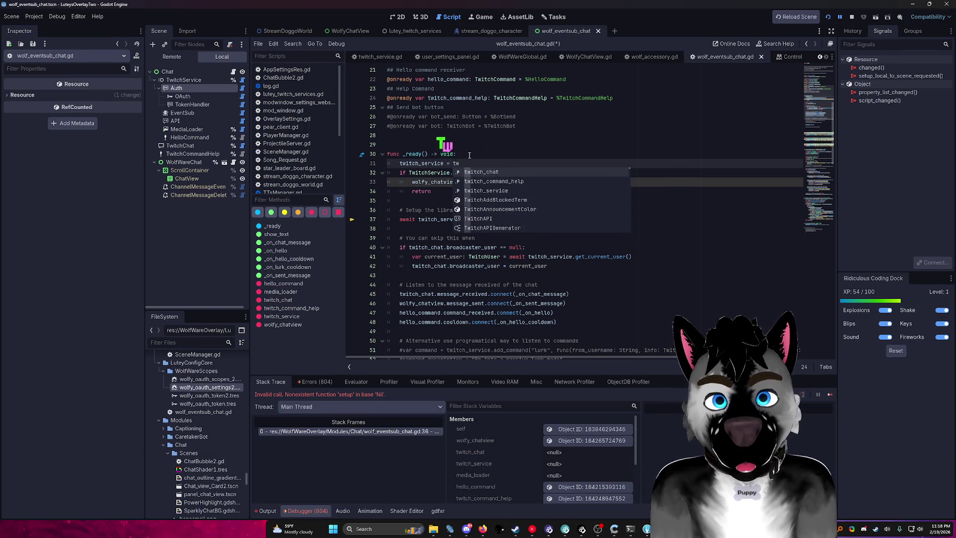
key(Down)
key(Down)
key(ctrl+BackSpace)
text(TwitchS)
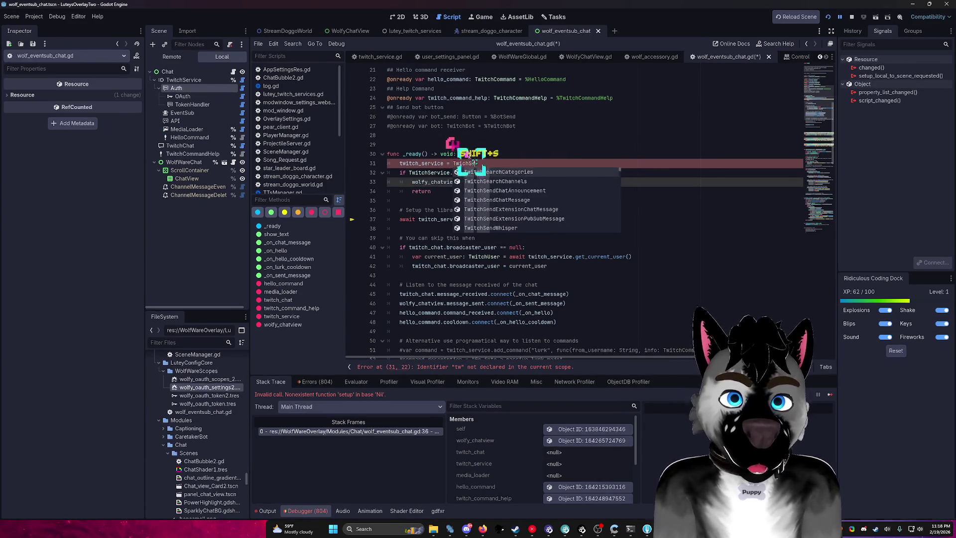
text(ervice)
key(Tab)
text(.)
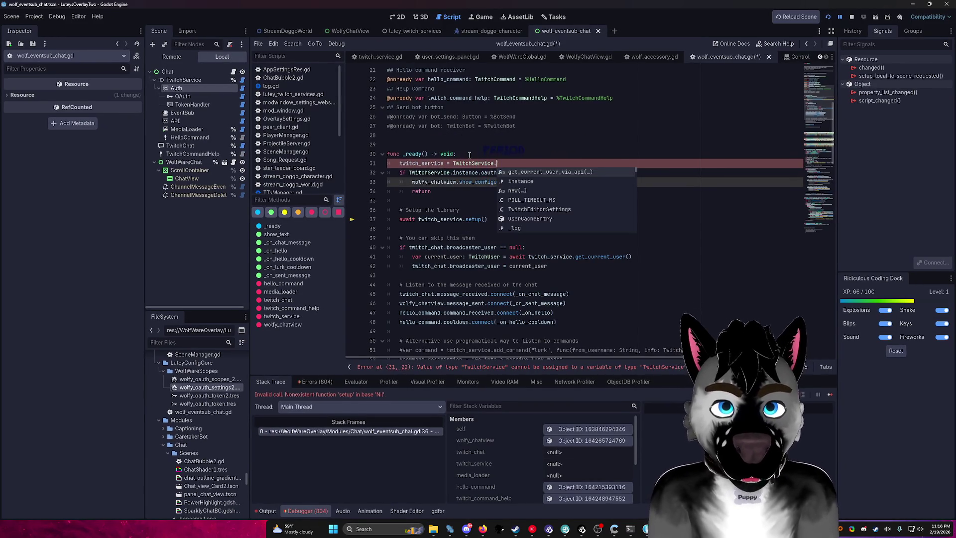
text(instance)
key(Tab)
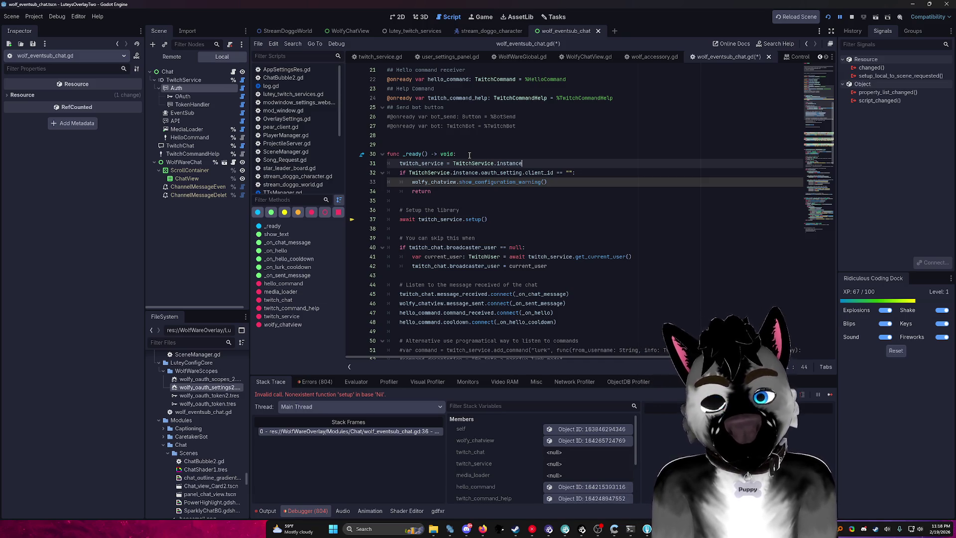
Step: Run the project with F5 to test the change
click(469, 155)
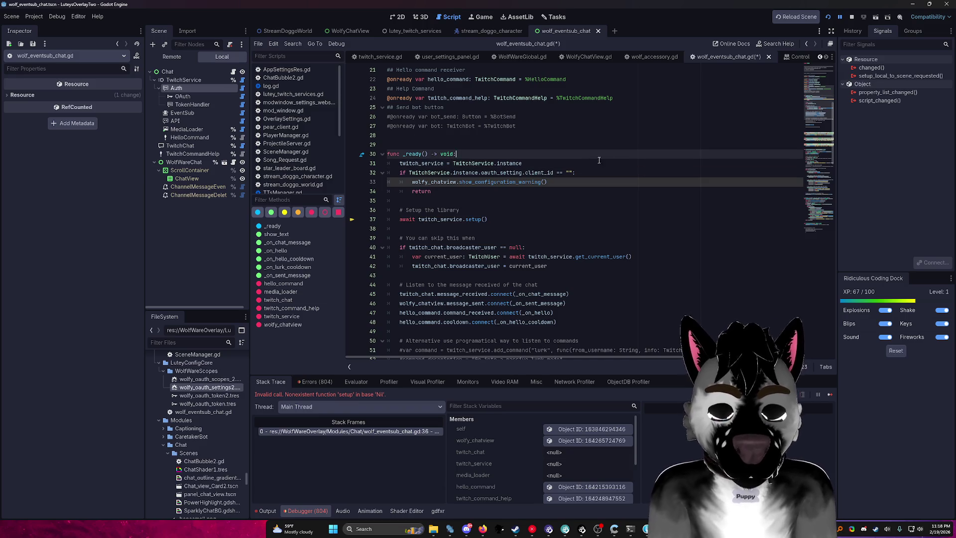
key(F5)
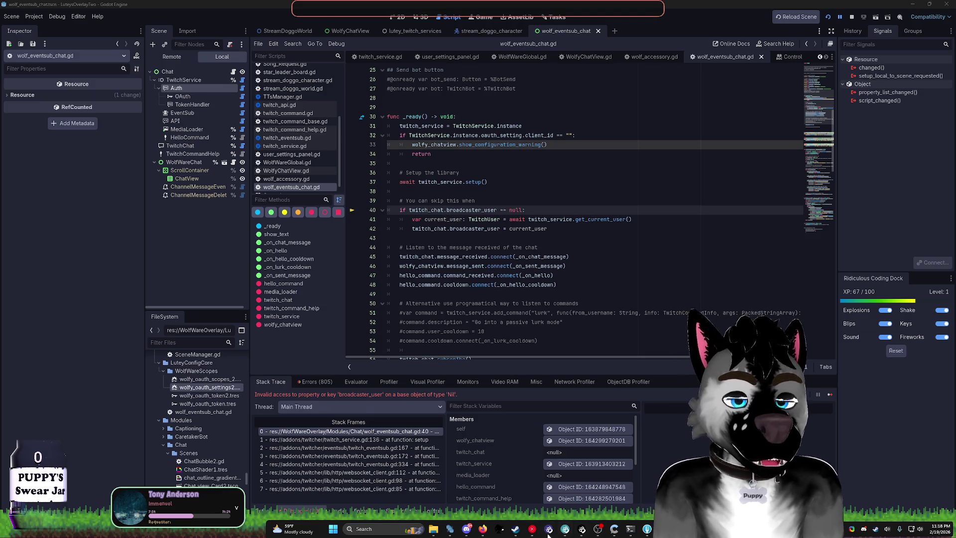
mouse_move(467, 528)
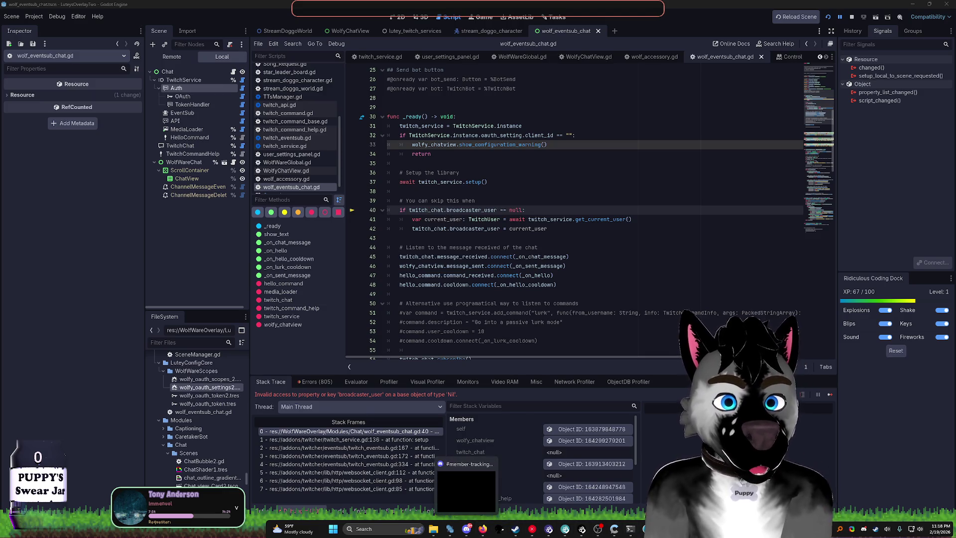
Step: Add twitch_chat = TwitchChat.instance below it and resume the paused game with F12
click(622, 285)
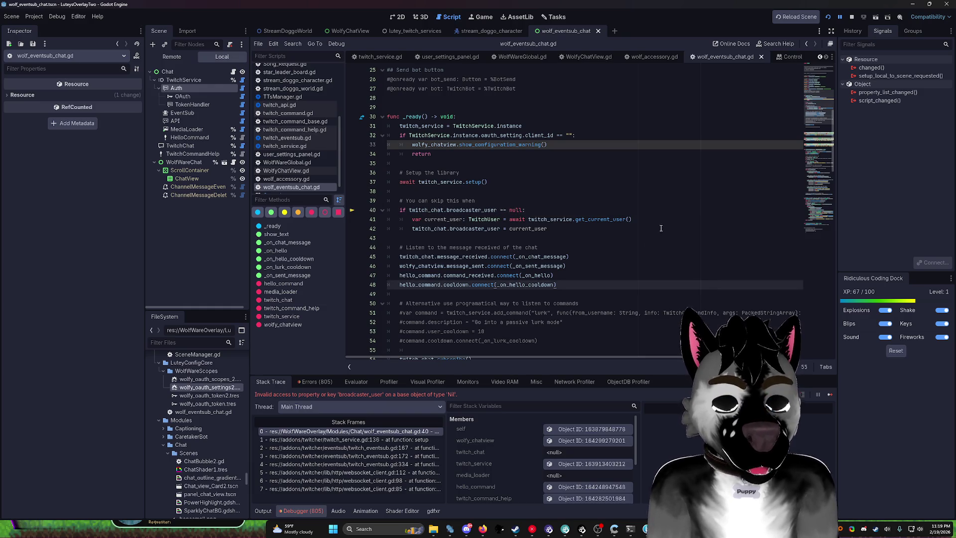
scroll(562, 193, up, 5)
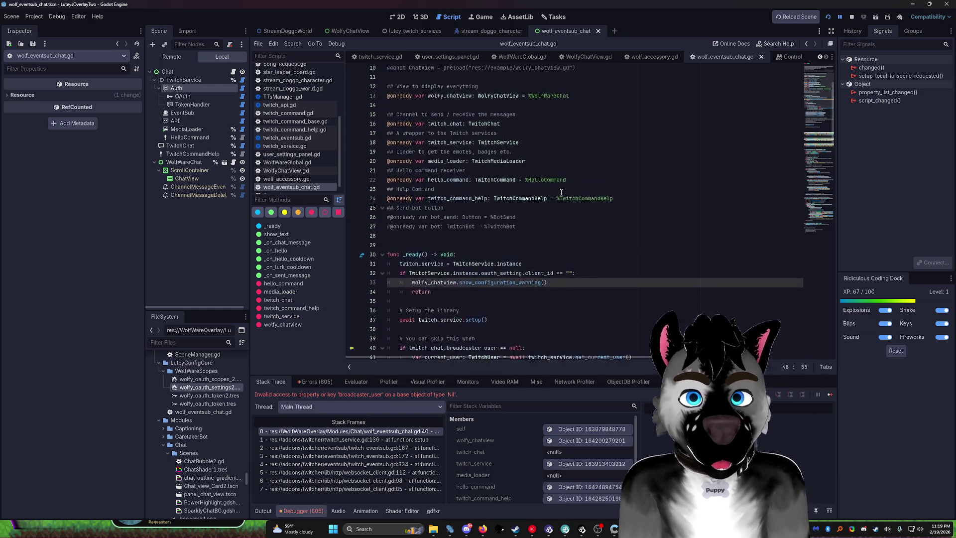
double_click(536, 253)
key(Return)
key(Return)
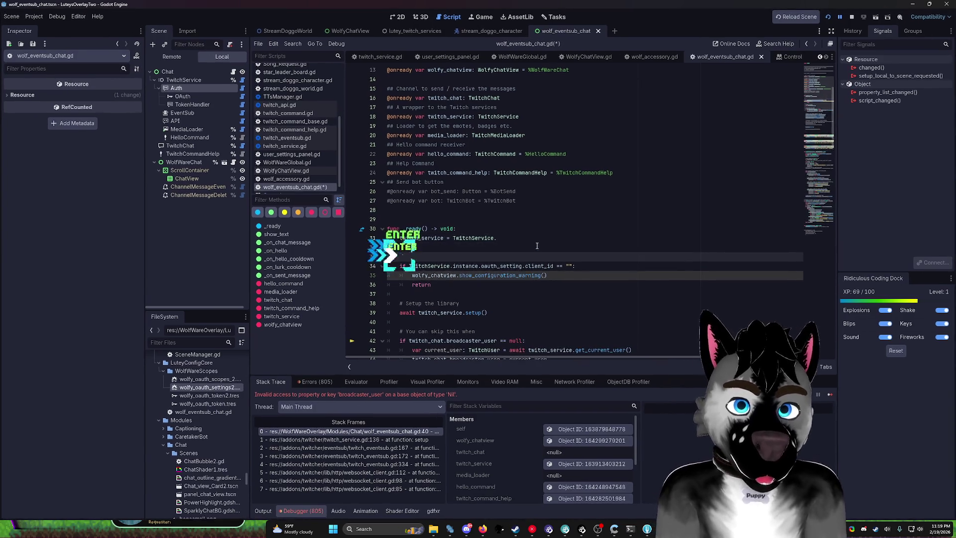
key(ctrl+z)
key(ctrl+z)
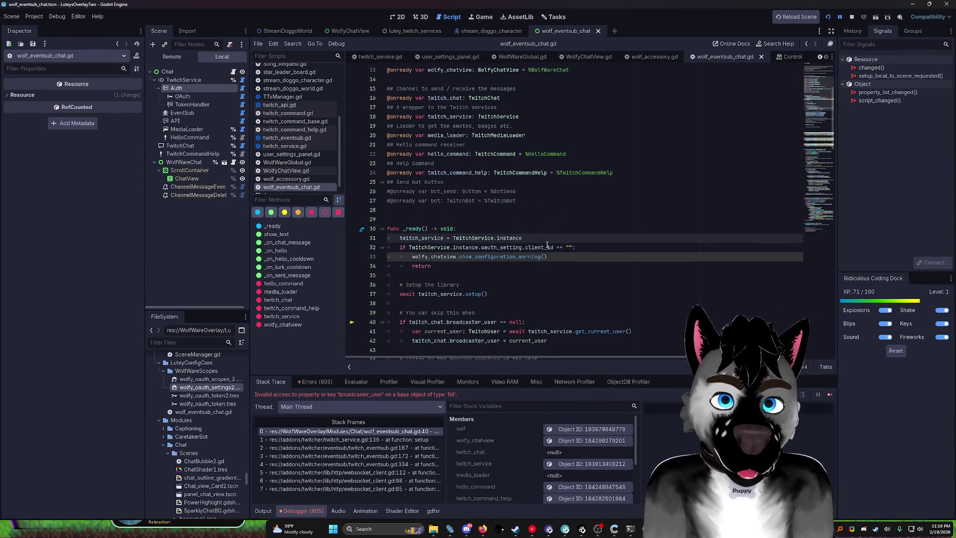
key(Return)
key(Return)
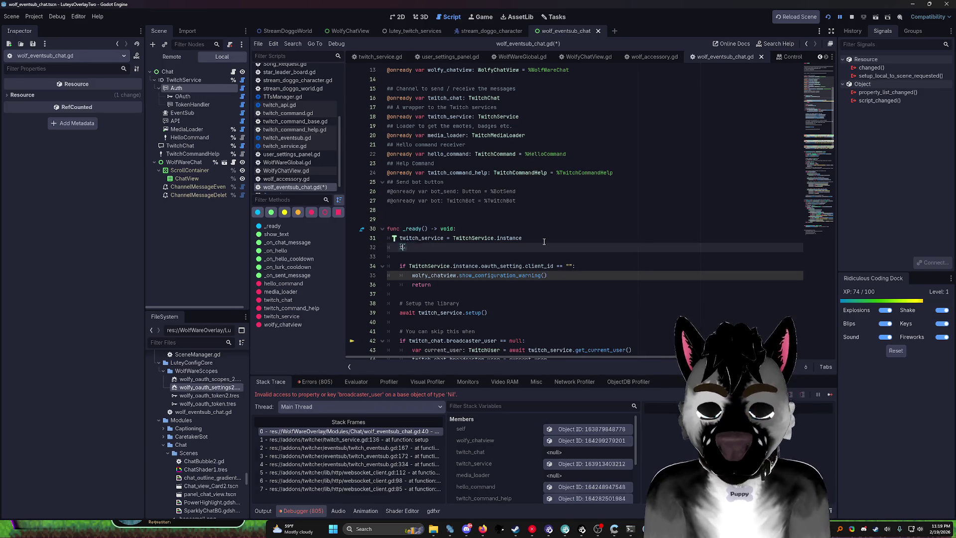
text(twitch)
key(Tab)
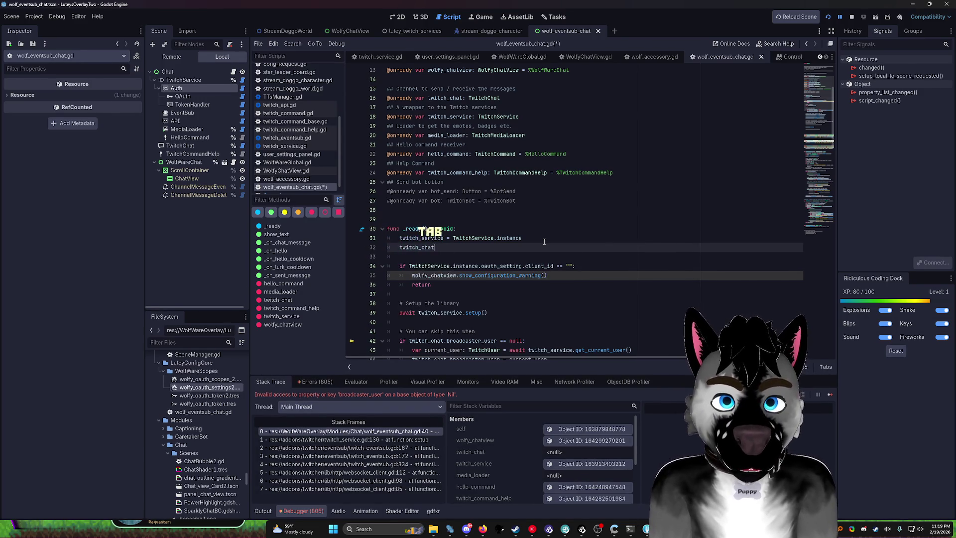
text(=Tw)
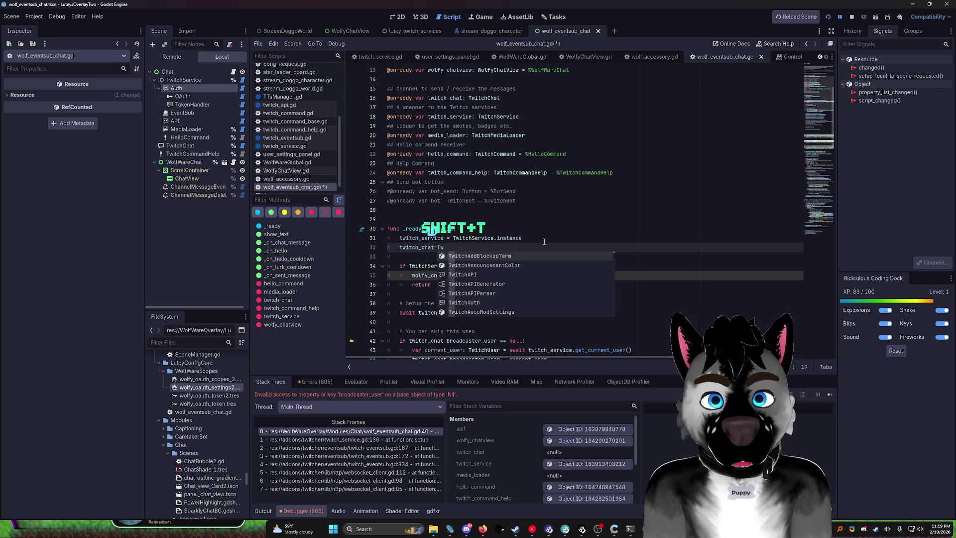
key(BackSpace)
key(BackSpace)
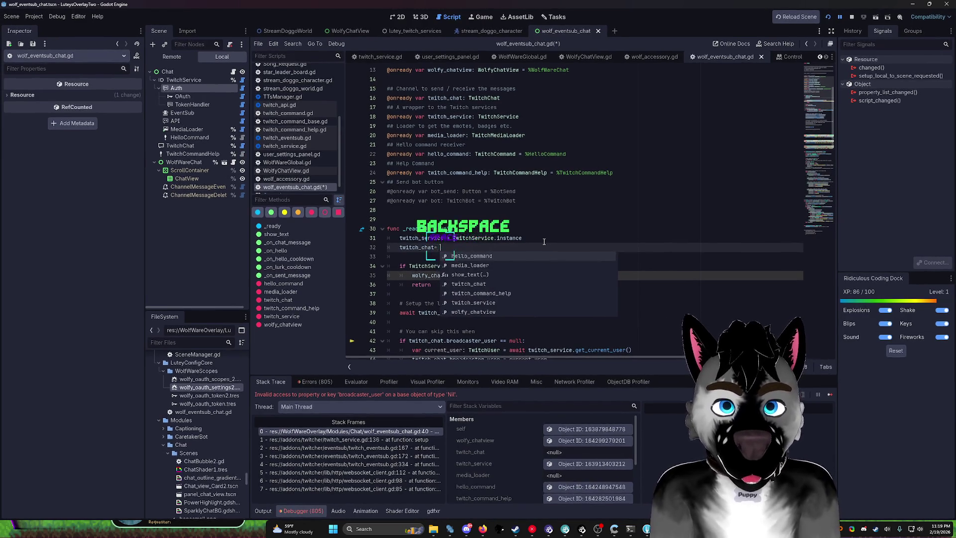
key(BackSpace)
text(=)
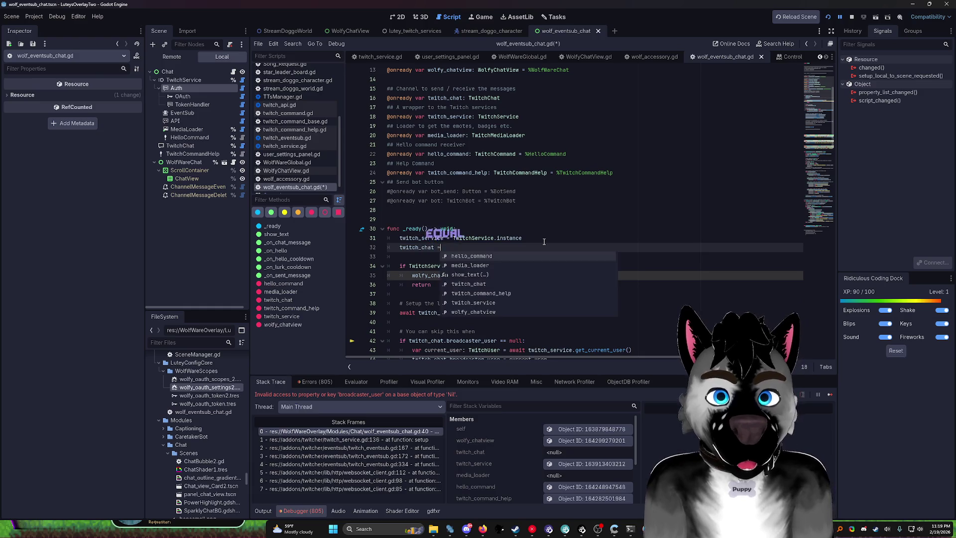
text( tWITCHCHAT)
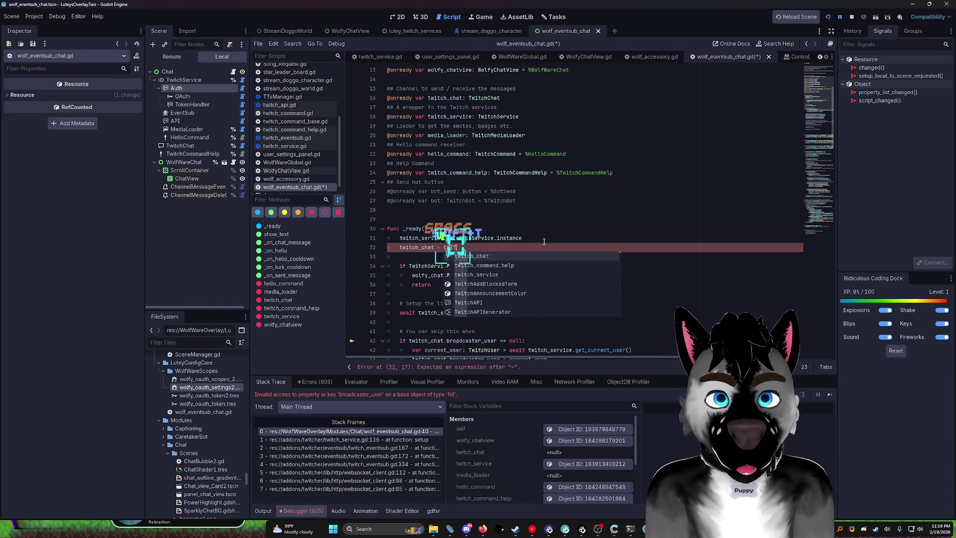
key(Tab)
text(.)
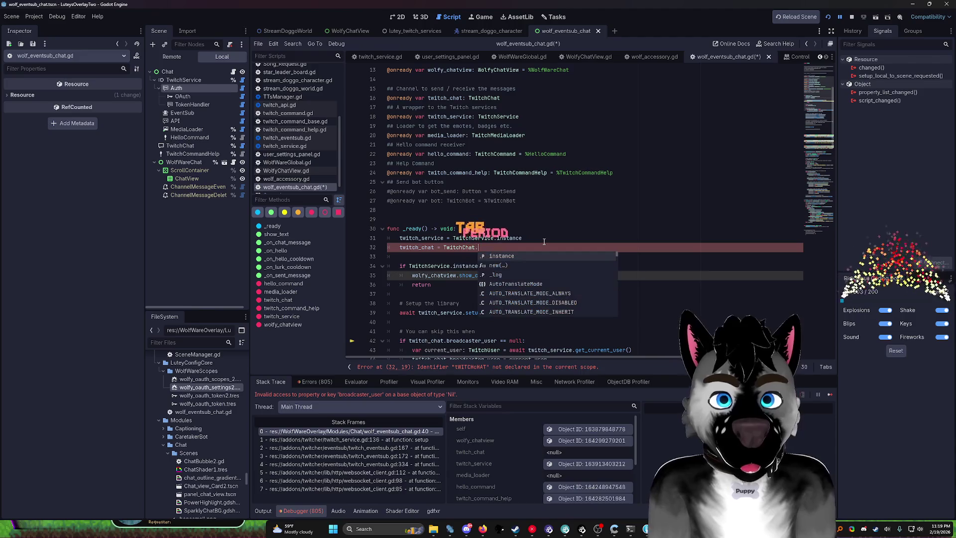
key(Tab)
key(ctrl+BackSpace)
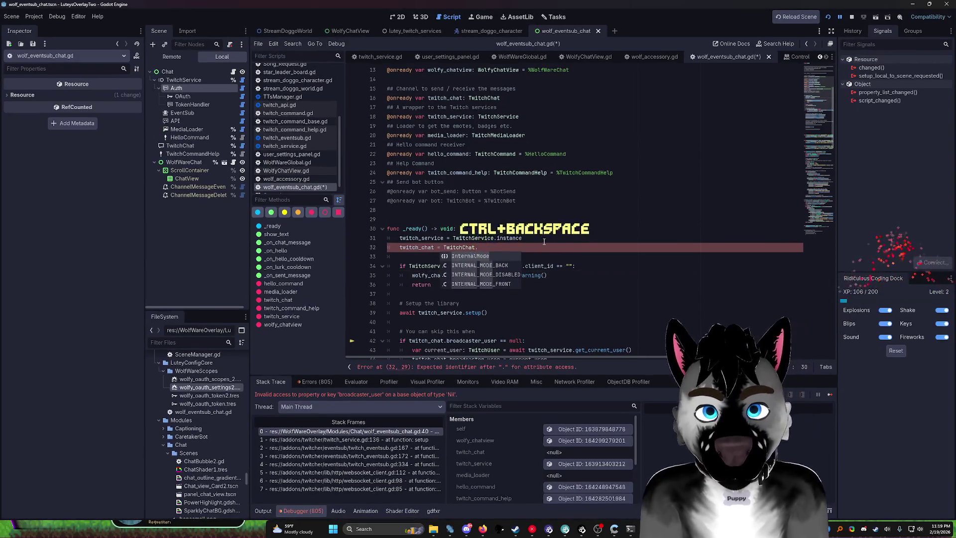
text(INST)
key(Tab)
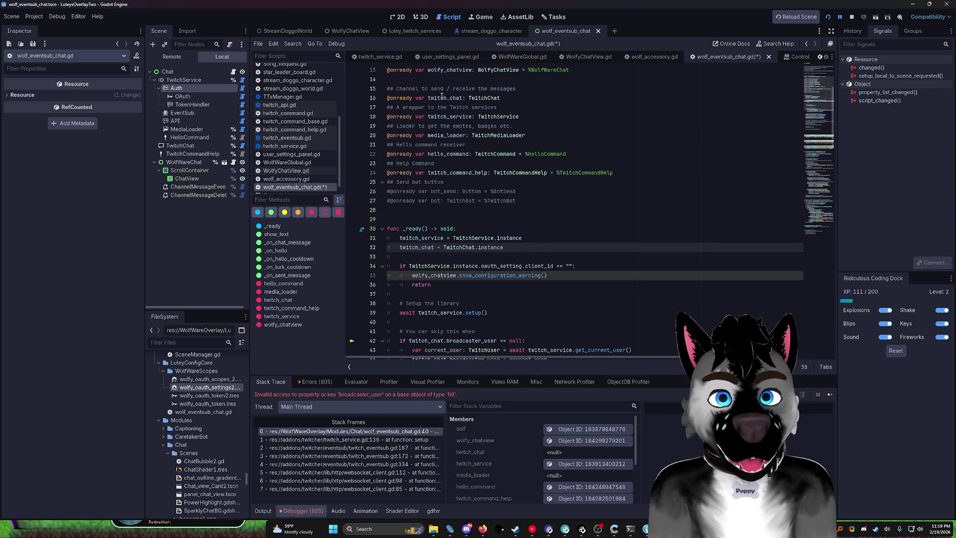
scroll(455, 164, down, 5)
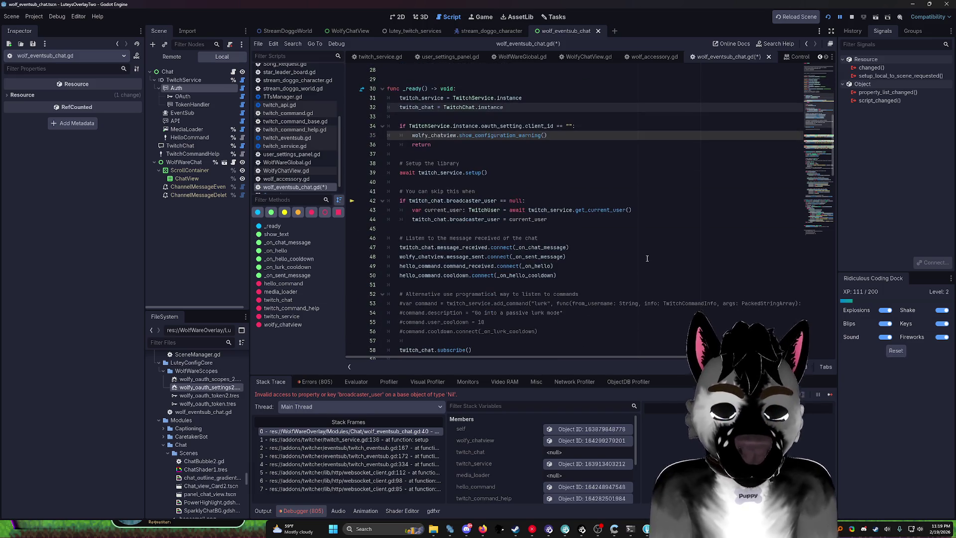
key(F12)
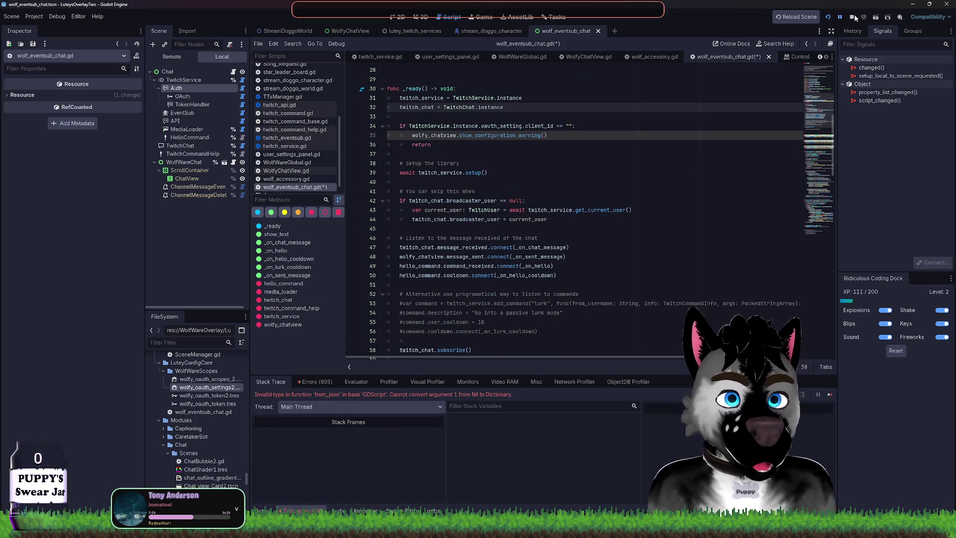
Step: Stop and relaunch the game, close it when frozen, then open Project Settings
click(827, 18)
click(824, 17)
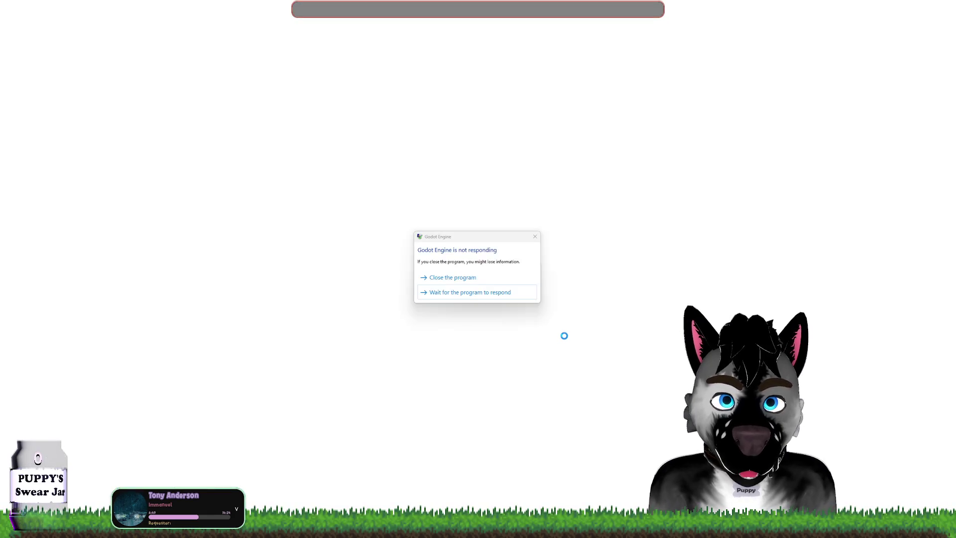
click(496, 284)
click(35, 16)
click(50, 29)
Step: Move the WolfWareGlobal autoload to the top of the Autoload list and close Project Settings
click(389, 81)
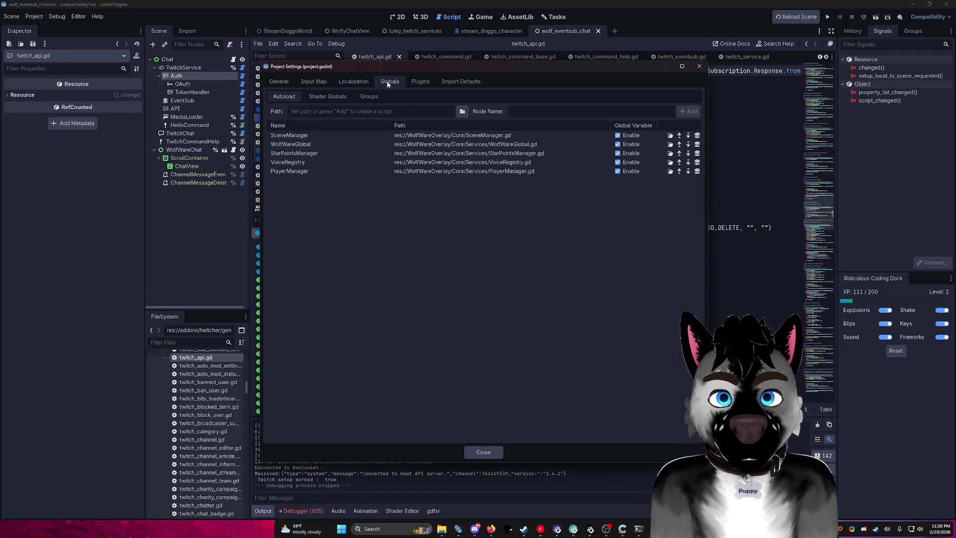
click(294, 144)
click(679, 144)
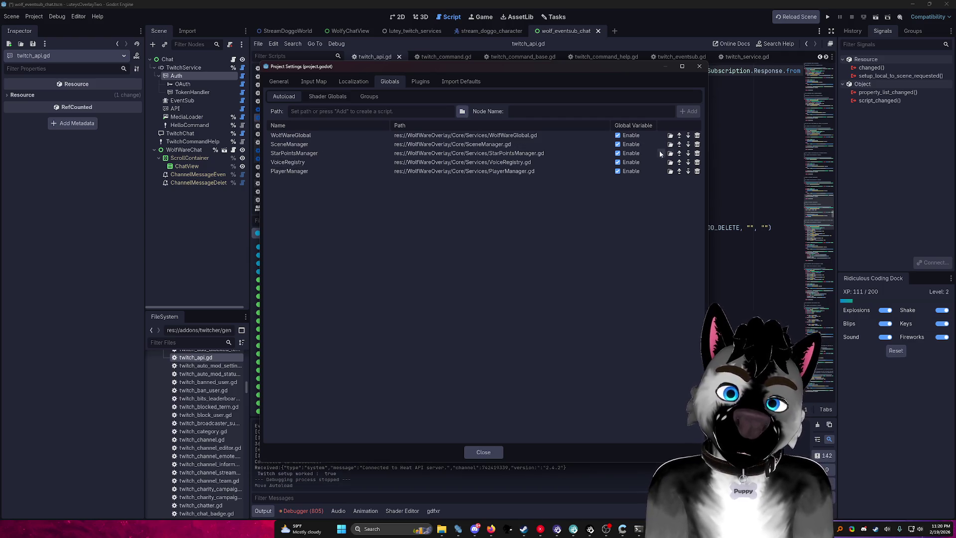
click(697, 70)
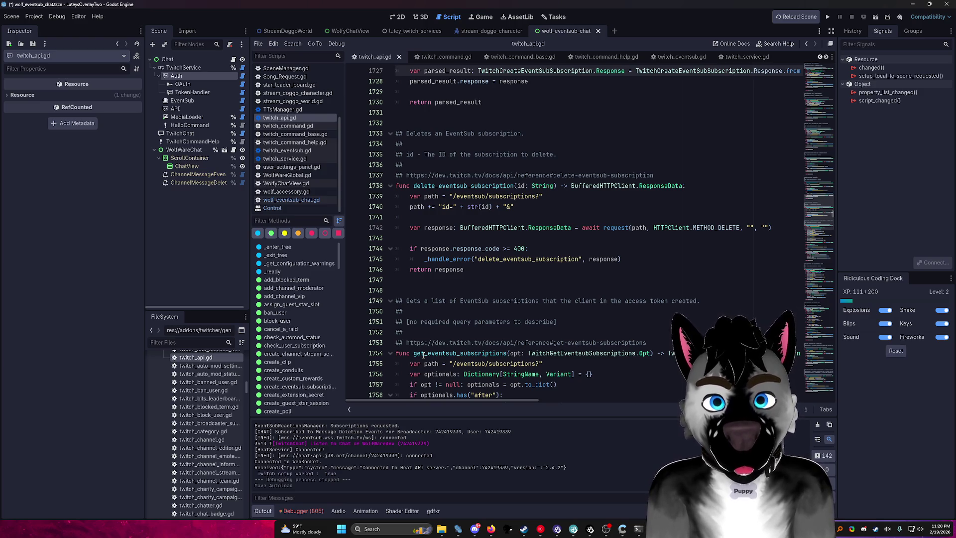
Step: Bring the Godot editor forward and inspect the API, EventSub and Auth nodes
mouse_move(441, 534)
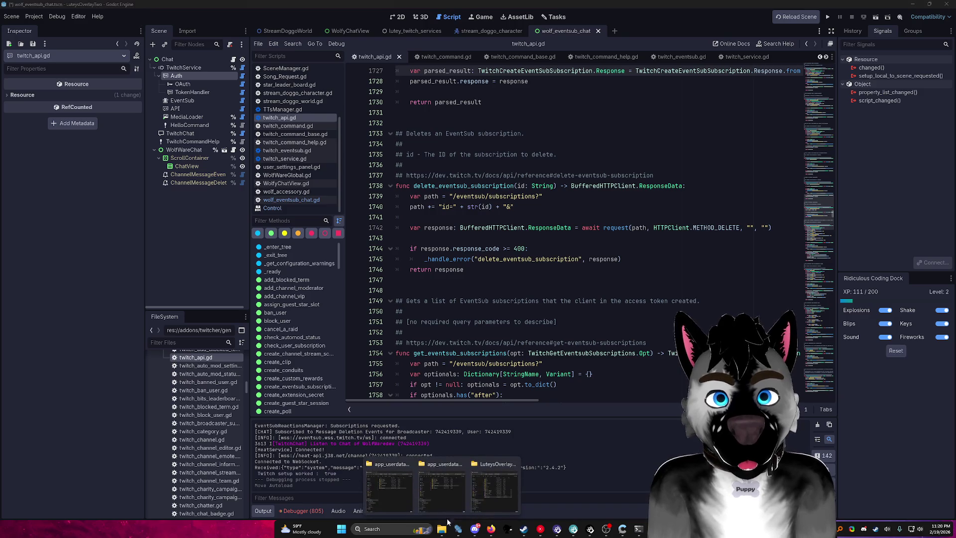
click(483, 486)
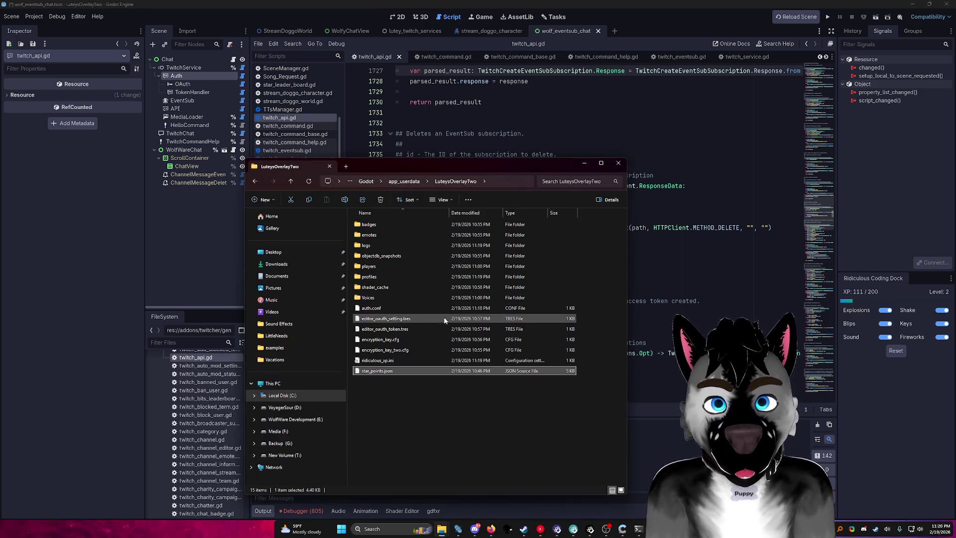
click(833, 11)
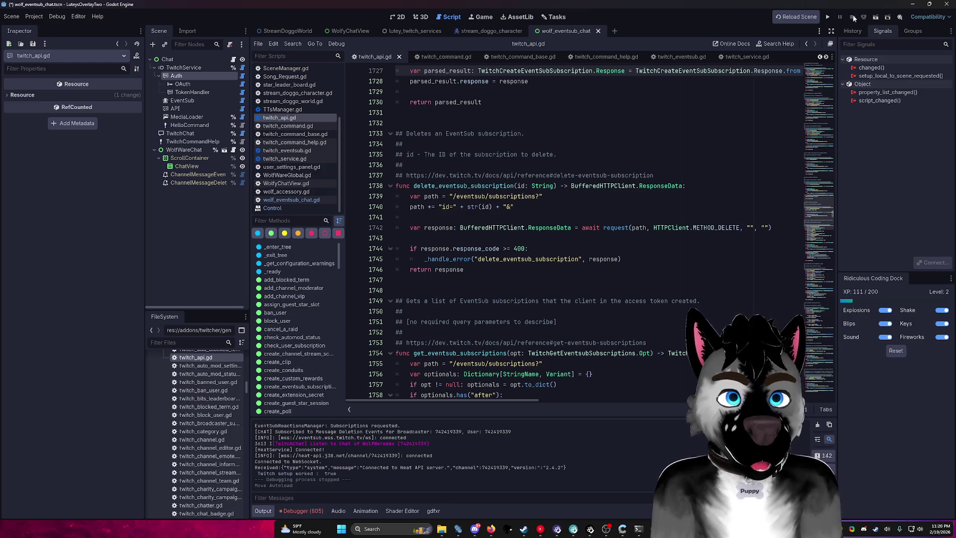
click(183, 108)
click(188, 101)
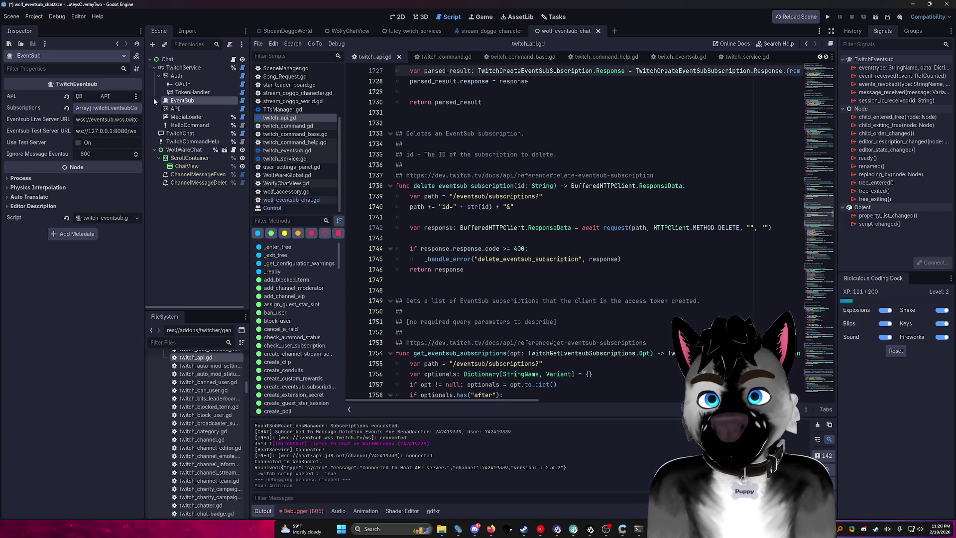
click(184, 107)
click(185, 116)
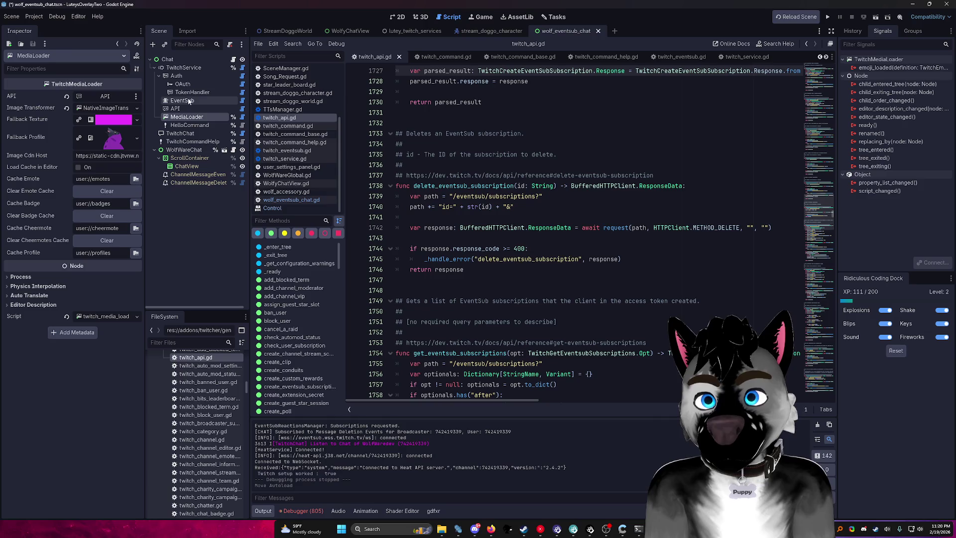
click(178, 75)
Step: Turn on Force Verify for Auth, reload the token info, and clear the FileSystem filter
click(80, 109)
click(35, 196)
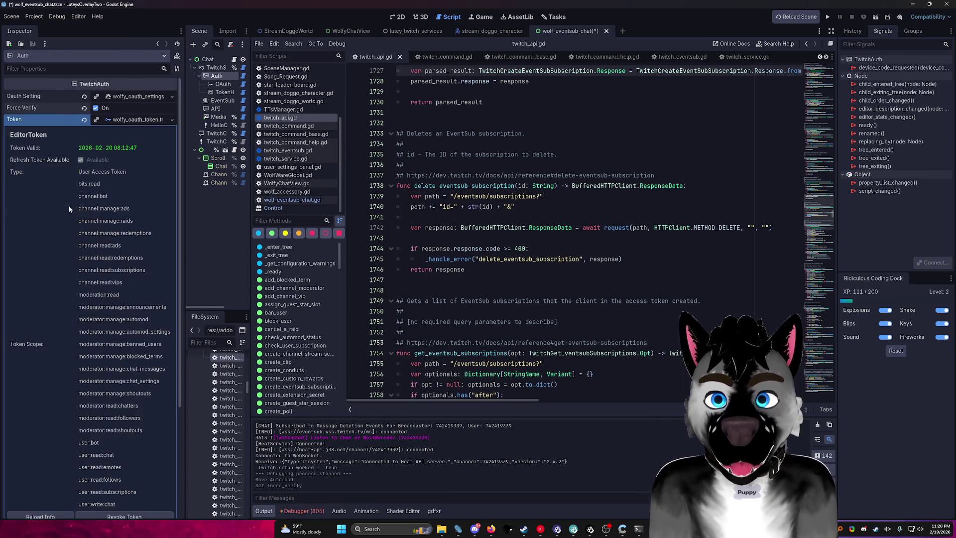
scroll(112, 205, down, 5)
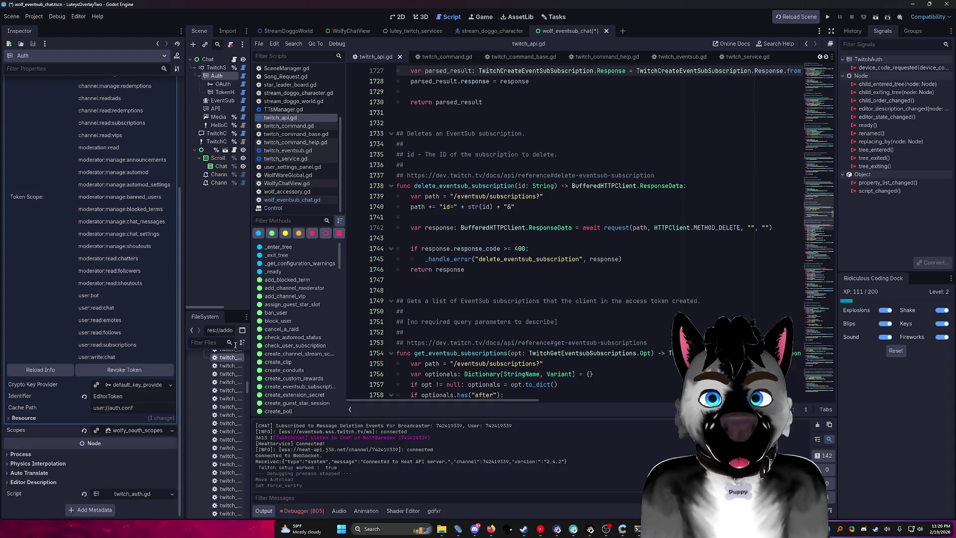
text(cha)
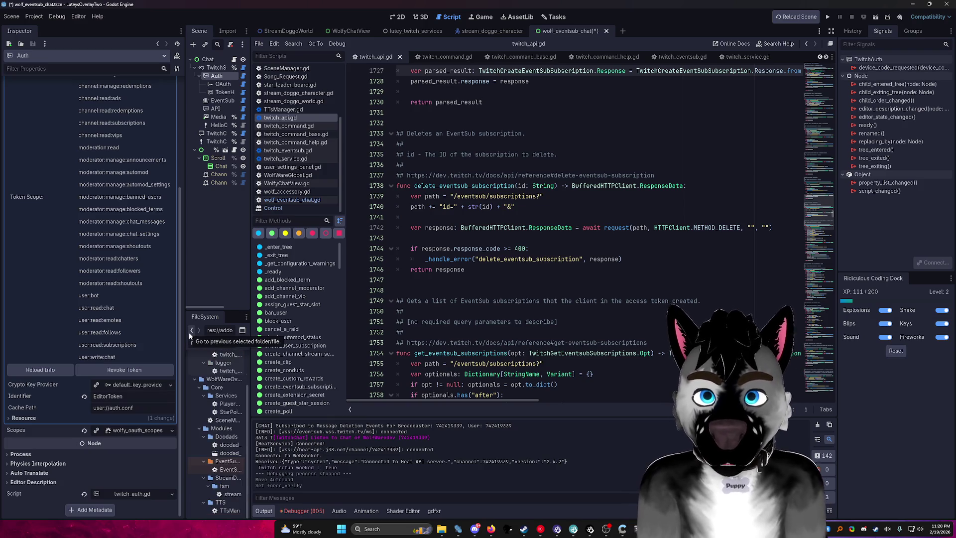
text(tman)
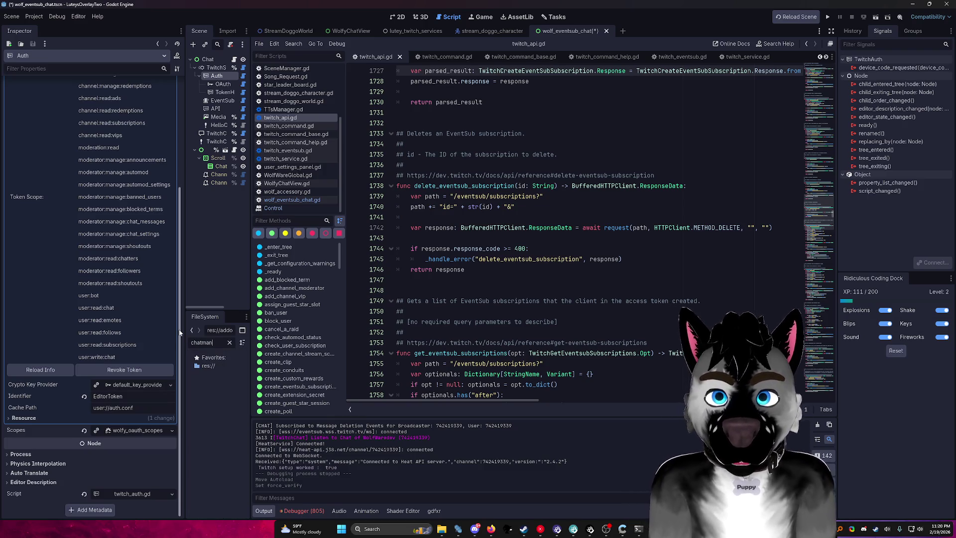
key(BackSpace)
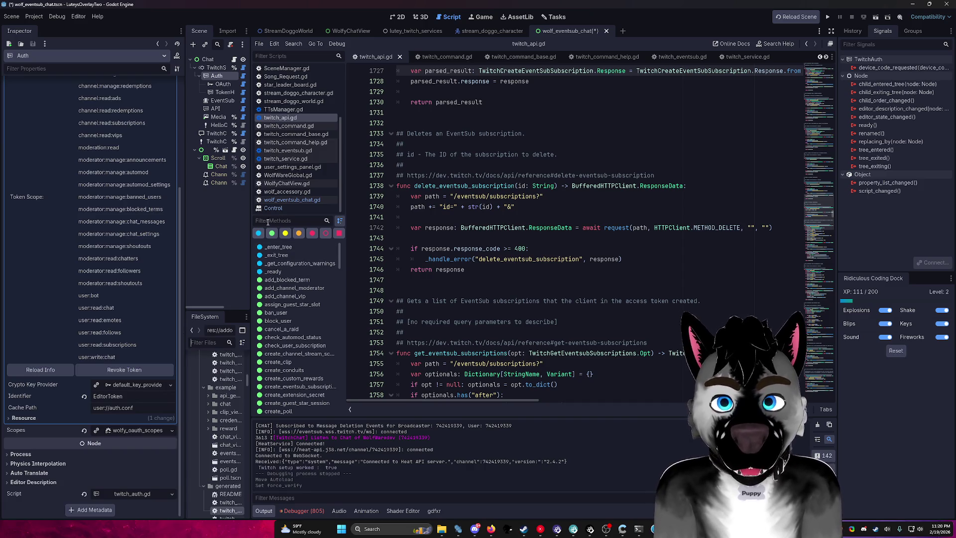
Step: Widen the Scene dock and jump from the Debugger's Errors list to the twitch_api.gd:117 _handle_error error
drag(250, 209, 313, 209)
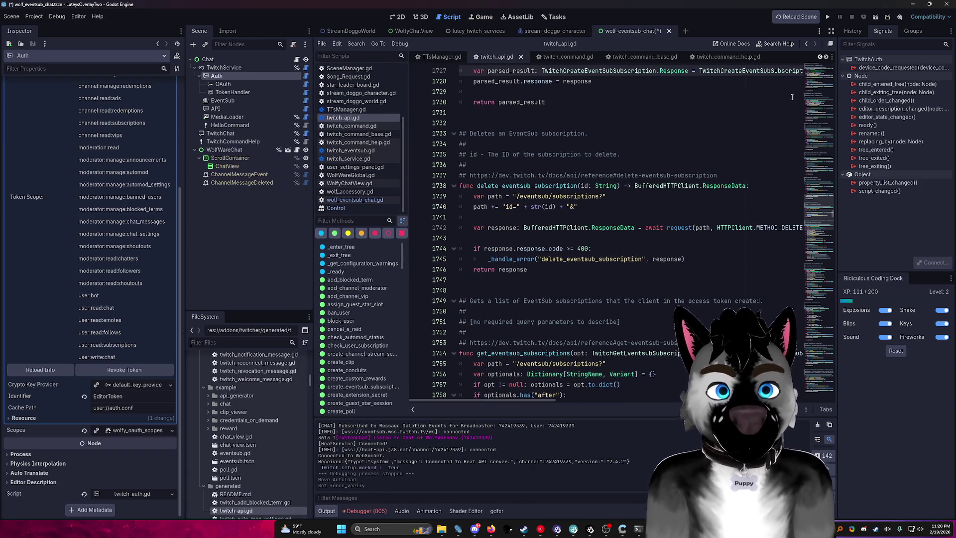
click(362, 511)
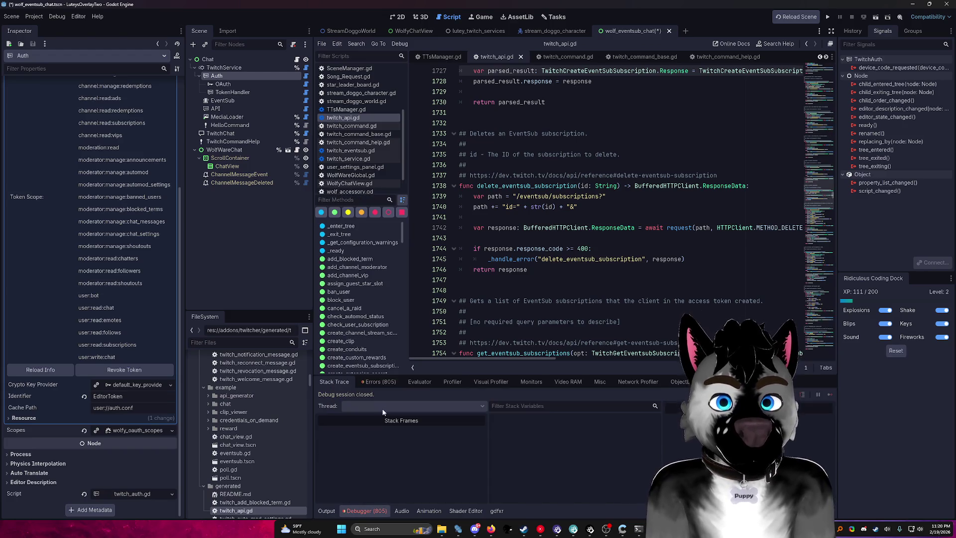
click(381, 381)
drag(832, 408, 833, 500)
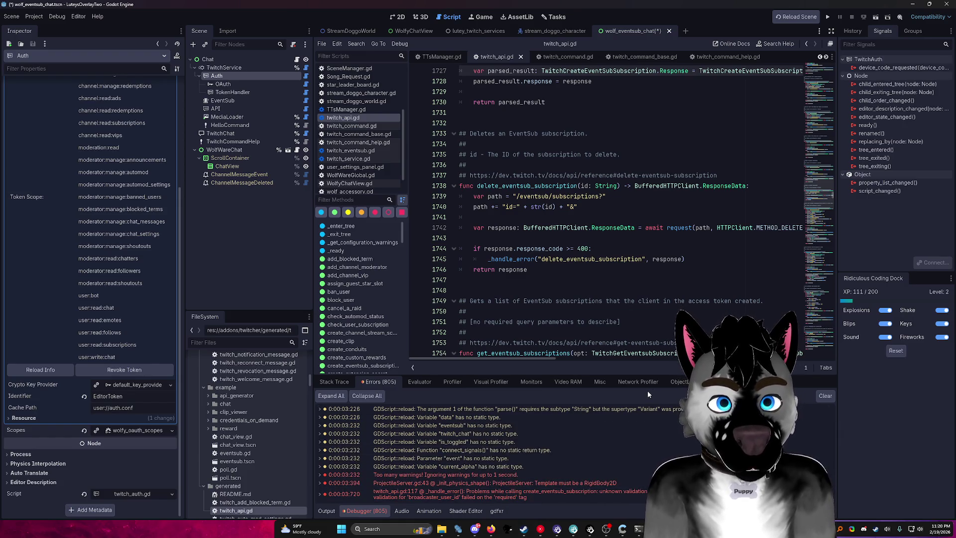
click(591, 498)
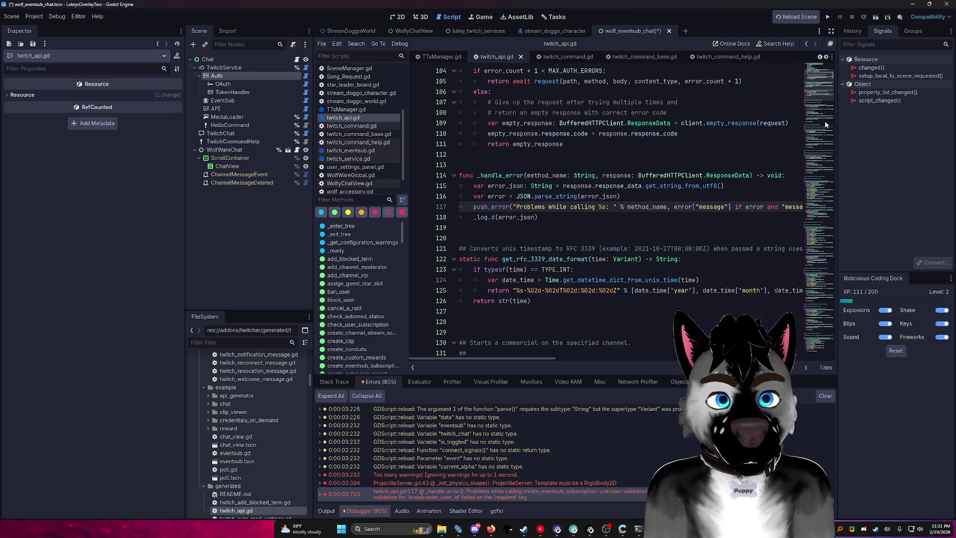
Step: Save and run the project to check the Twitch connection messages in the output log
key(F5)
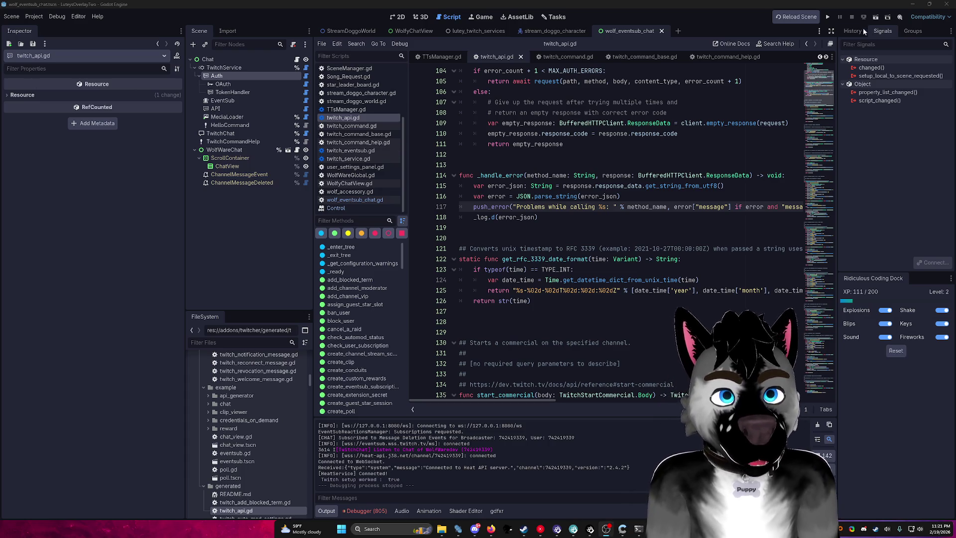
Step: Delete the LuteysOverlayTwo folder from app_userdata, keeping LuteysOverlayTwoOld, then reload the current project
click(34, 17)
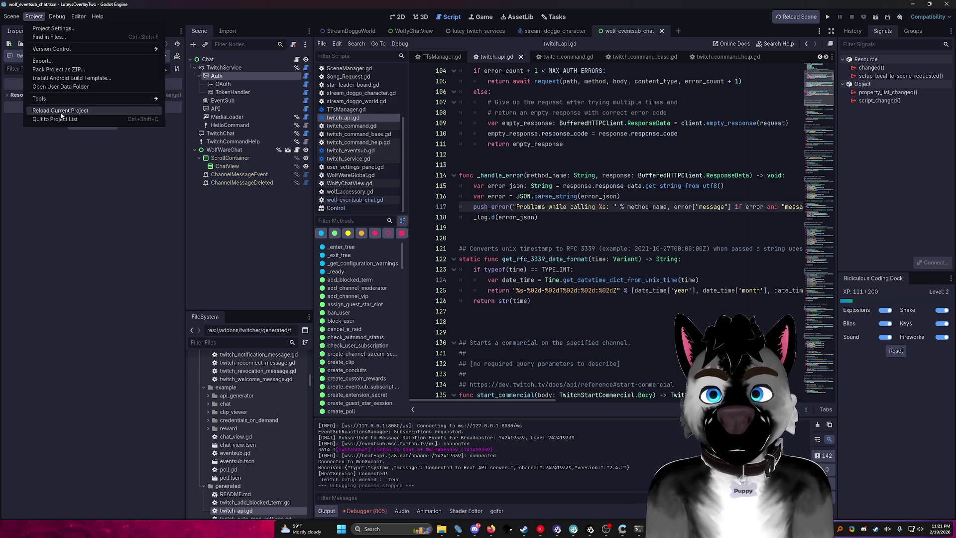
click(63, 90)
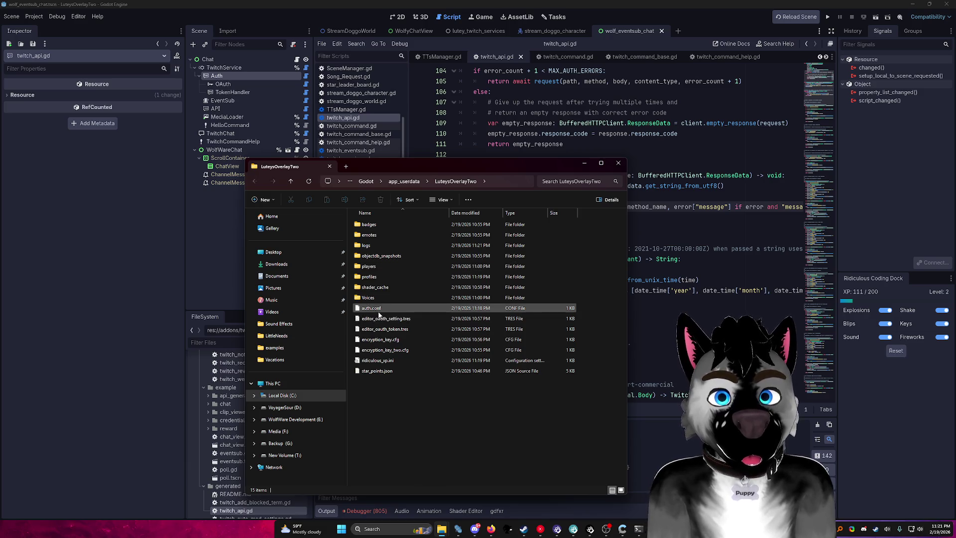
drag(438, 422, 369, 200)
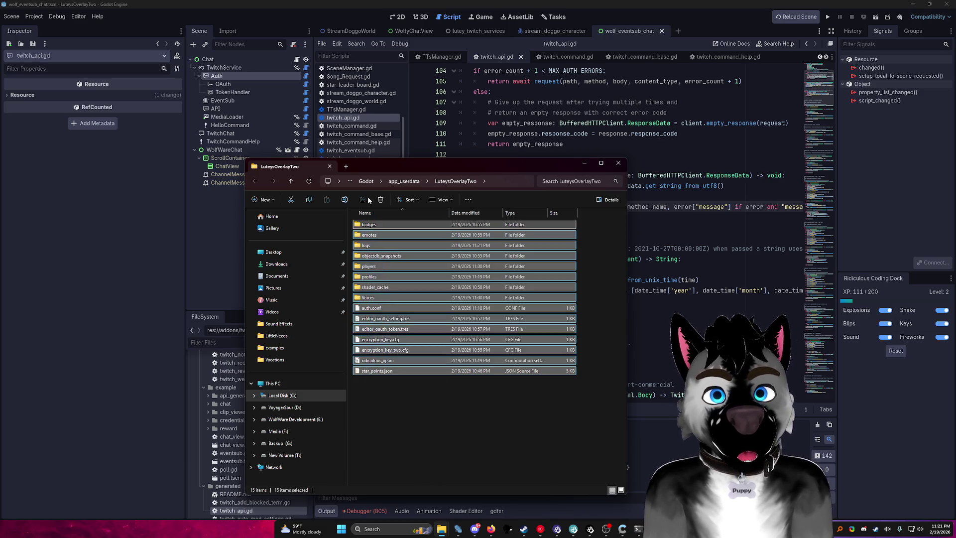
click(402, 181)
double_click(396, 287)
click(404, 181)
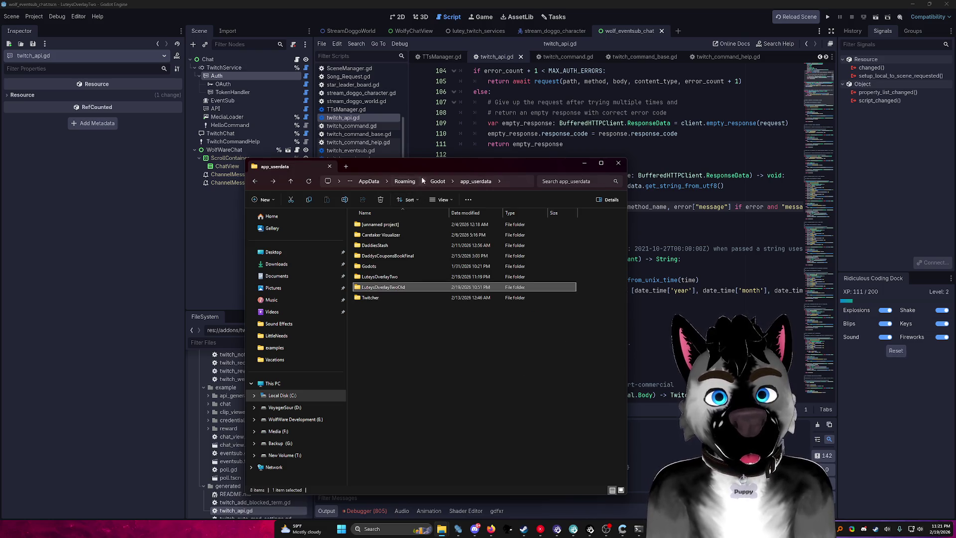
click(384, 277)
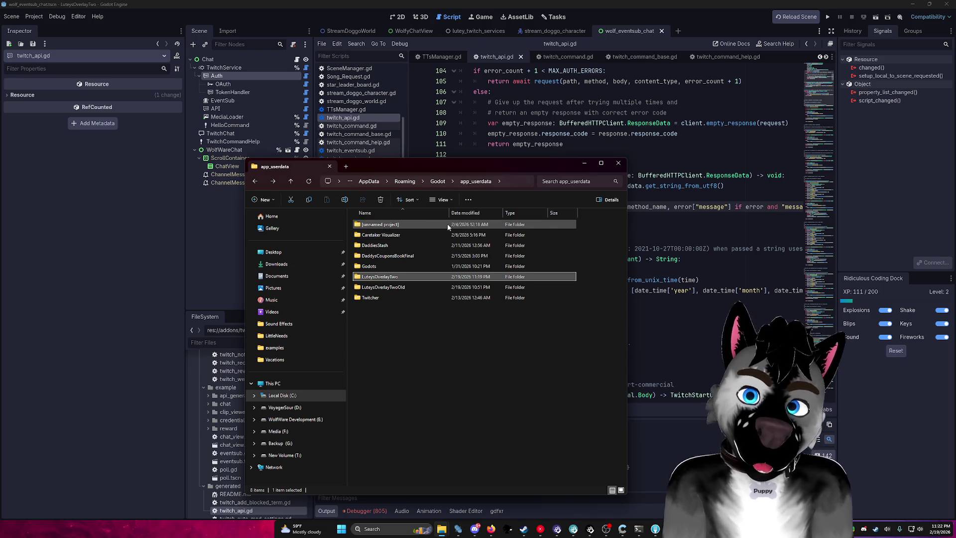
key(Delete)
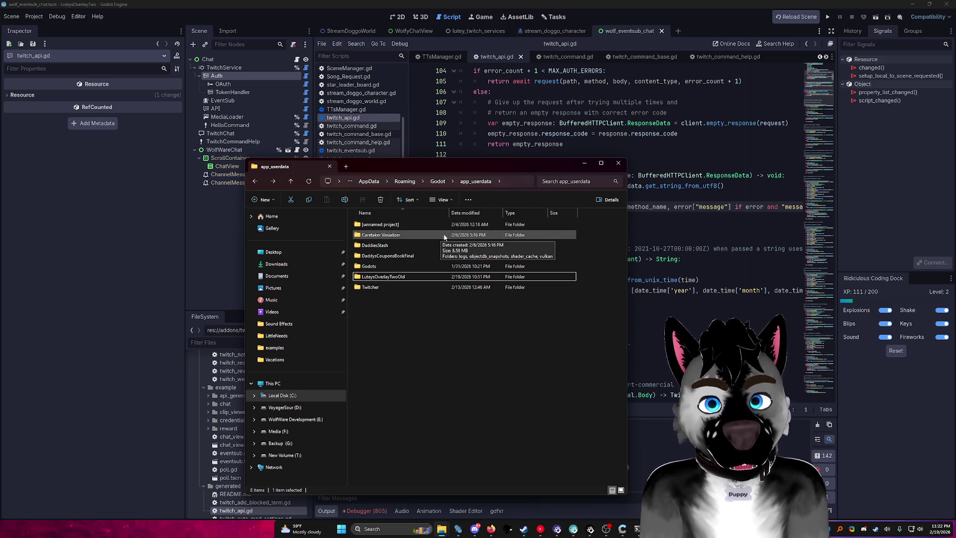
click(57, 16)
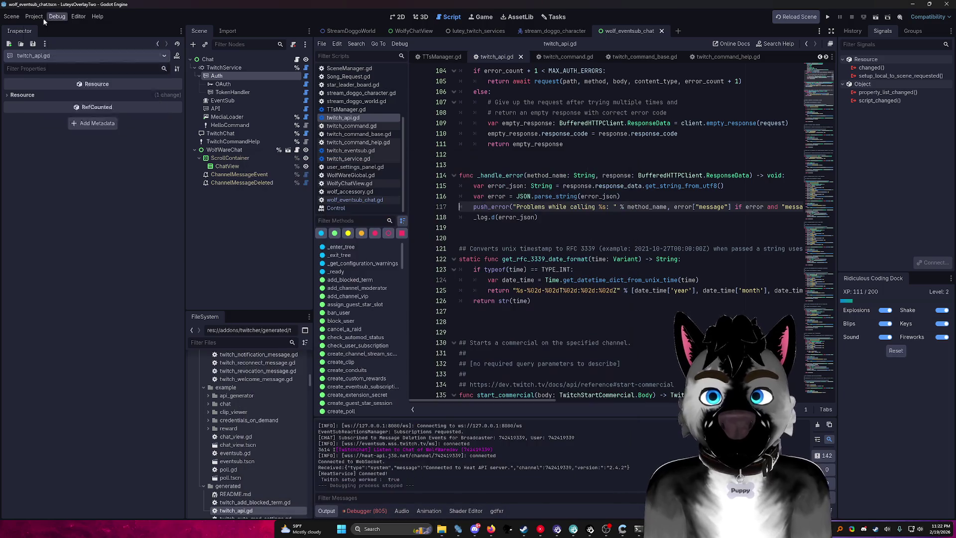
click(59, 111)
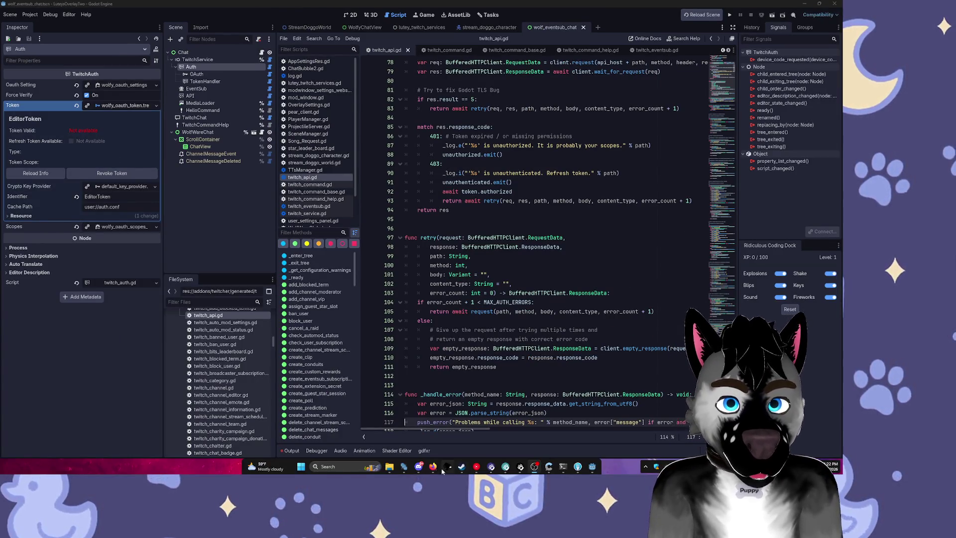
Step: Close the app_userdata File Explorer window
mouse_move(391, 469)
click(436, 421)
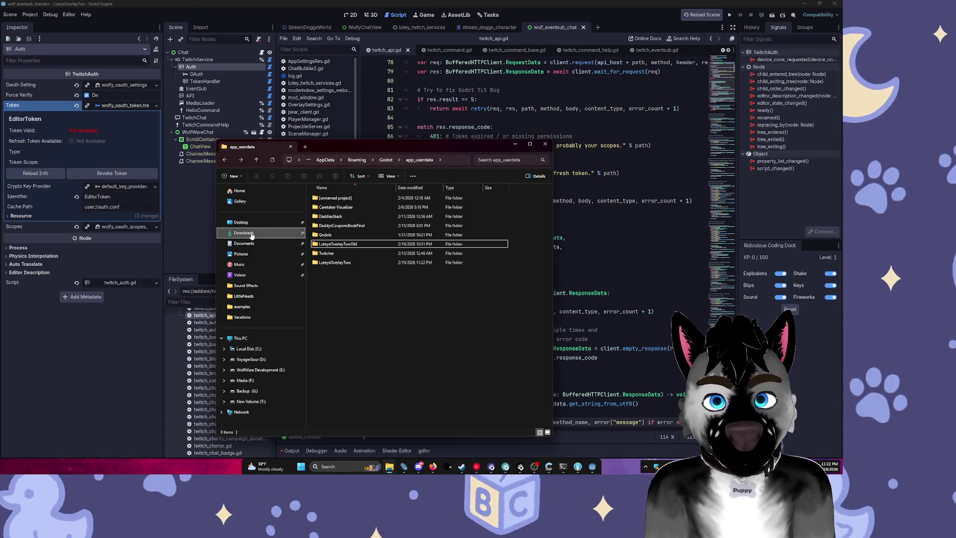
click(543, 142)
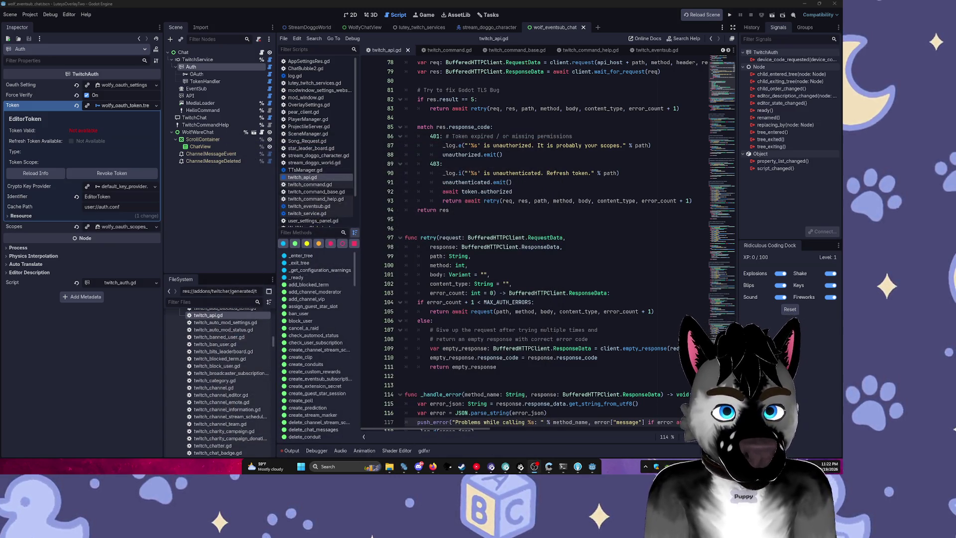
Step: Open the project folder in File Explorer and navigate to BUILDS > LuteysOverlay2
scroll(200, 318, up, 10)
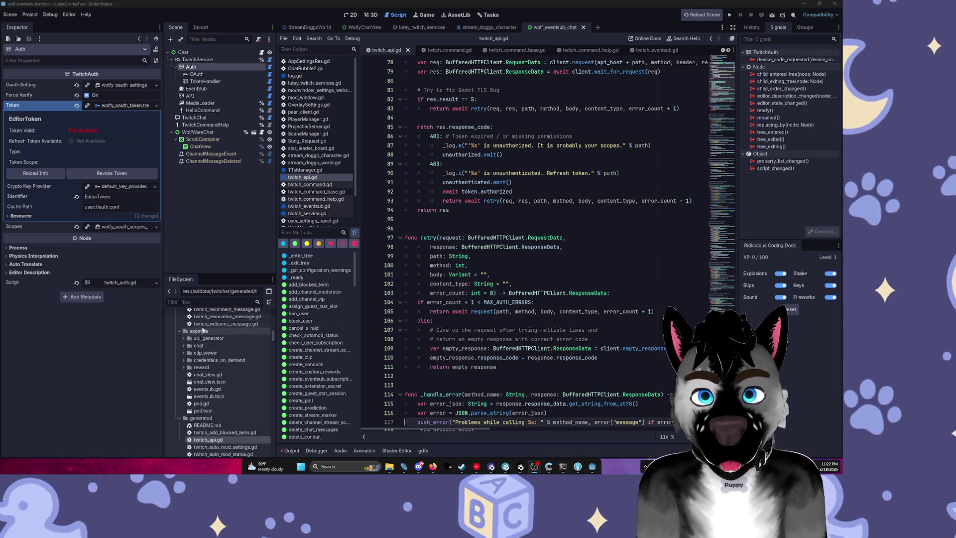
scroll(201, 317, up, 5)
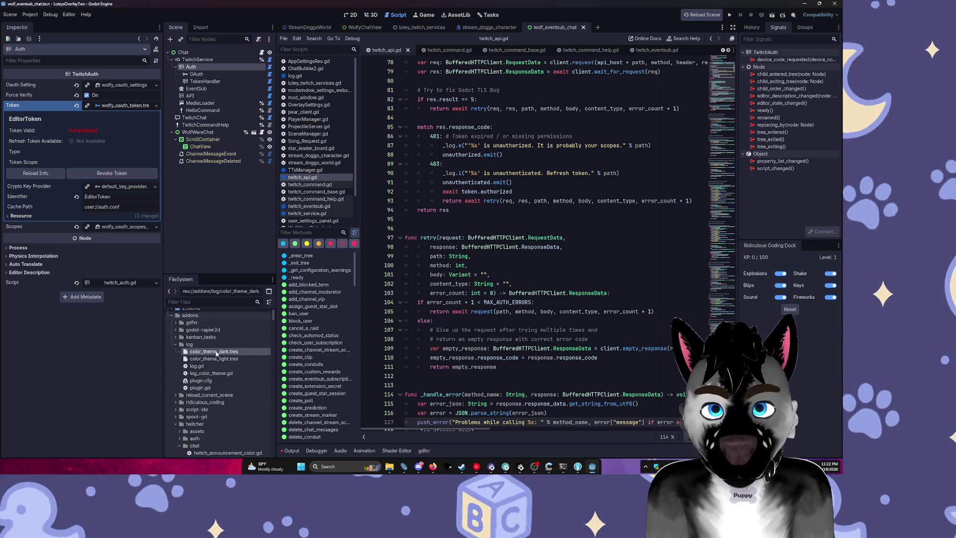
right_click(193, 322)
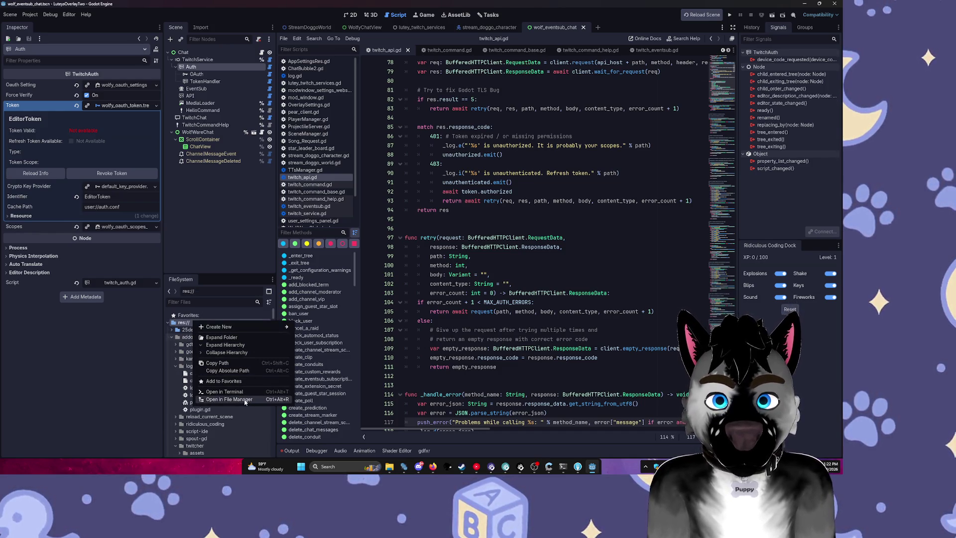
click(241, 400)
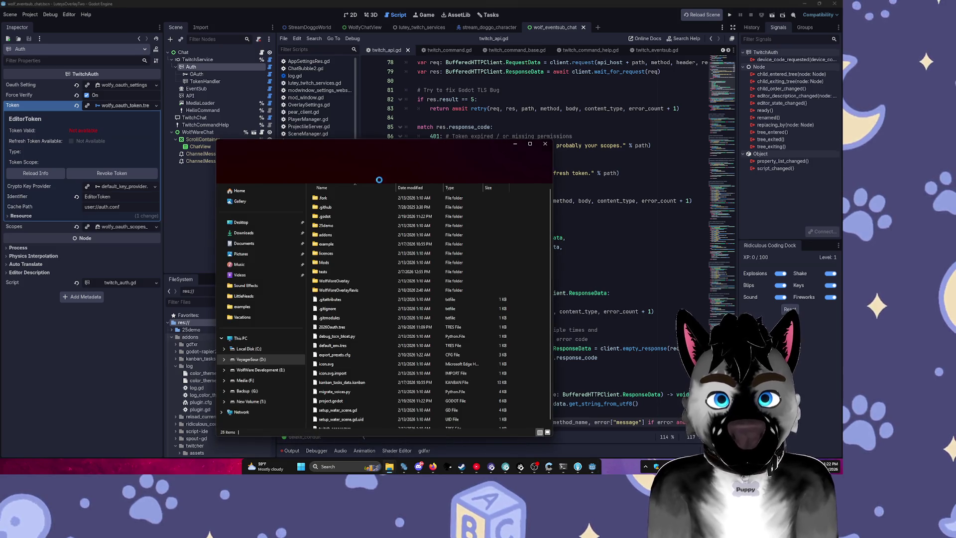
click(332, 160)
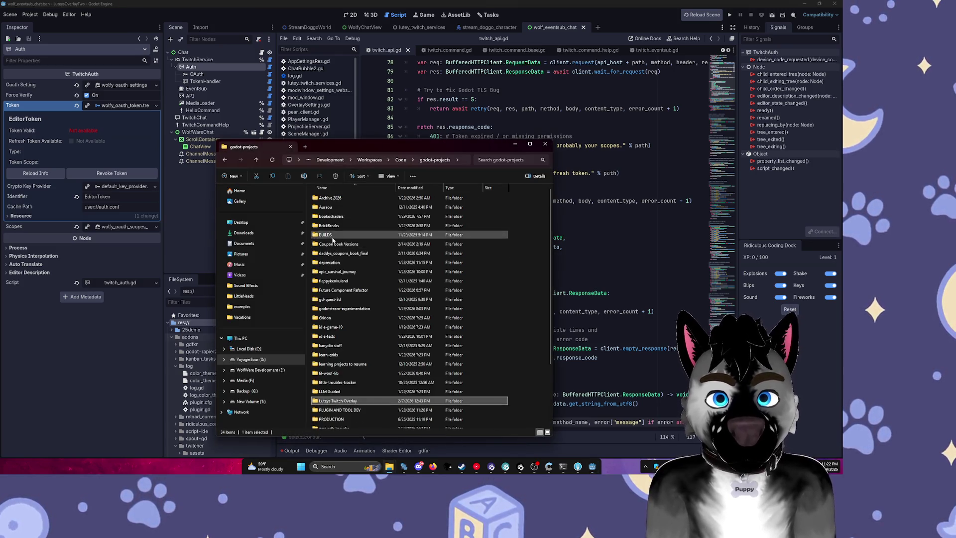
double_click(340, 226)
double_click(351, 199)
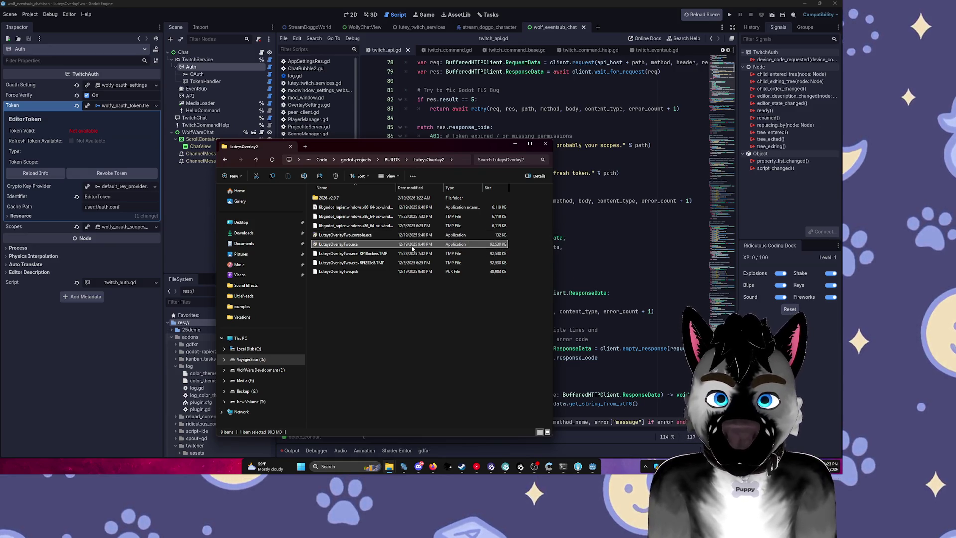
Step: Launch LuteysOverlayTwo.exe, close it from the taskbar, and close the build folder window
double_click(384, 244)
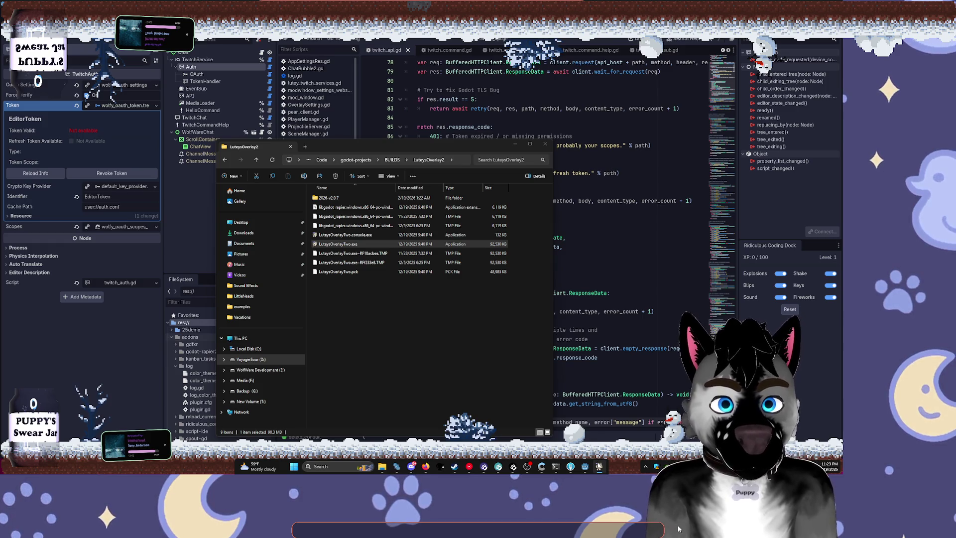
mouse_move(593, 427)
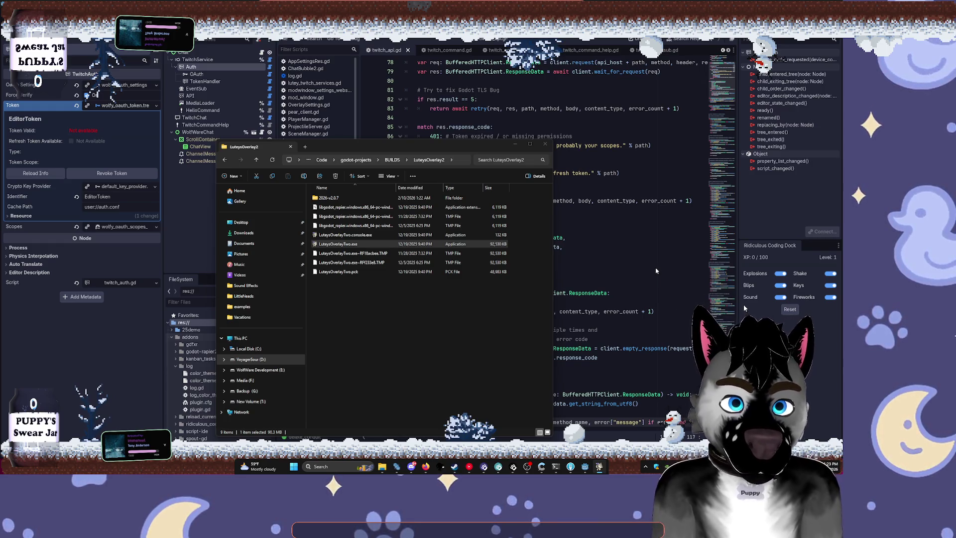
right_click(605, 469)
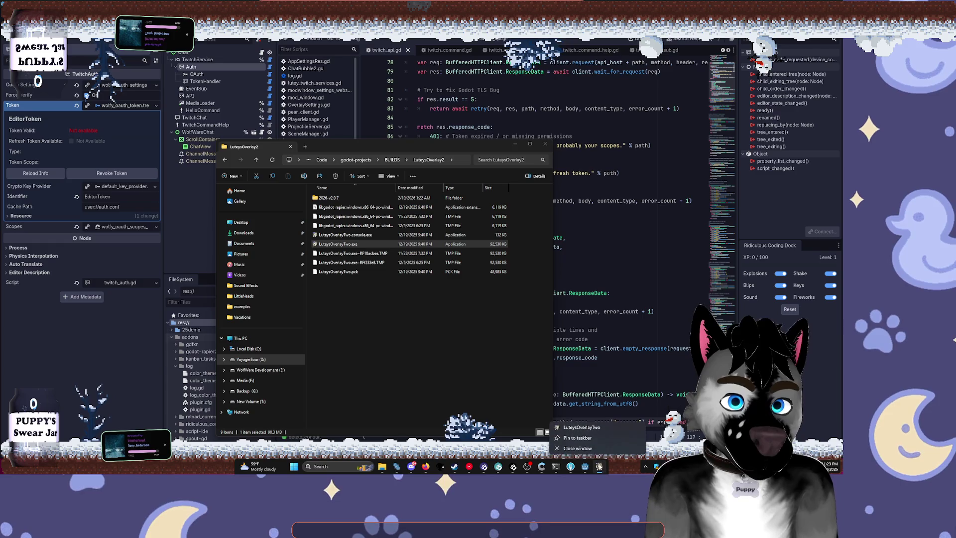
click(633, 449)
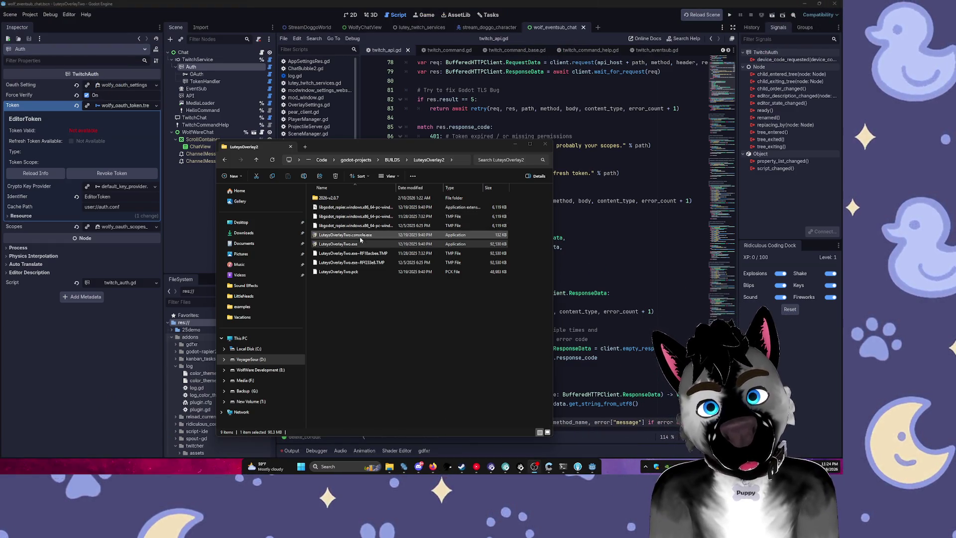
click(545, 144)
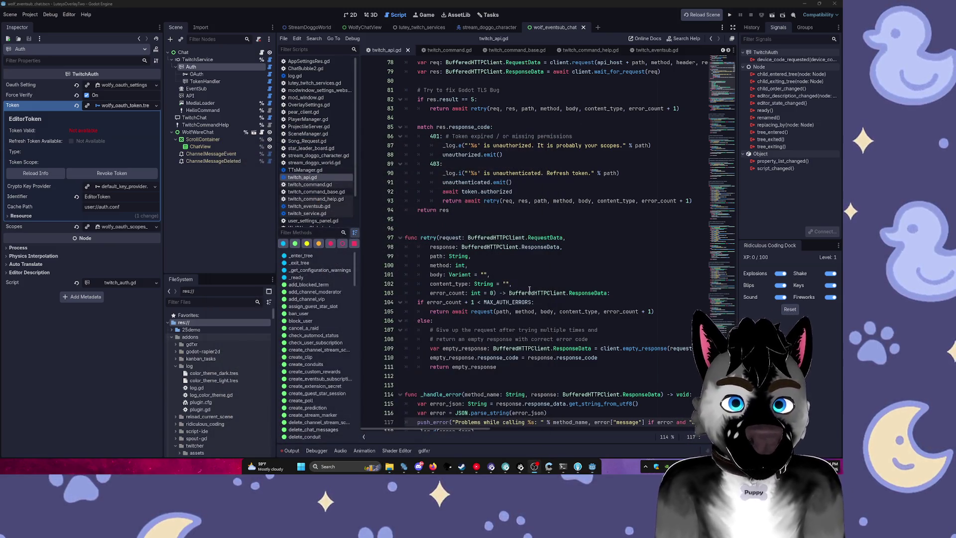
Step: Close twitch_api.gd and every other open script with Close All from the script list
scroll(591, 133, up, 15)
scroll(528, 124, up, 6)
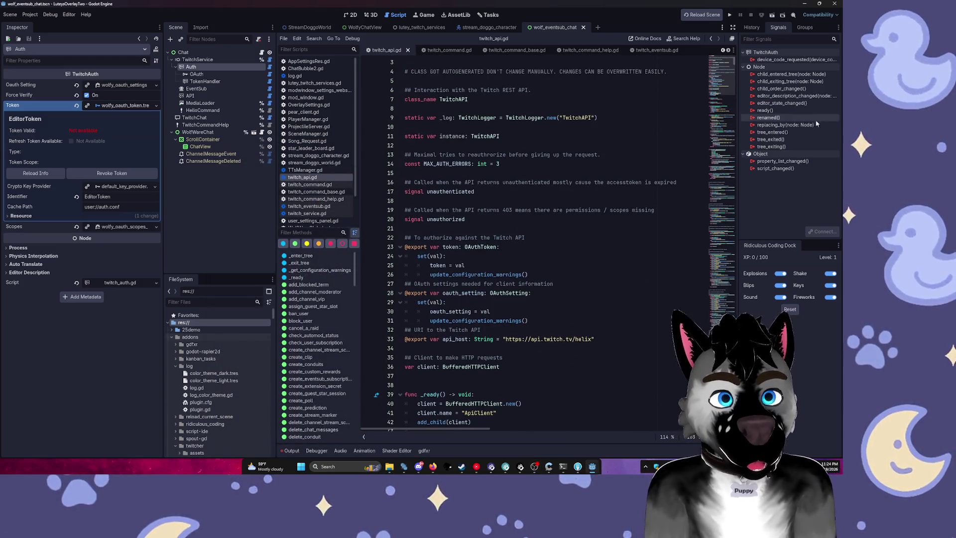
scroll(496, 137, down, 20)
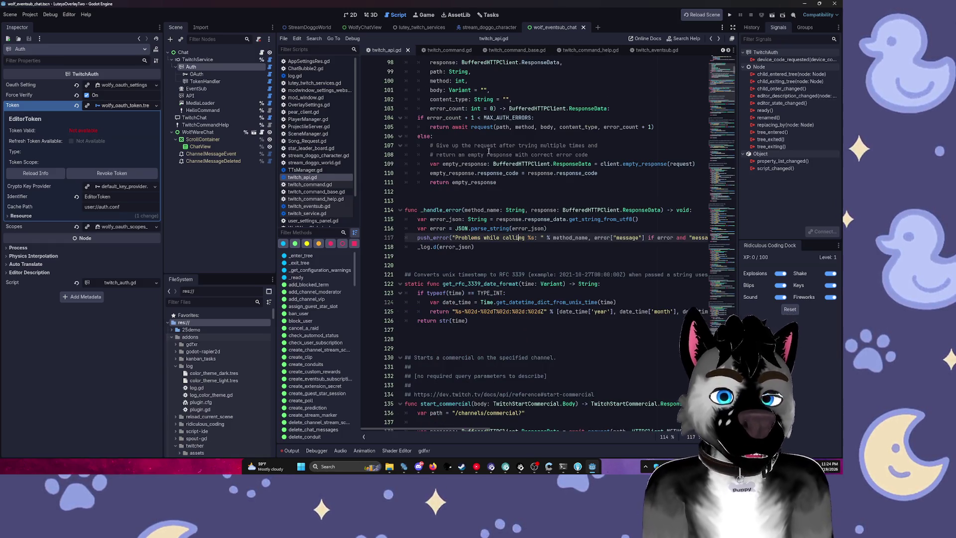
scroll(497, 137, up, 5)
scroll(413, 49, up, 4)
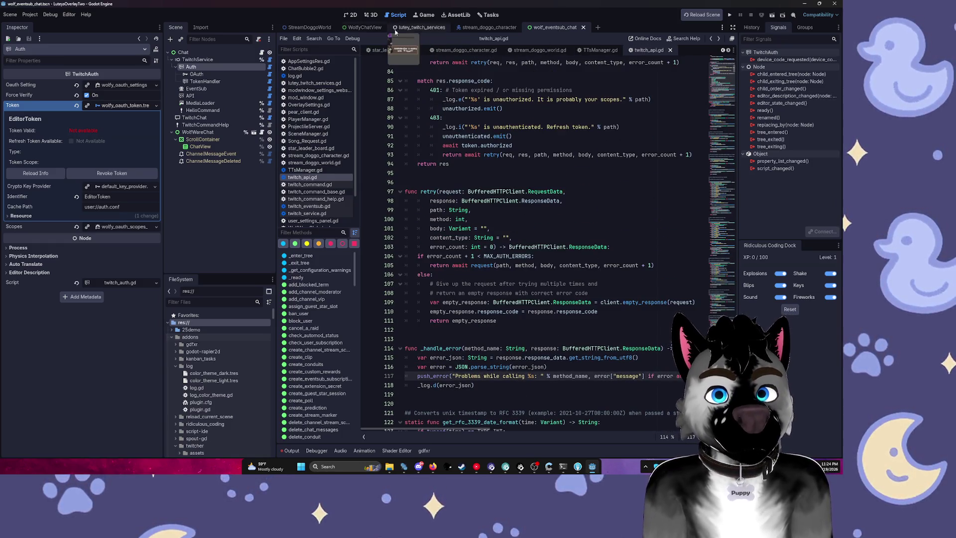
right_click(317, 178)
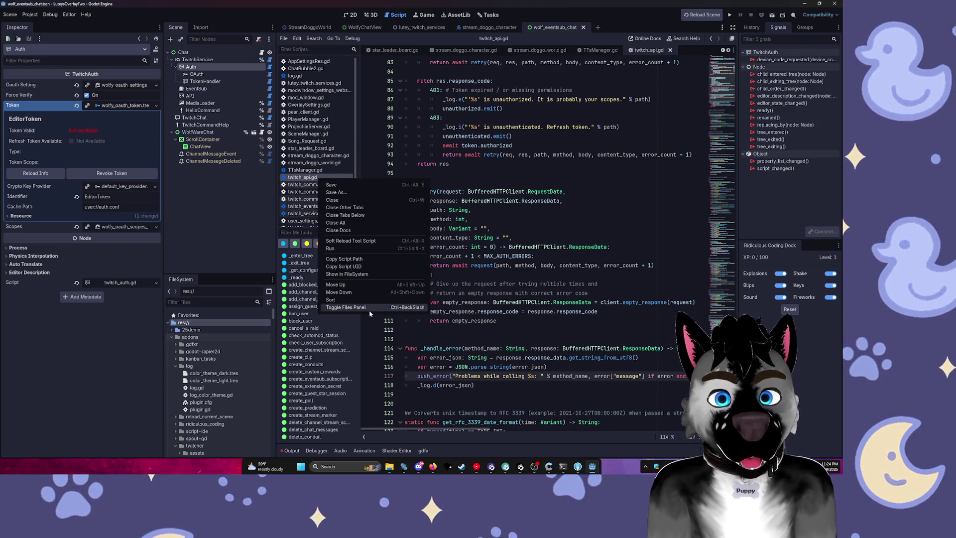
click(379, 86)
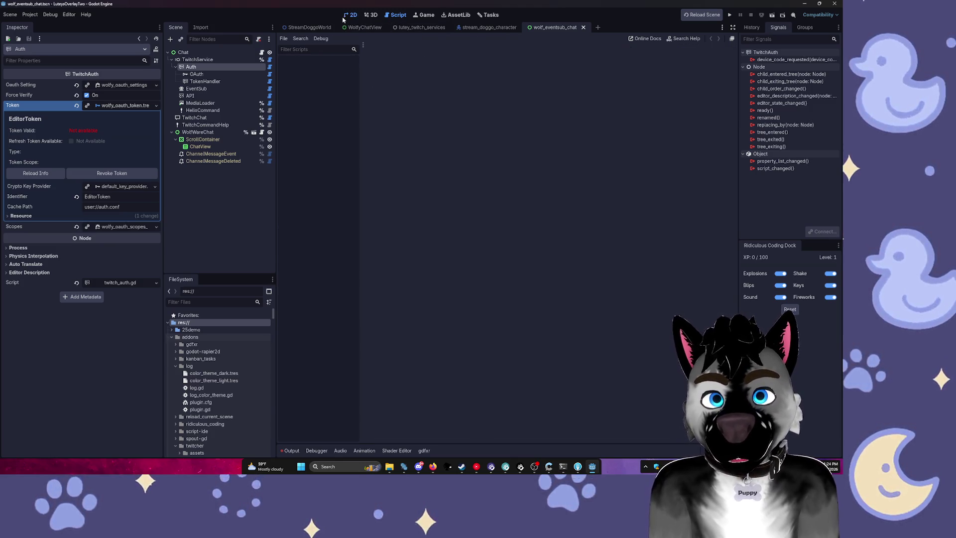
Step: Switch to the 2D view, reload the auth token info in the Inspector, and run the project
key(ctrl+F1)
mouse_move(365, 191)
mouse_down()
mouse_move(410, 184)
mouse_move(483, 220)
mouse_move(465, 228)
mouse_up()
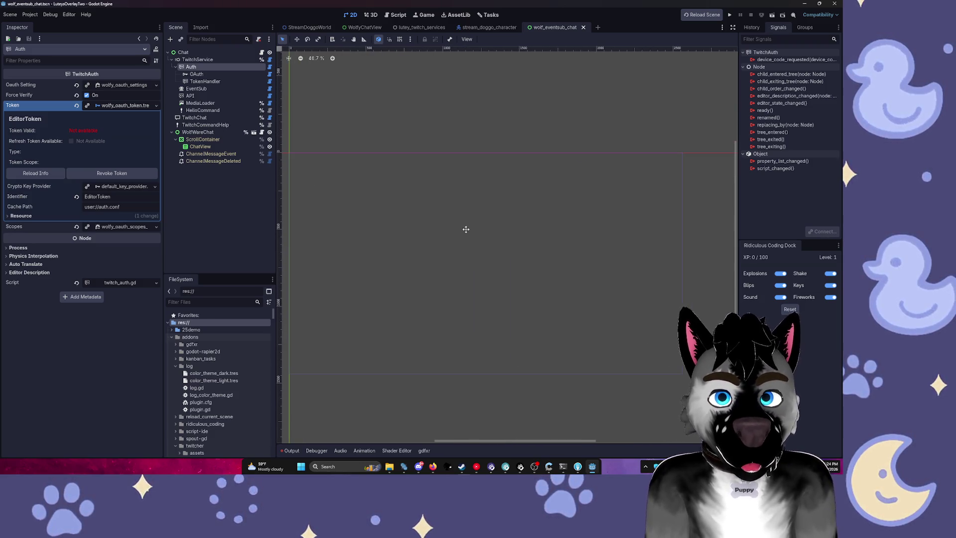
click(29, 14)
click(197, 200)
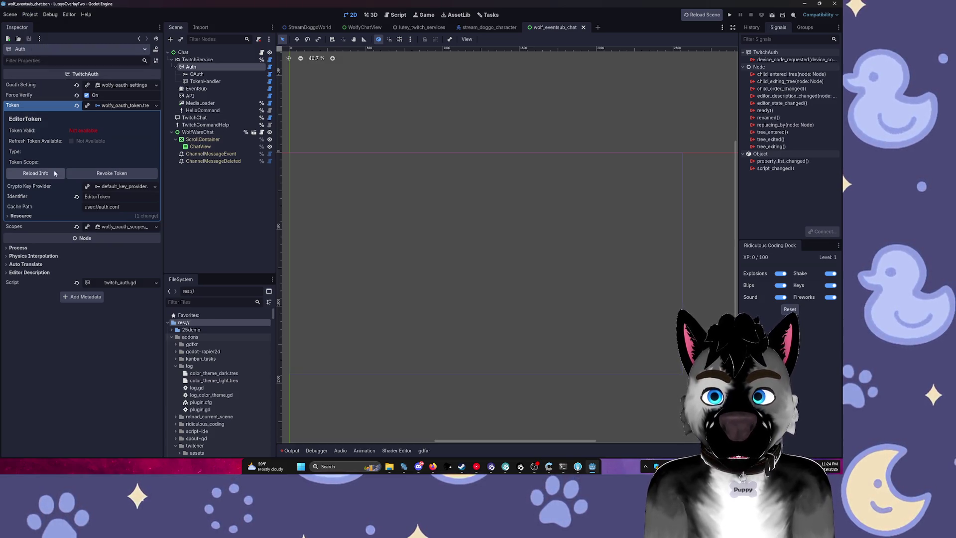
click(97, 173)
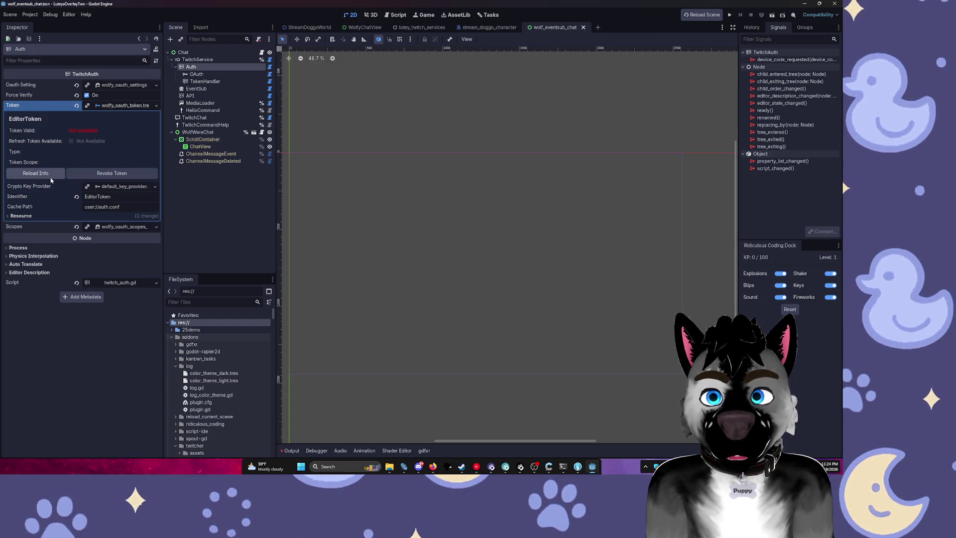
click(730, 15)
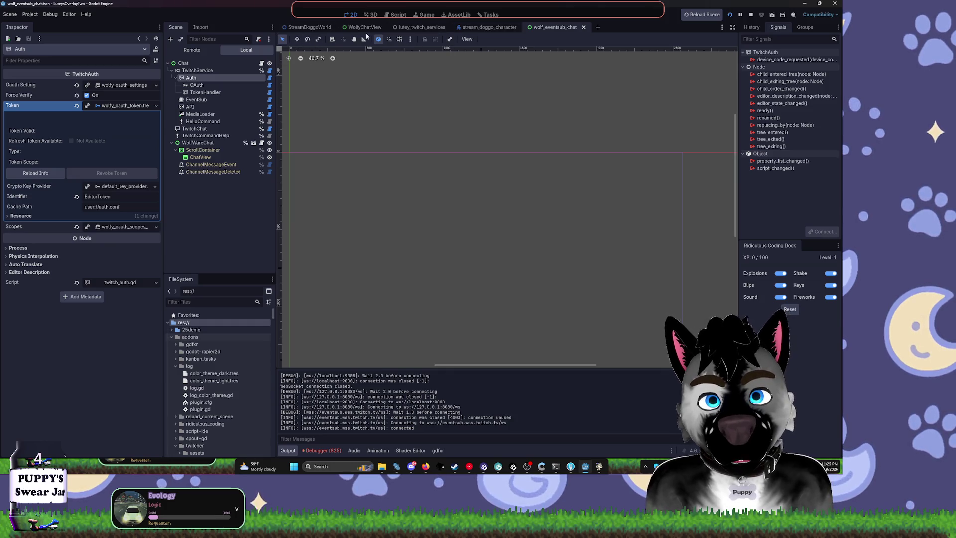
Step: Switch to the WolfyChatView scene tab and select WolfyChatView.tscn in the FileSystem dock
click(367, 27)
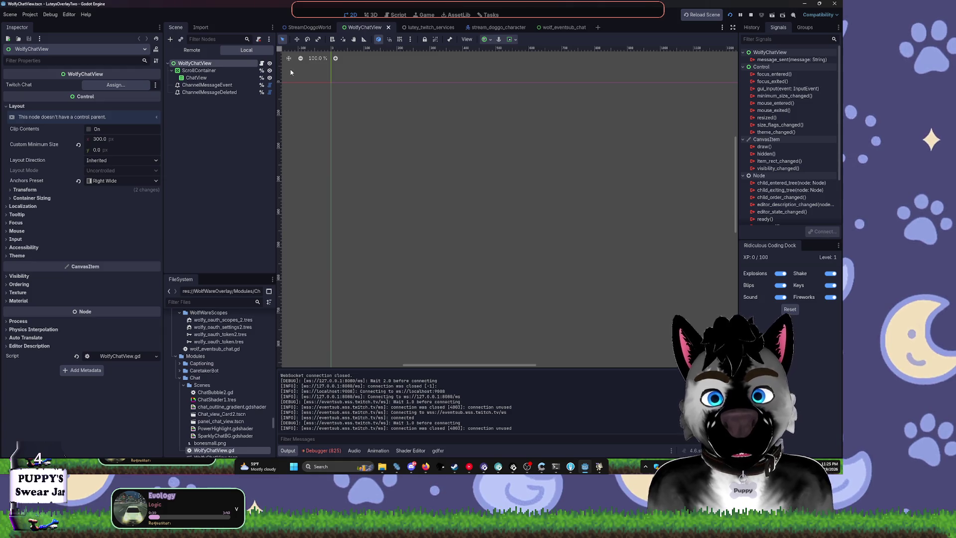
scroll(220, 424, down, 3)
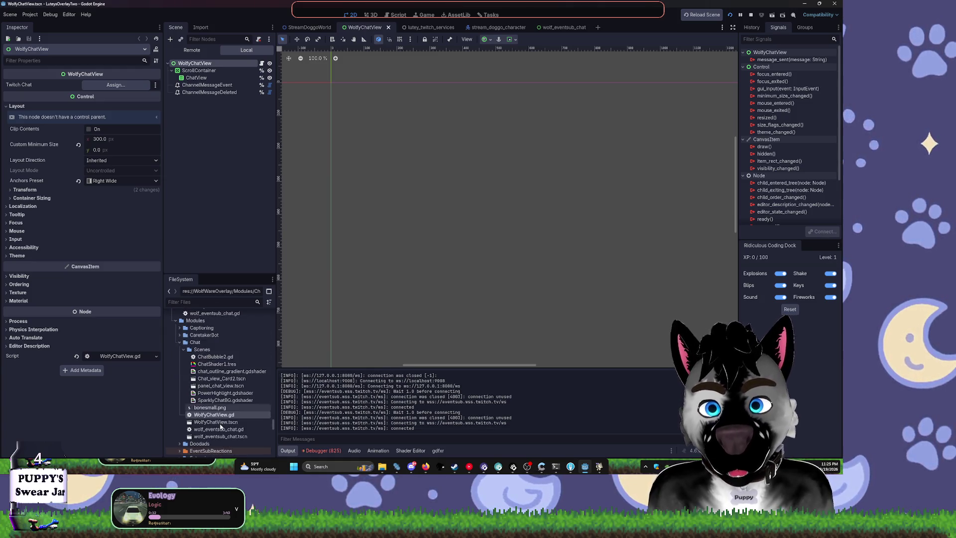
click(220, 424)
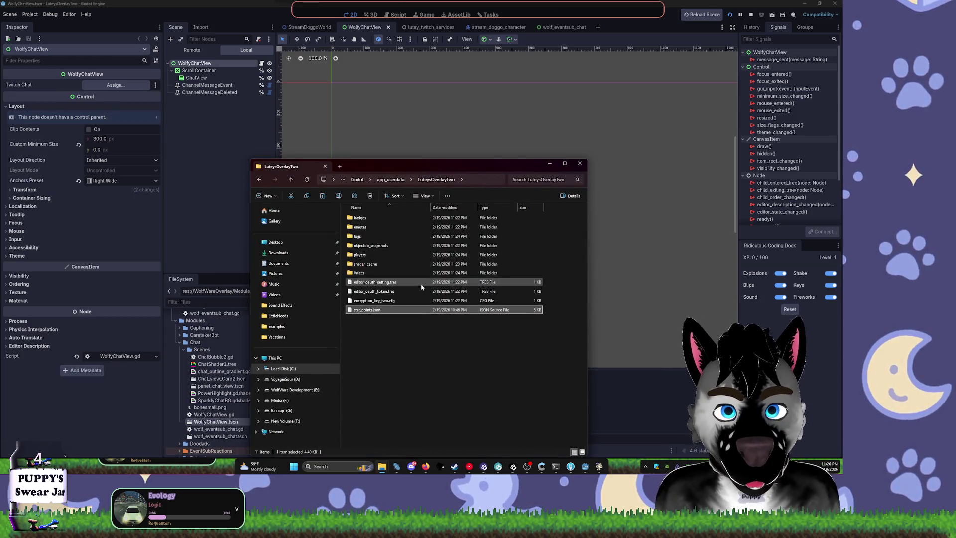
Step: Delete caretaker_pup_profiles.json from the LuteysOverlayTwoOld data folder
double_click(389, 273)
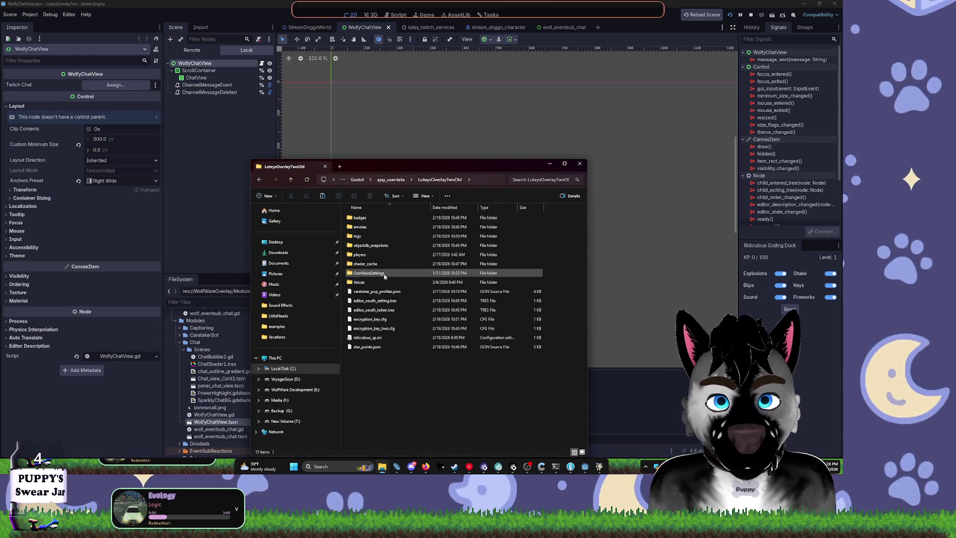
click(390, 292)
key(Delete)
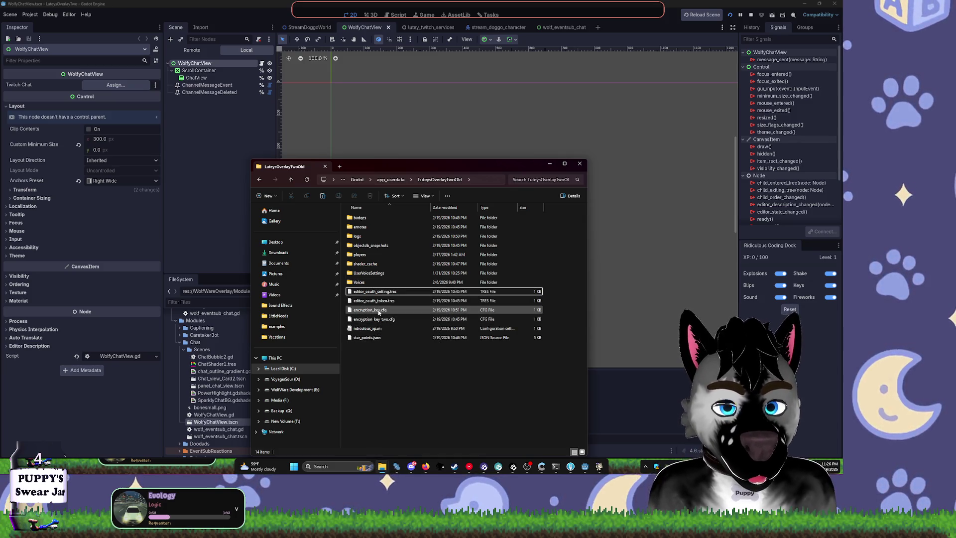
Step: Open star_points.json from the LuteysOverlayTwo data folder in the code editor
key(alt+Left)
double_click(393, 265)
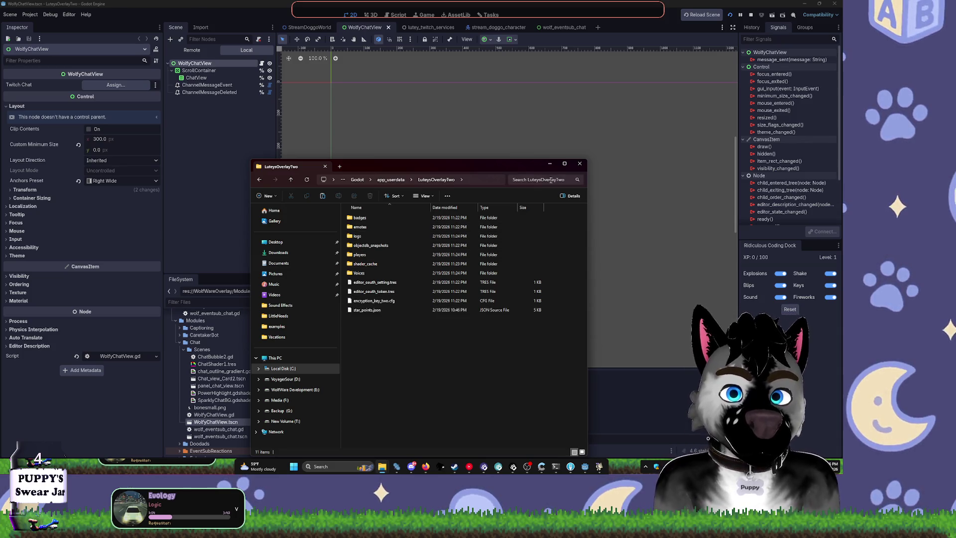
click(376, 311)
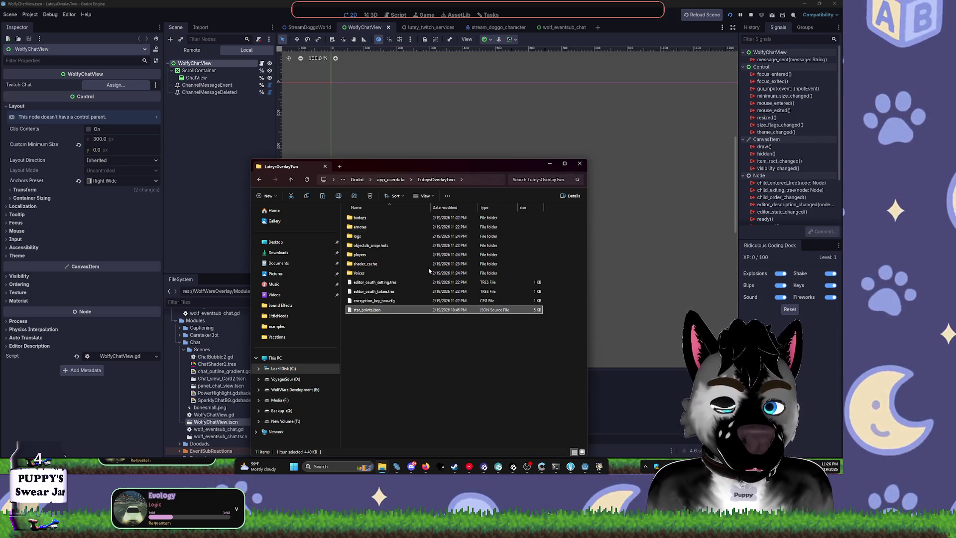
key(Return)
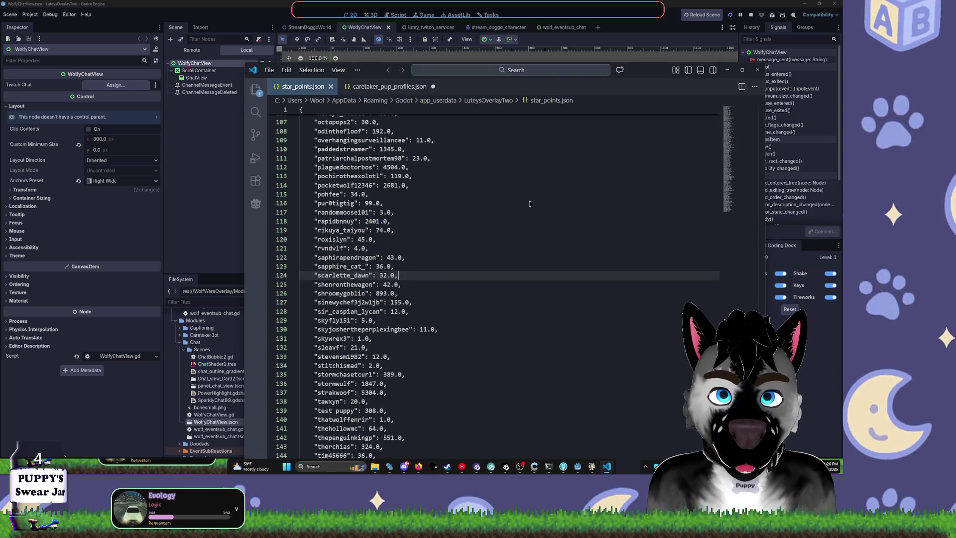
Step: Review star_points.json via the minimap, then minimize VS Code and the user data folder window
click(728, 162)
drag(732, 133, 736, 90)
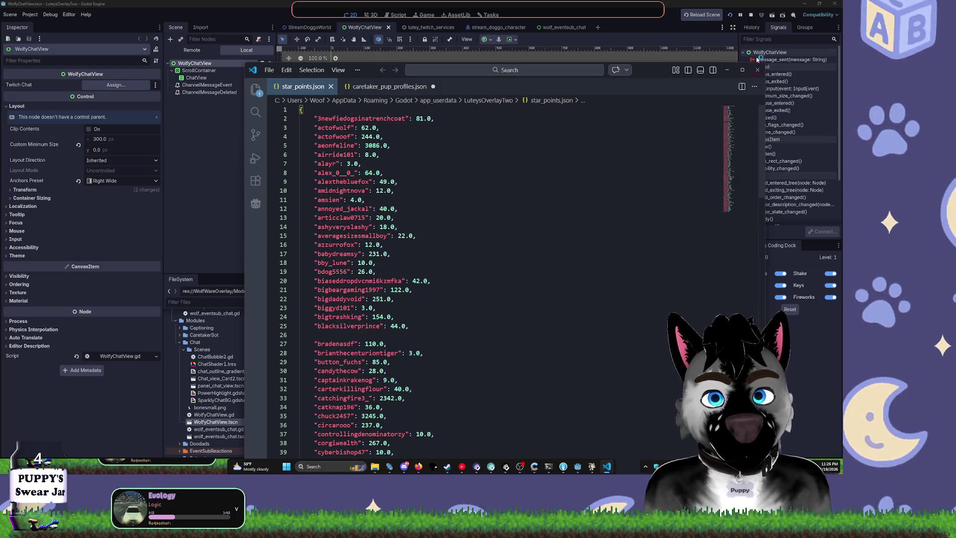
click(729, 69)
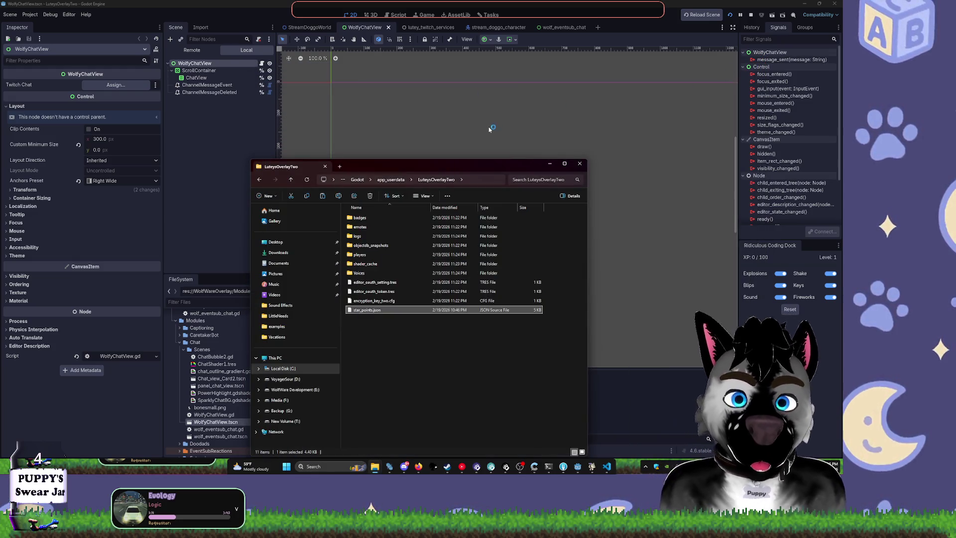
click(549, 165)
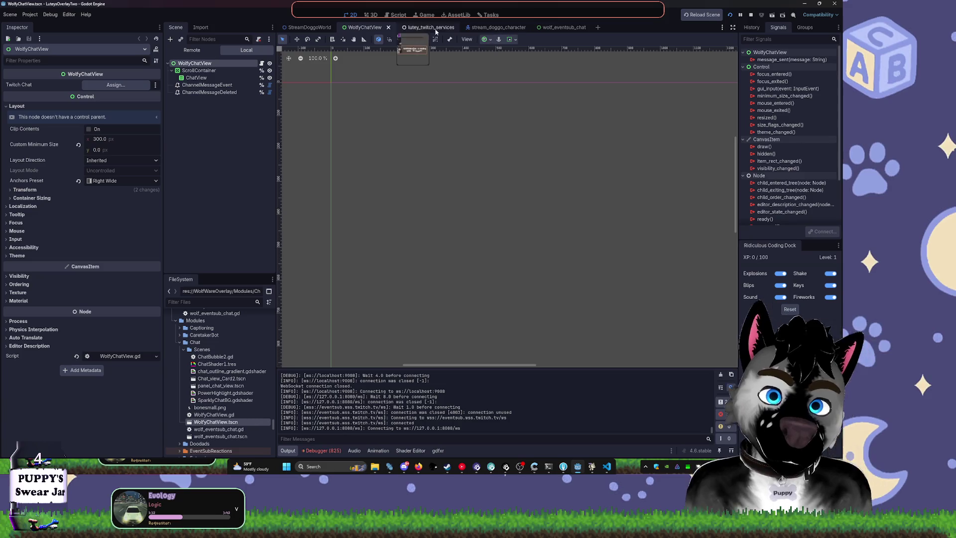
Step: Open the WolfyChatView.gd script in the script editor
click(397, 15)
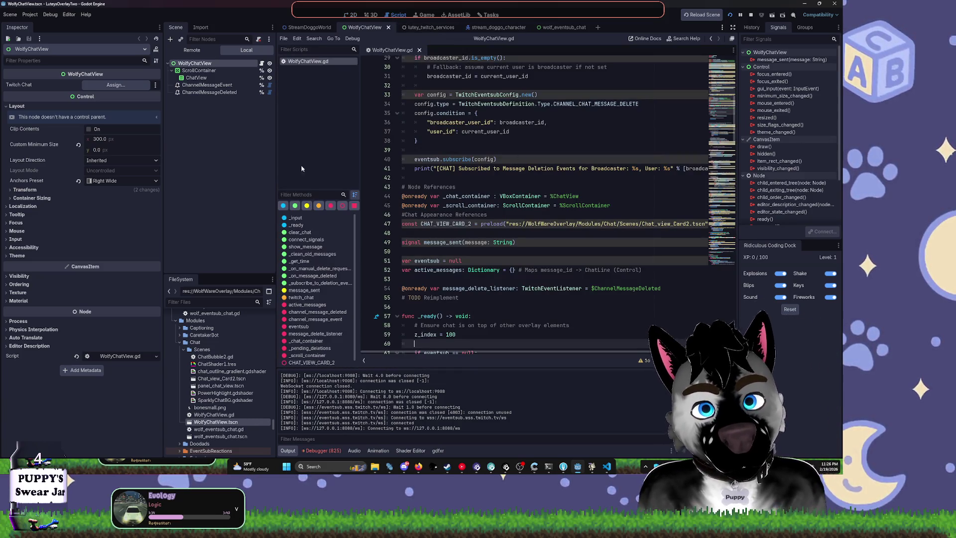
drag(163, 152, 97, 147)
drag(277, 142, 177, 145)
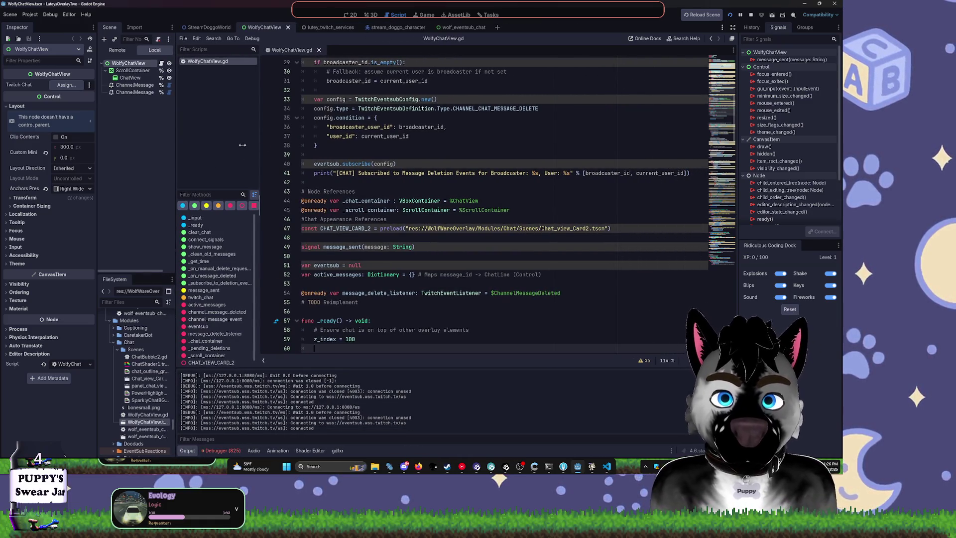
double_click(580, 229)
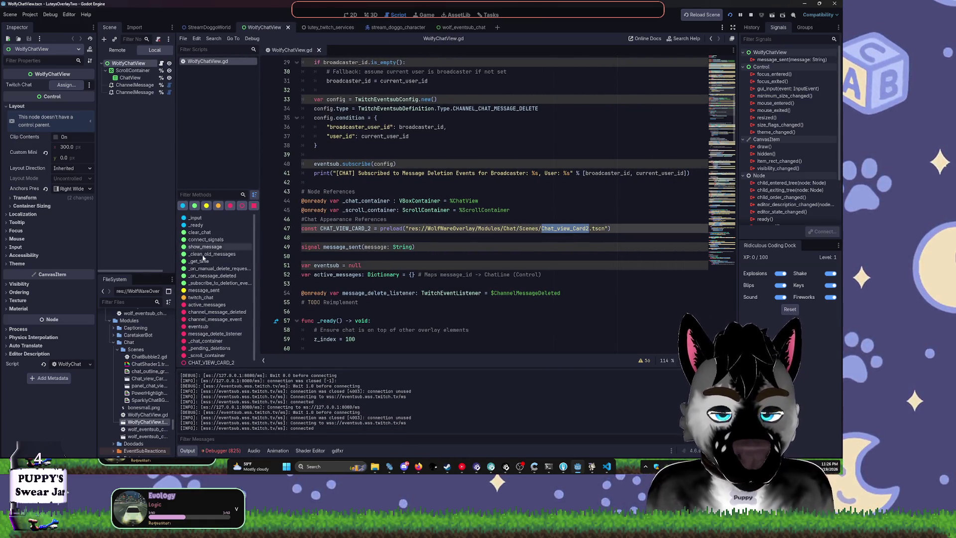
key(ctrl+v)
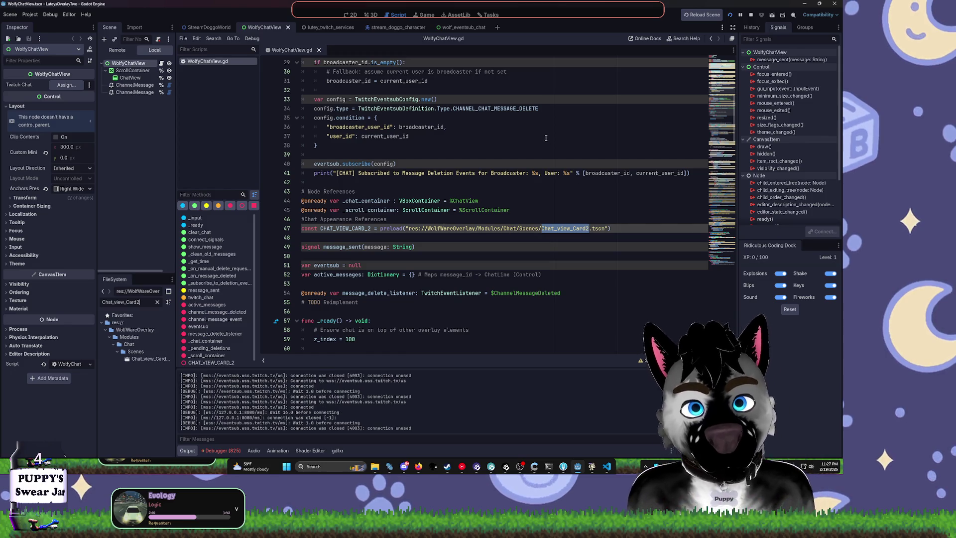
scroll(569, 143, down, 4)
scroll(450, 217, down, 2)
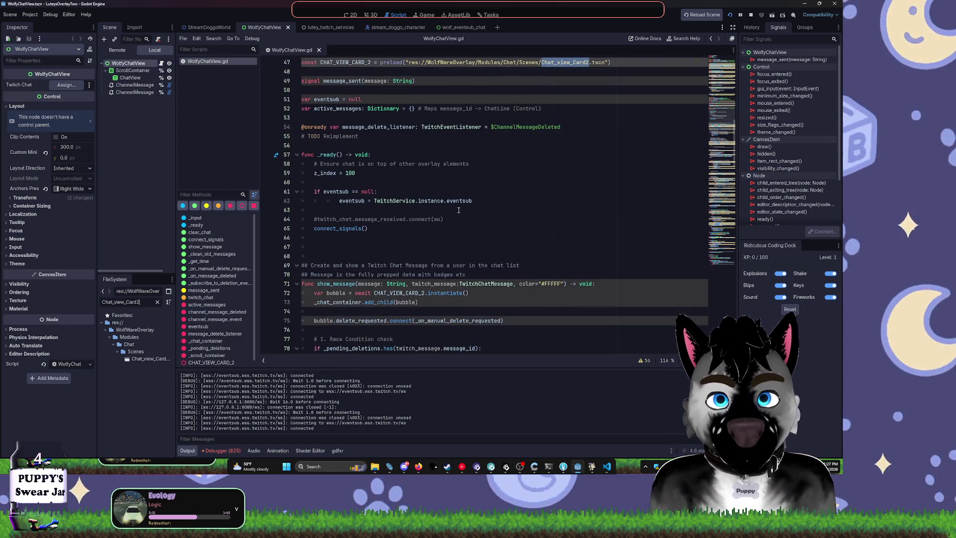
scroll(459, 212, down, 2)
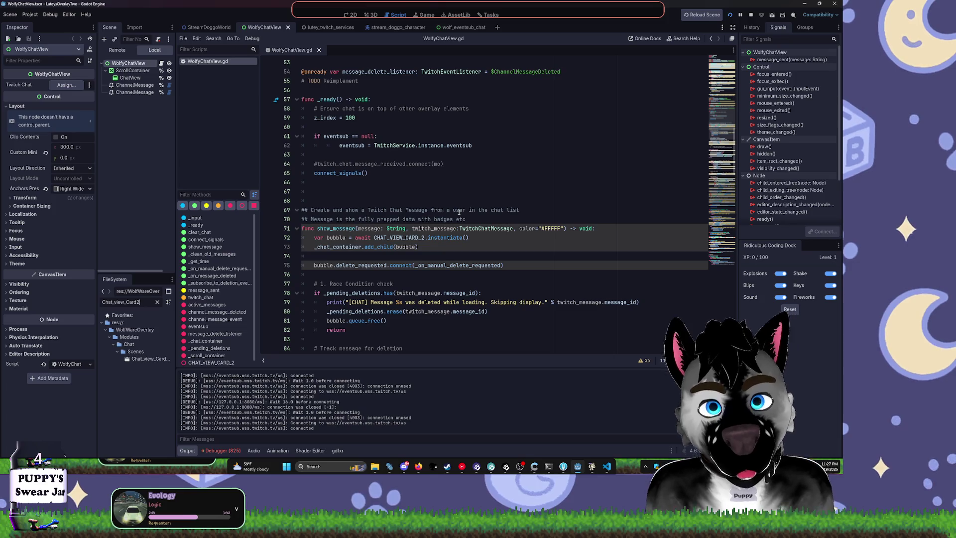
scroll(459, 212, down, 5)
scroll(459, 212, down, 2)
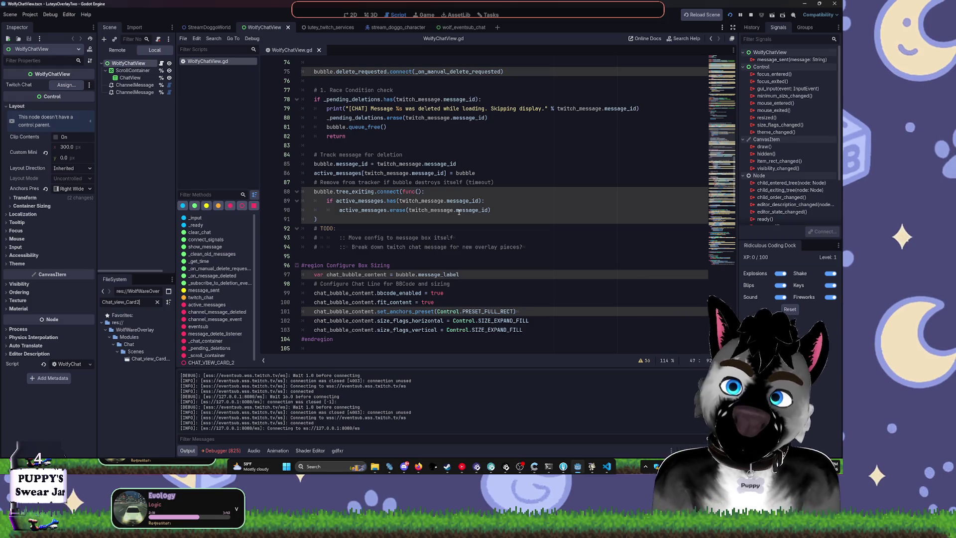
scroll(459, 212, down, 2)
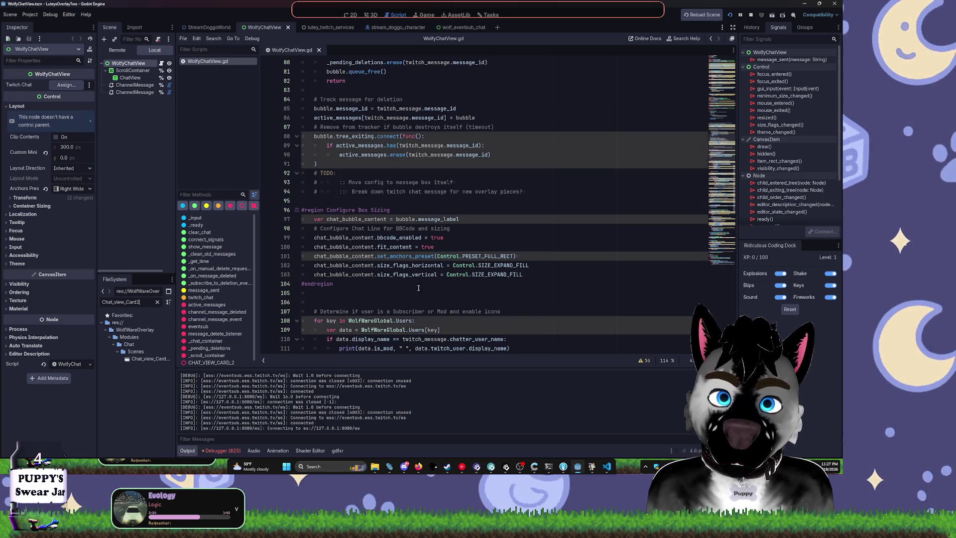
scroll(447, 258, down, 2)
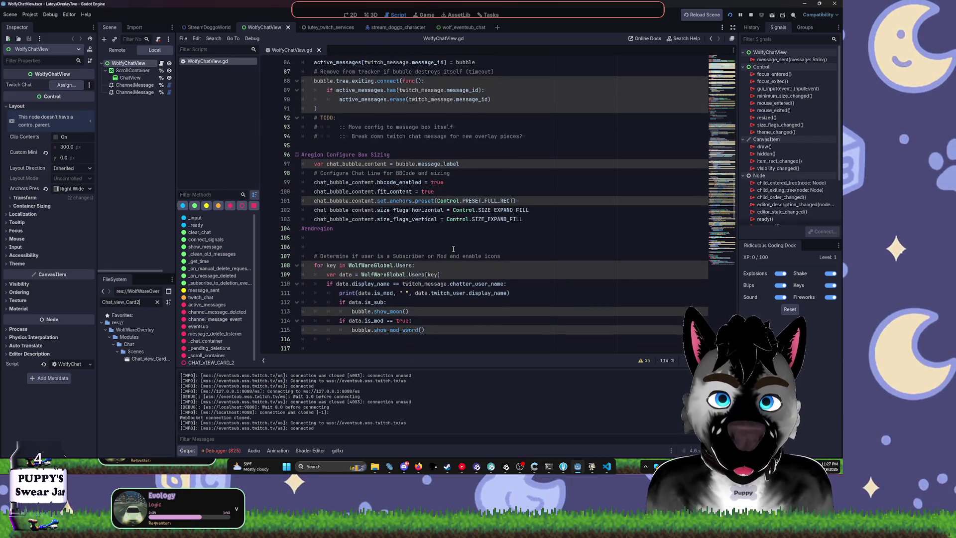
scroll(453, 244, down, 3)
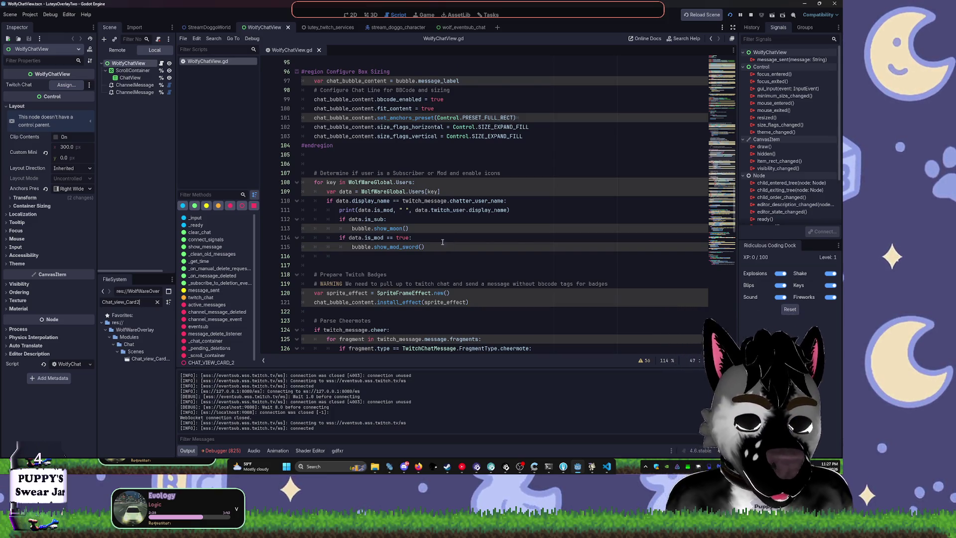
click(321, 27)
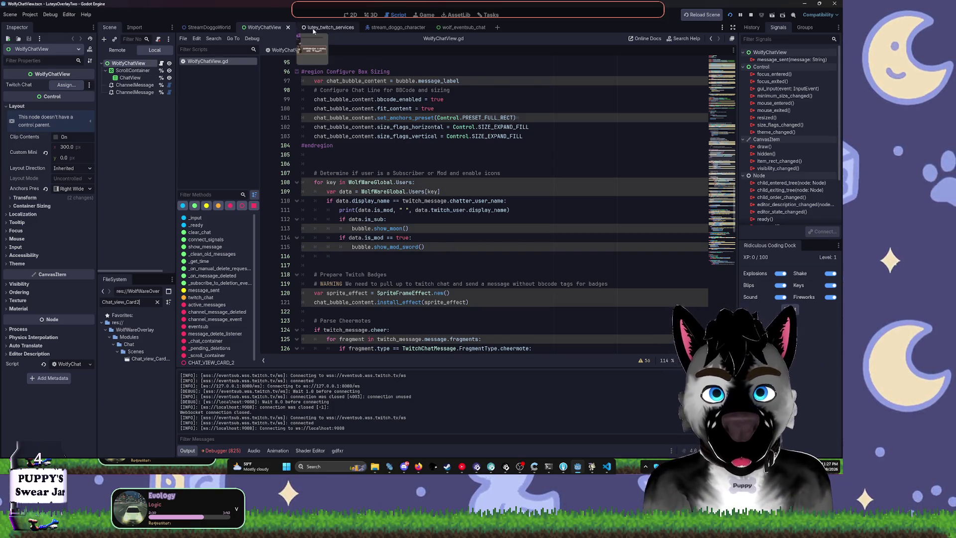
Step: Select the TwitchService node in the lutey_twitch_services scene and inspect its OAuth settings
click(350, 15)
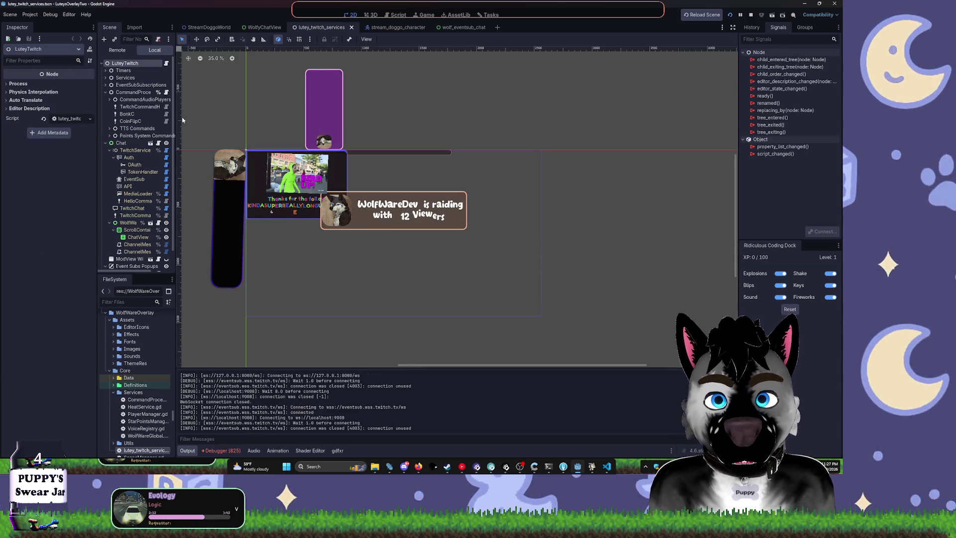
drag(174, 157, 317, 157)
click(165, 143)
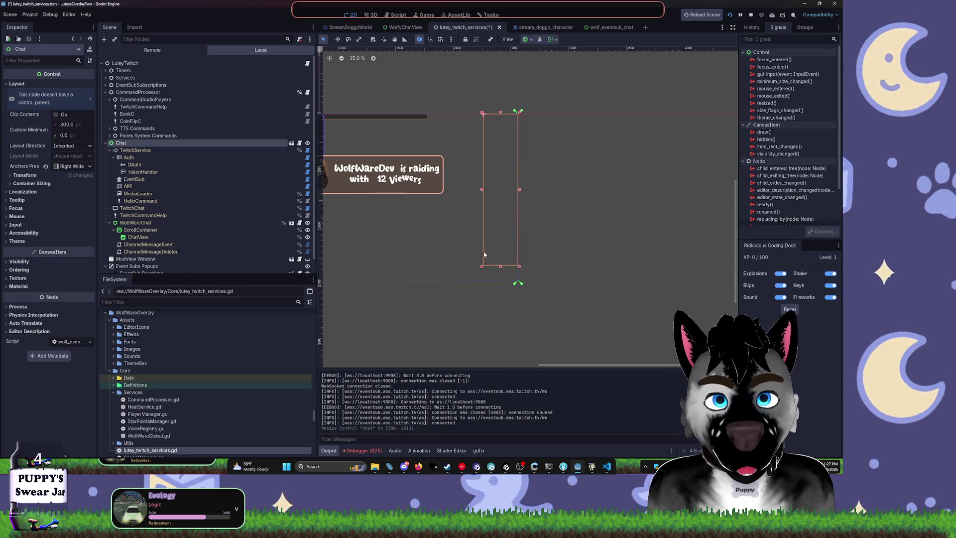
click(199, 150)
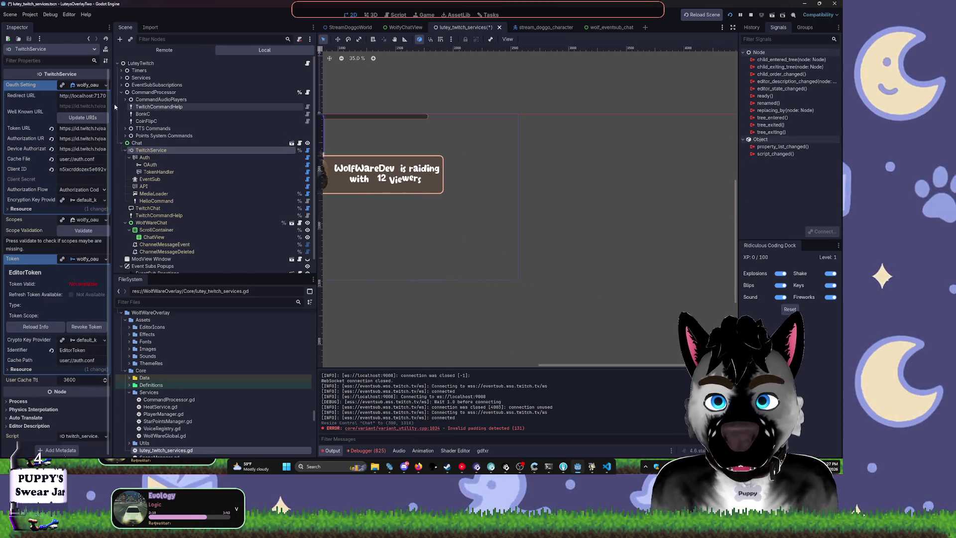
click(118, 184)
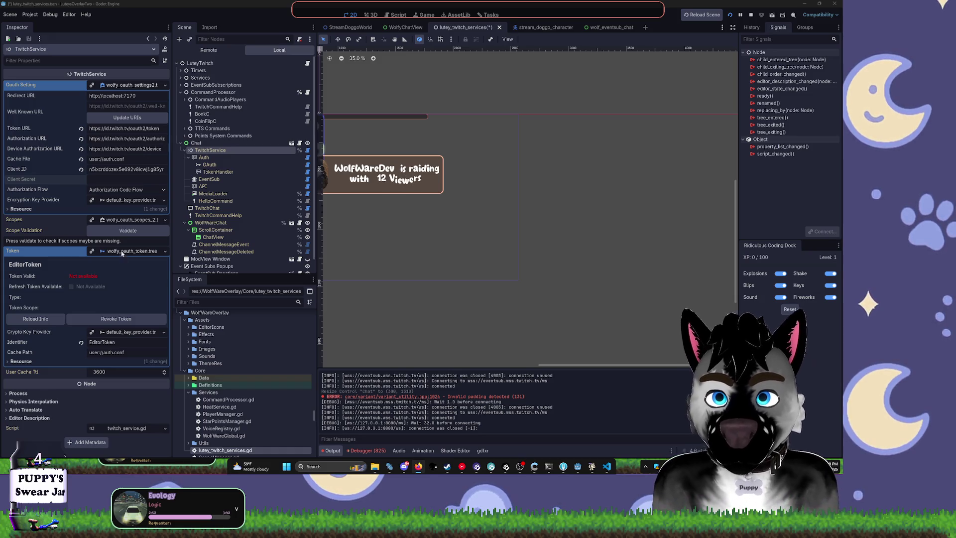
right_click(126, 87)
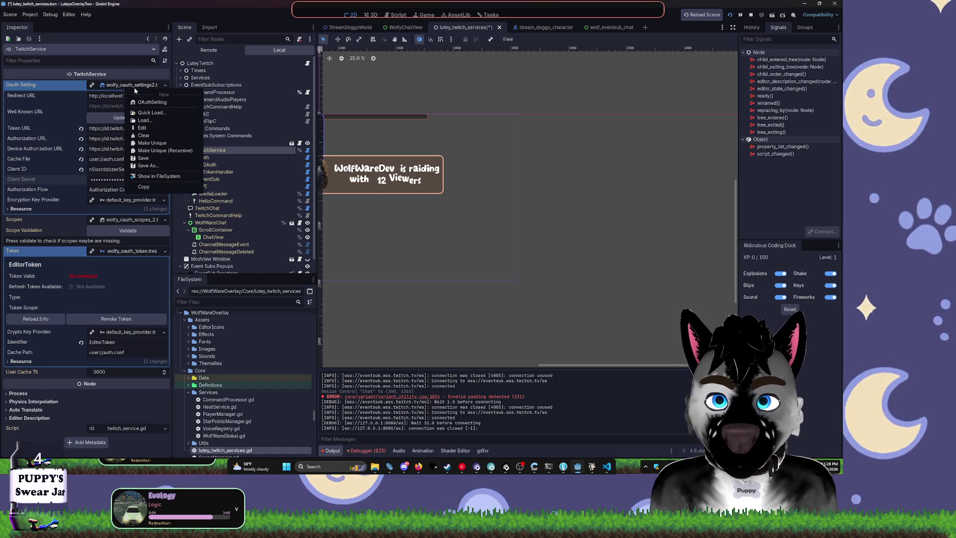
click(147, 157)
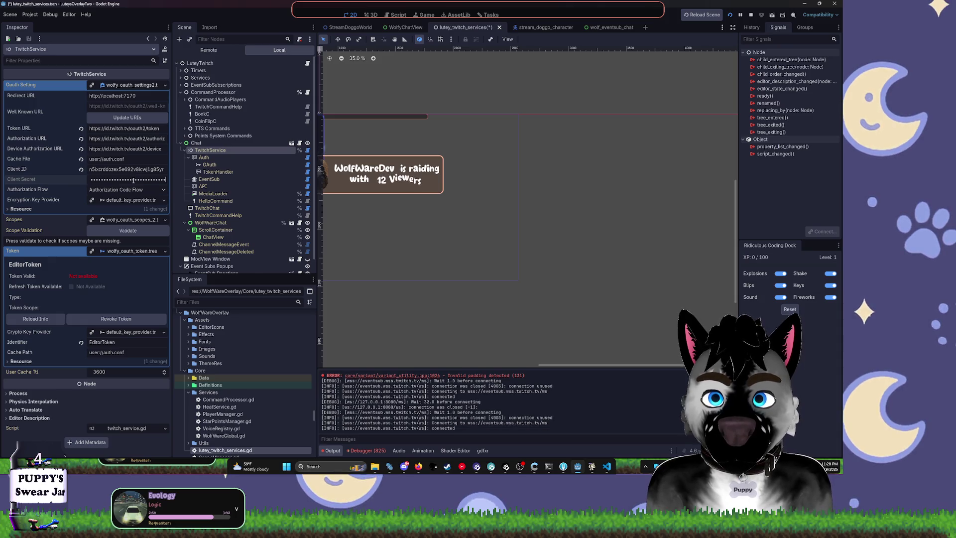
Step: Validate TwitchService's scopes, revoke its editor token, and test-run the project before opening Project Settings
click(125, 230)
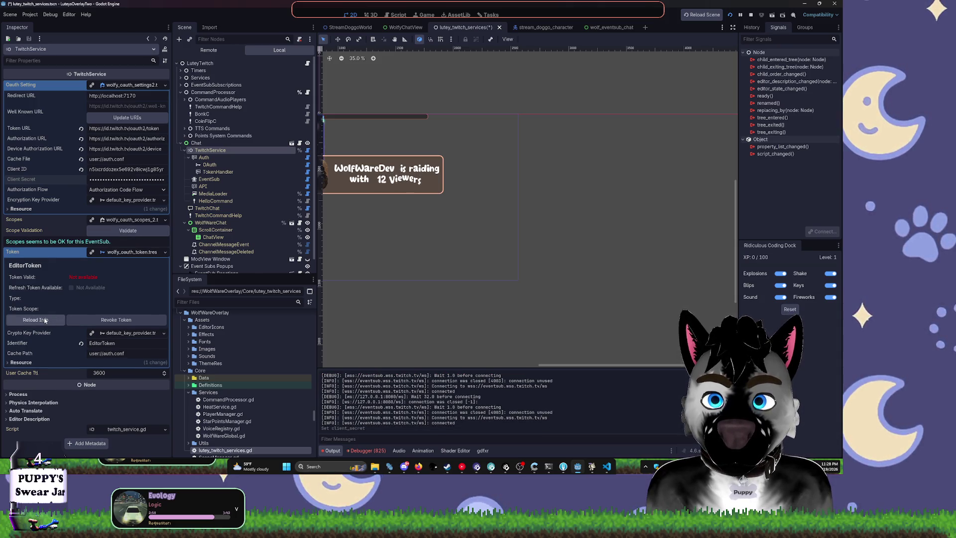
click(94, 319)
click(462, 248)
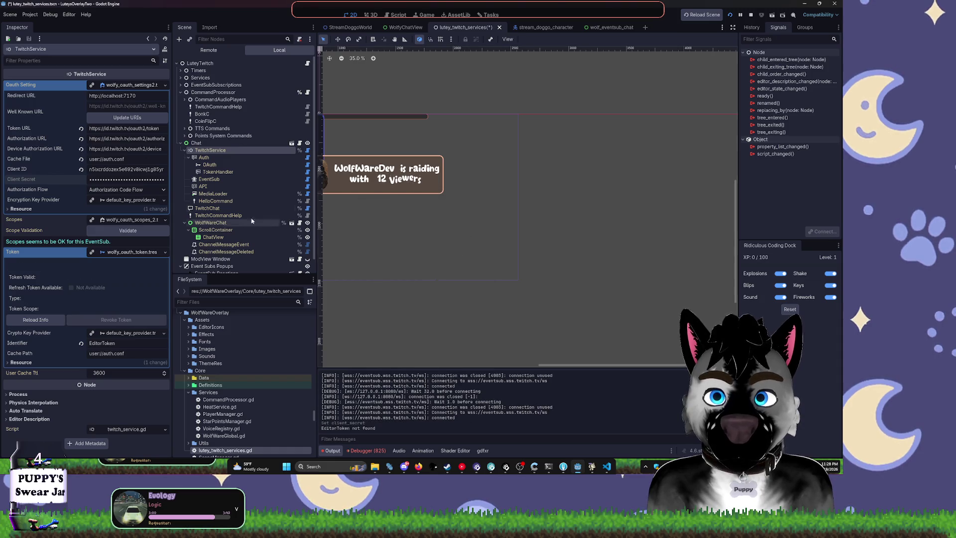
click(702, 15)
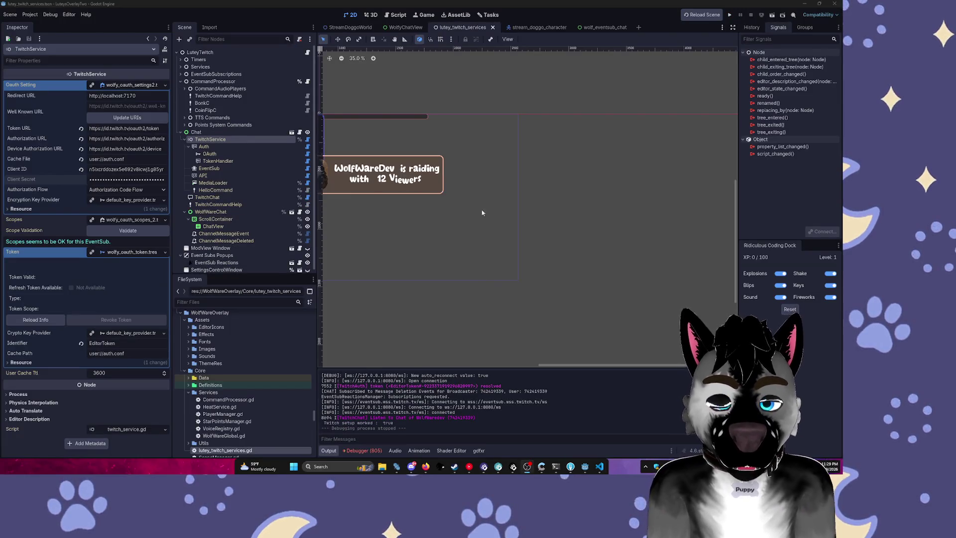
click(30, 14)
click(42, 23)
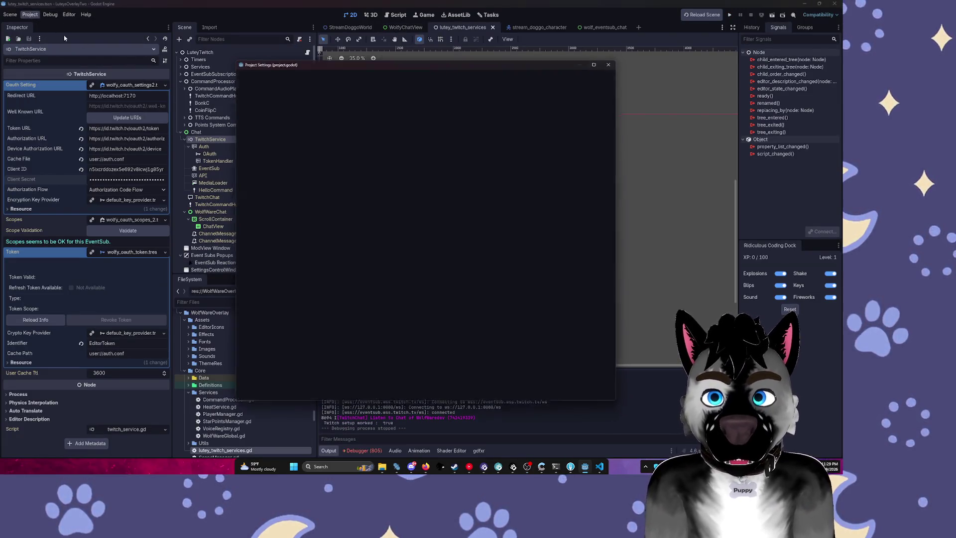
Step: Review the Input Map and Globals Autoload lists in Project Settings, then close it
click(277, 72)
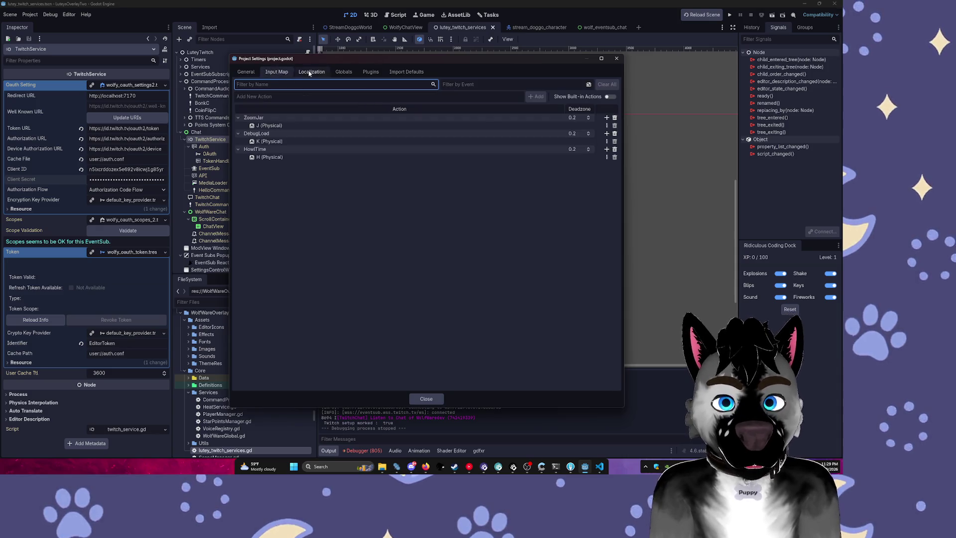
click(309, 73)
click(343, 72)
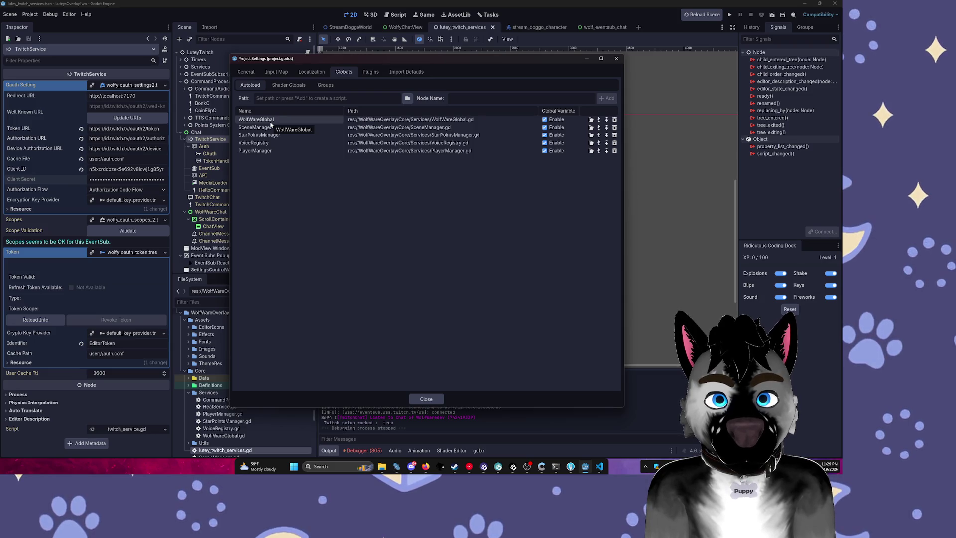
click(611, 59)
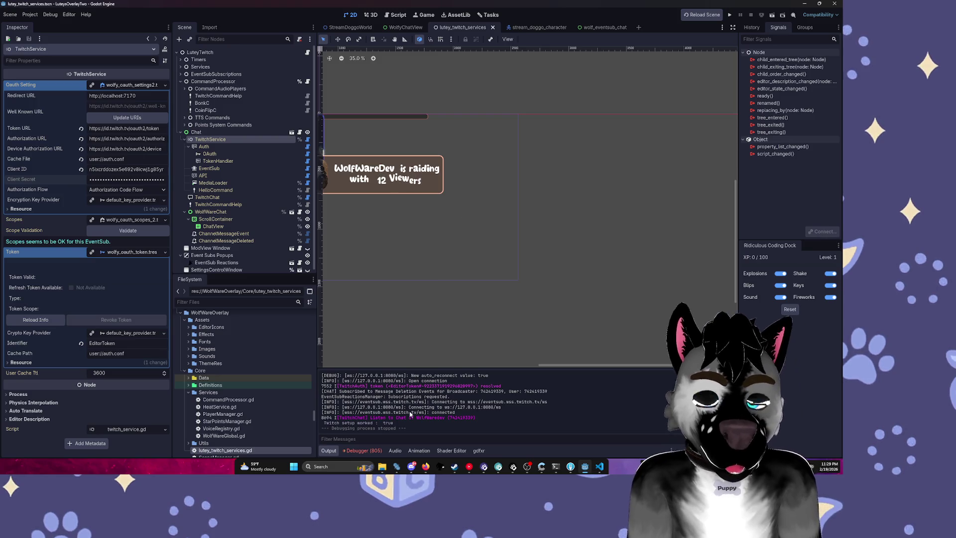
Step: Start a new project and browse to D: Development > Workspaces Code > godot-projects
click(396, 466)
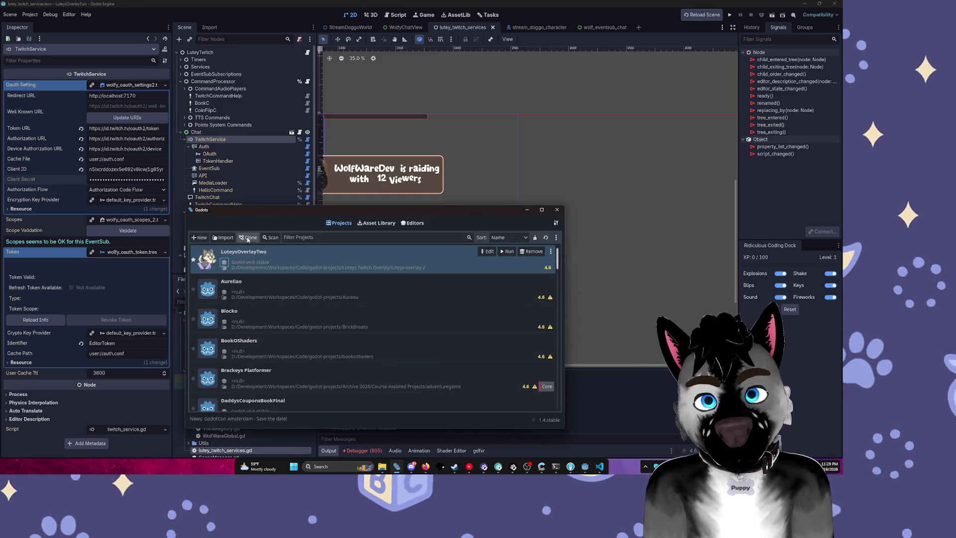
click(199, 237)
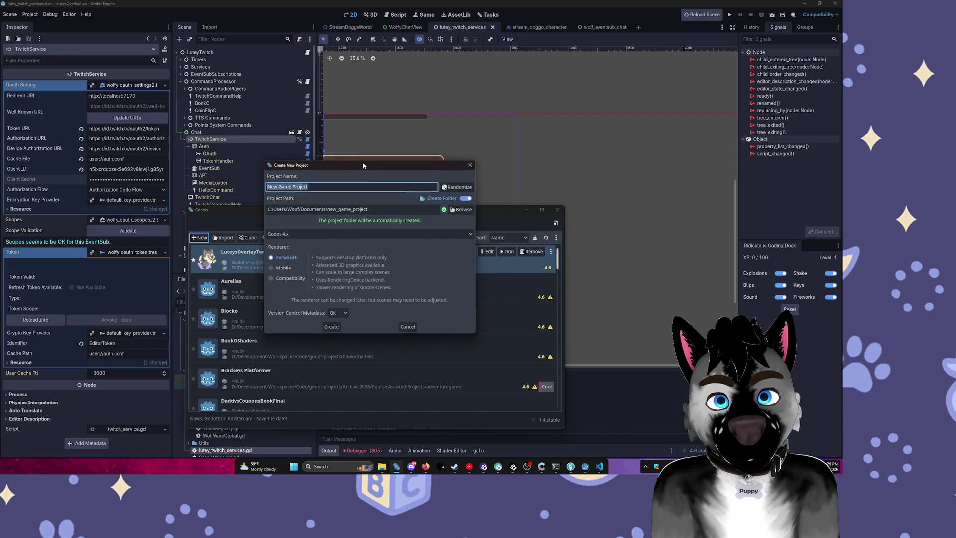
click(448, 214)
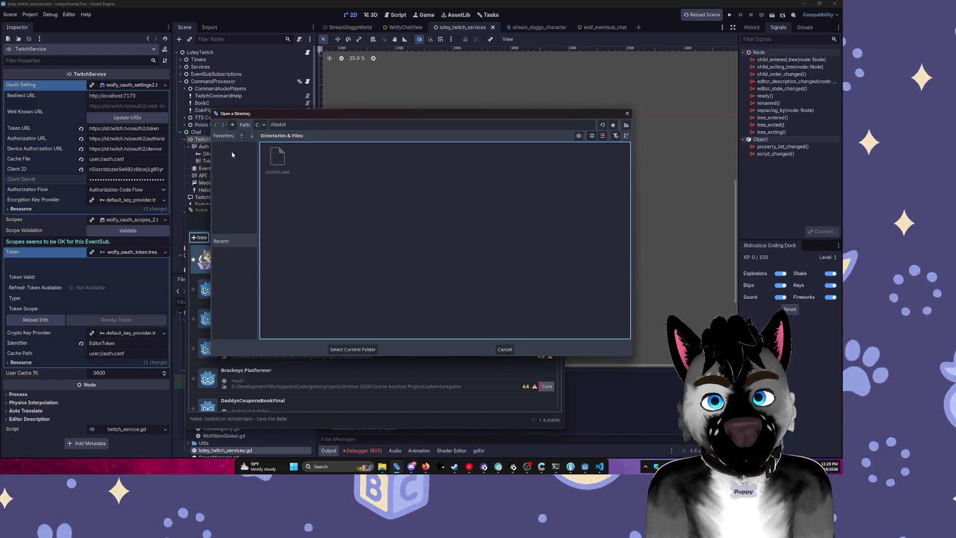
click(260, 124)
click(262, 144)
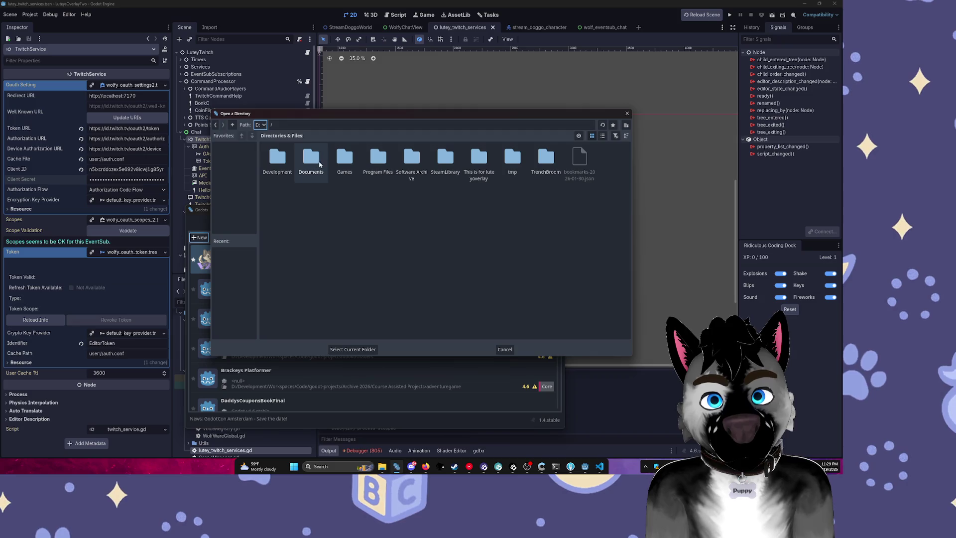
double_click(283, 162)
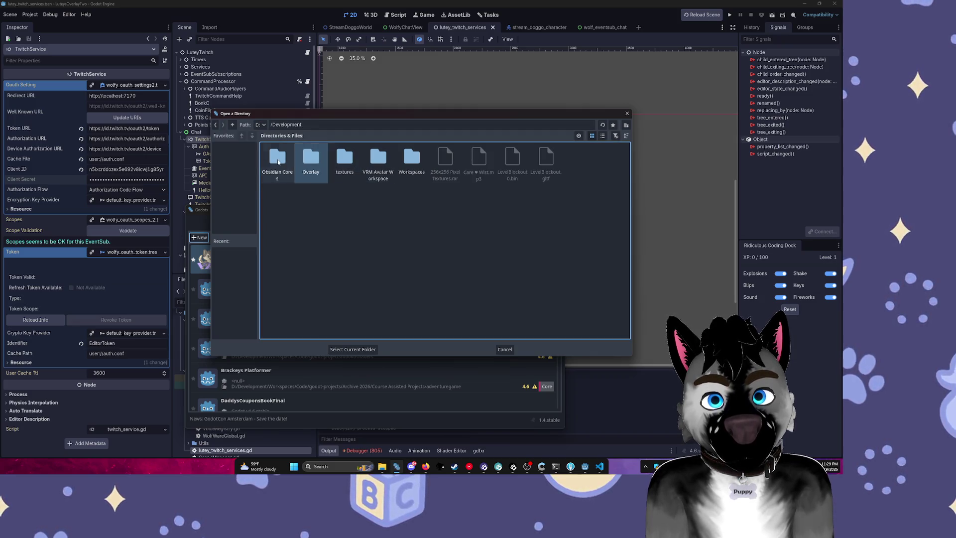
double_click(407, 164)
double_click(411, 162)
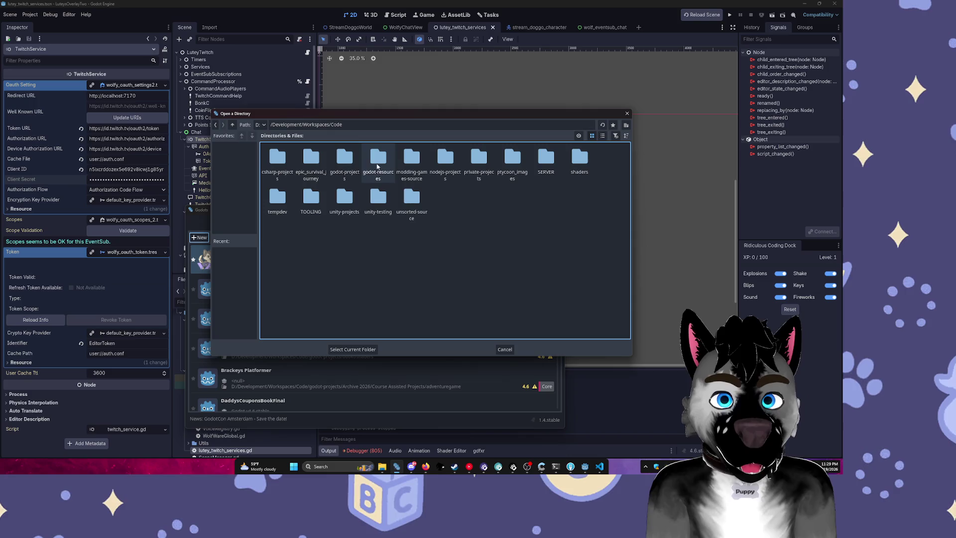
key(Right)
key(Right)
key(Return)
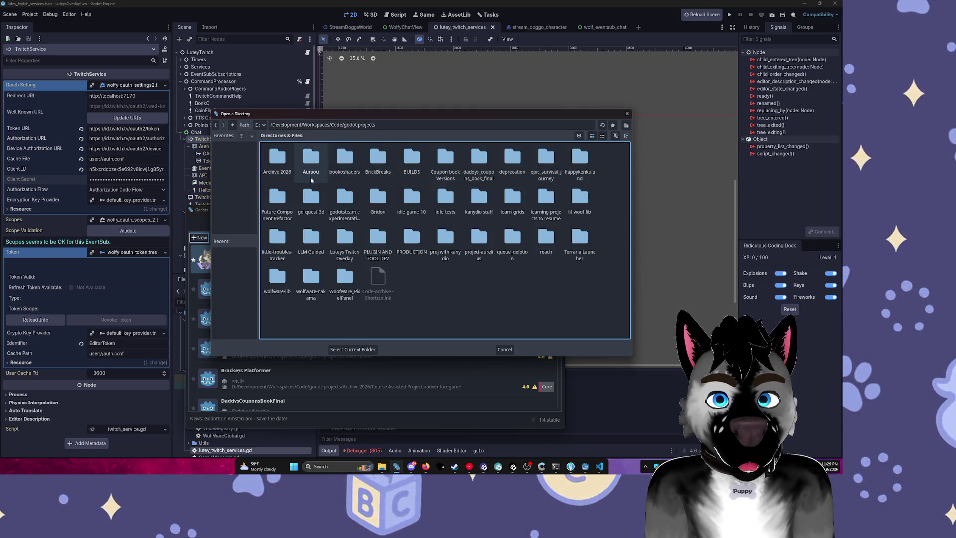
Step: Create an OverlayV3 folder there and use it as the project location
click(625, 125)
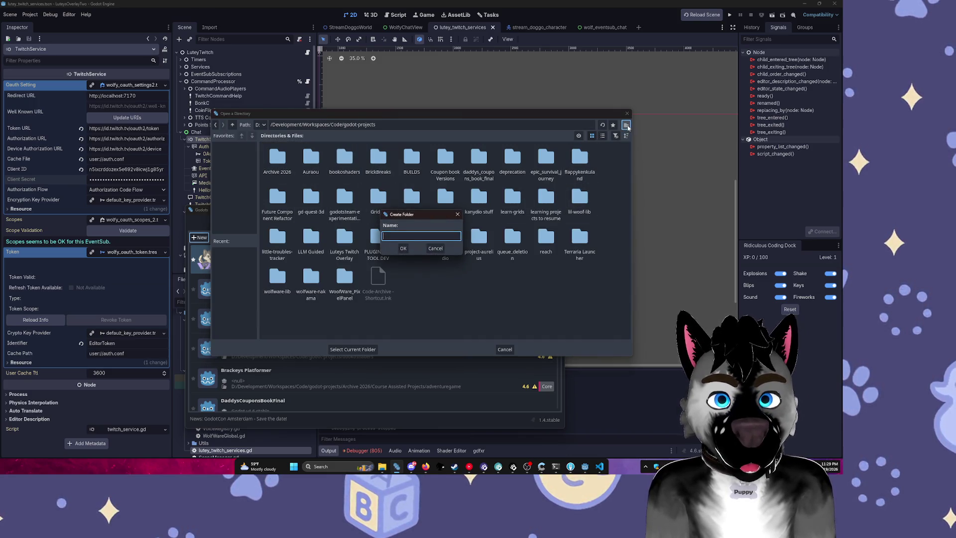
text(OverlayV3)
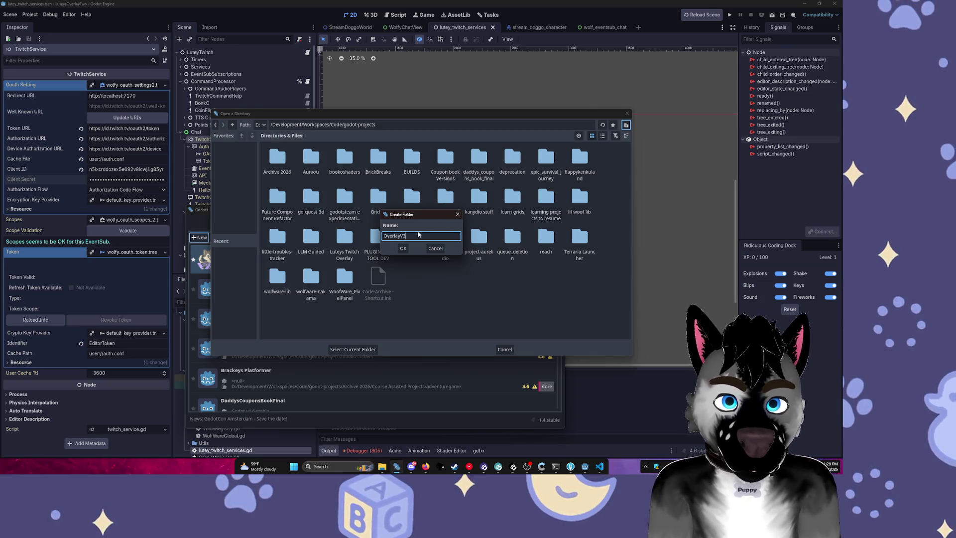
click(403, 248)
click(344, 350)
click(344, 350)
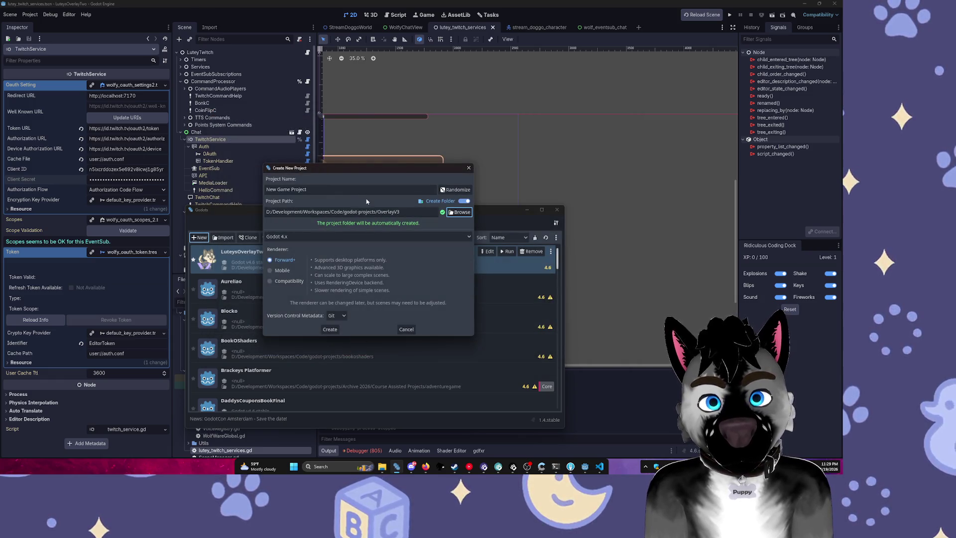
Step: Name the project LuteysOverlayThree and create it
triple_click(279, 190)
text(Wolf)
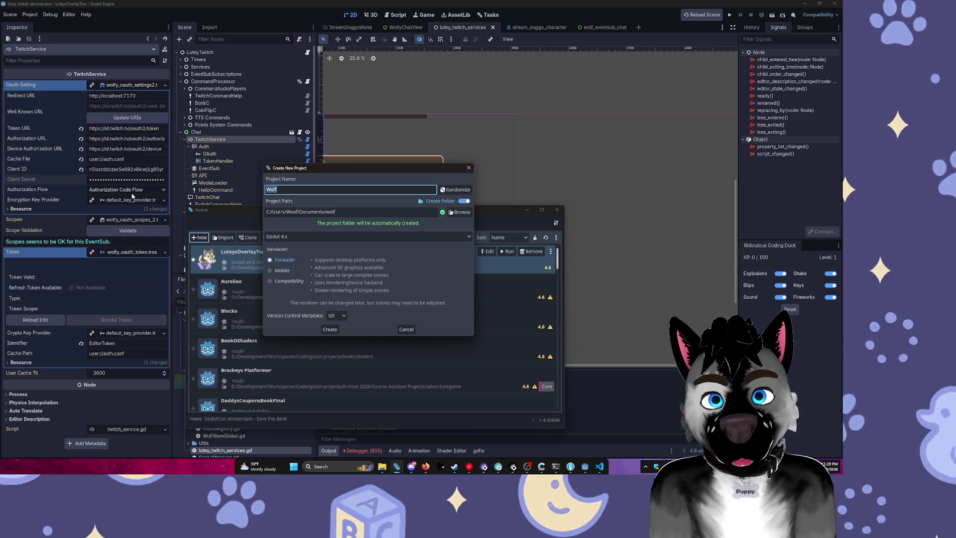
text(ey'sOver)
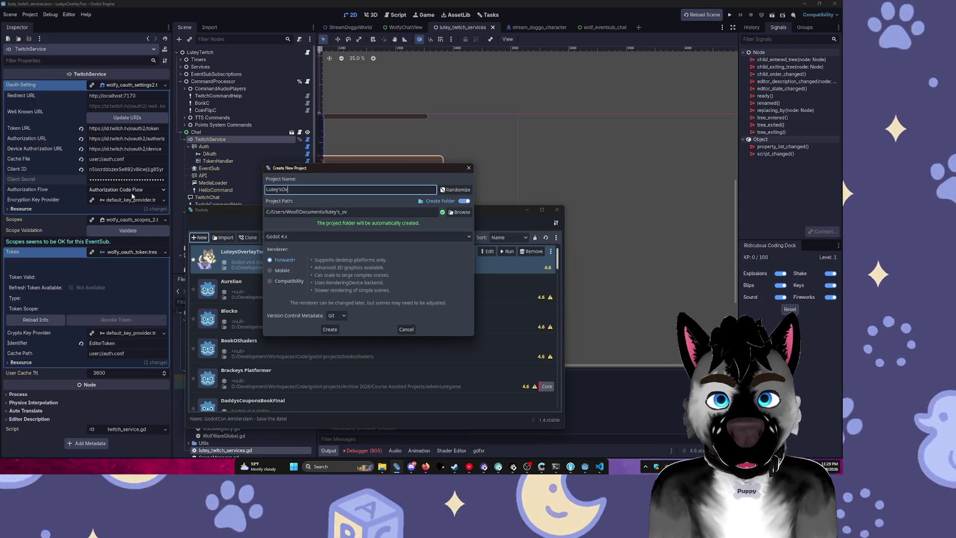
key(BackSpace)
key(BackSpace)
key(BackSpace)
text(s)
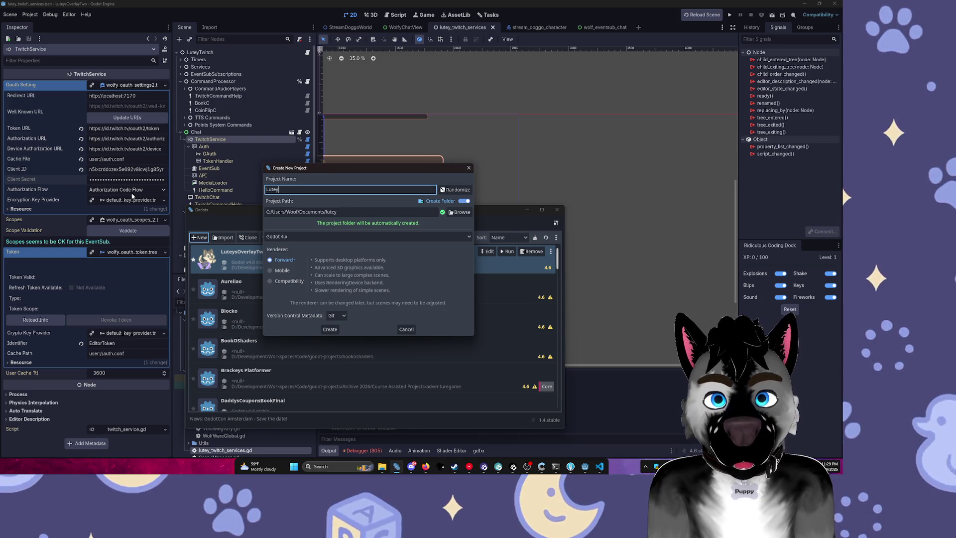
text(OverlayThree)
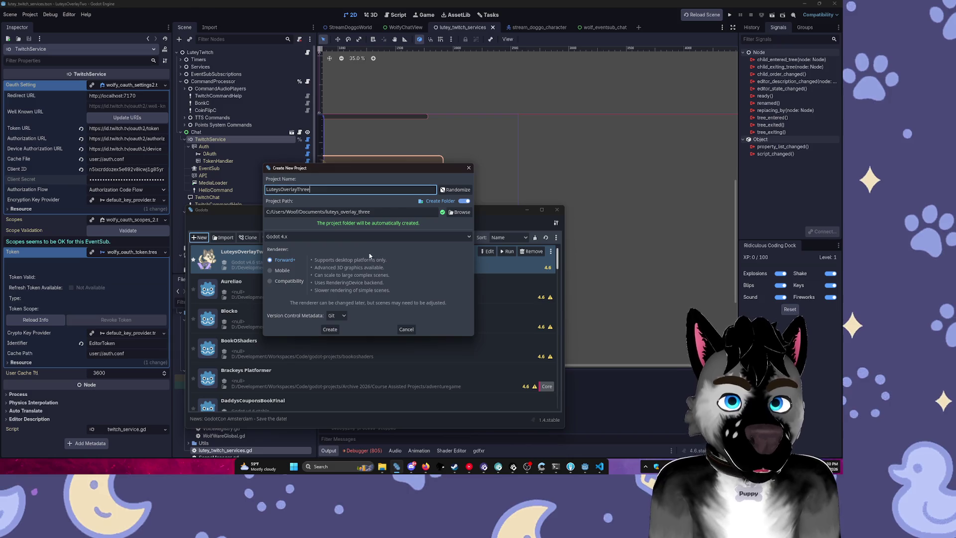
click(328, 330)
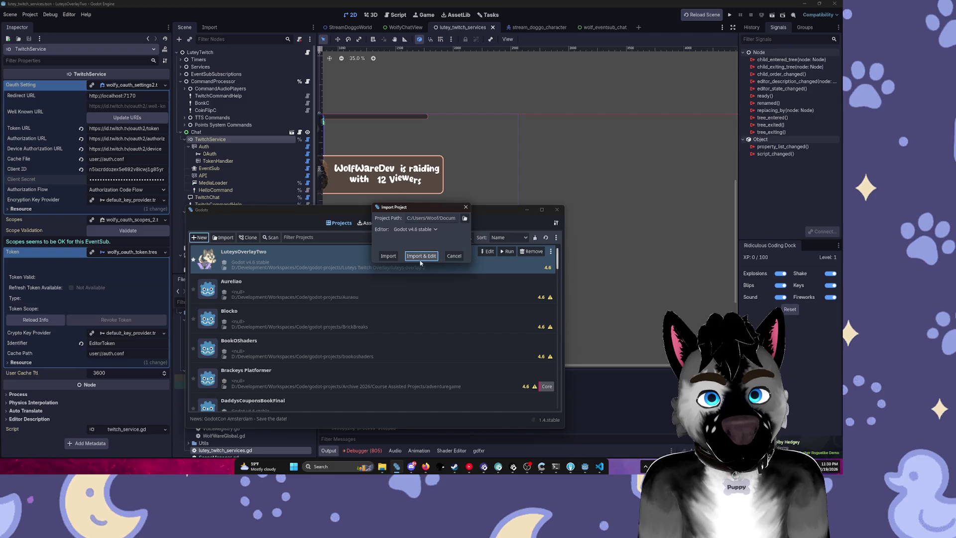
Step: Open the new LuteysOverlayThree project in the editor and go to AssetLib
click(420, 256)
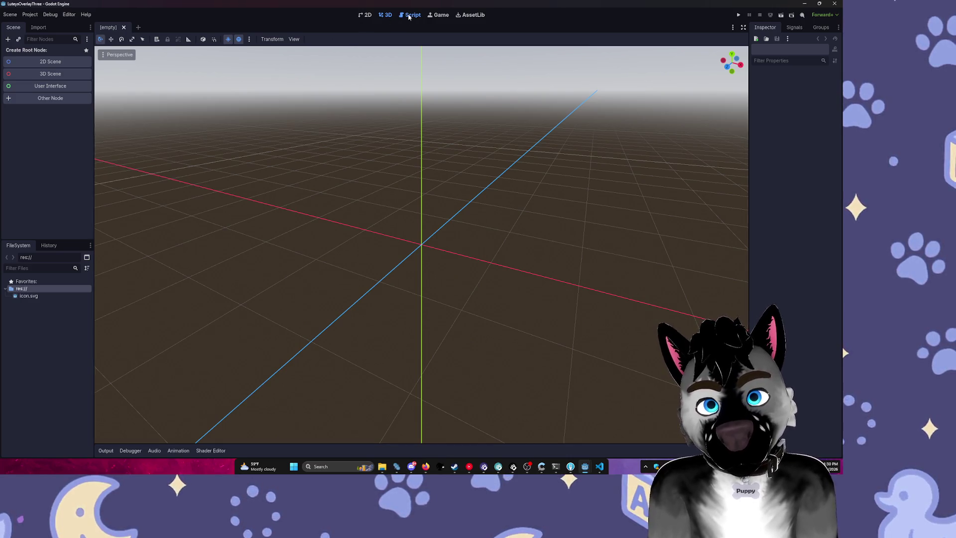
click(405, 17)
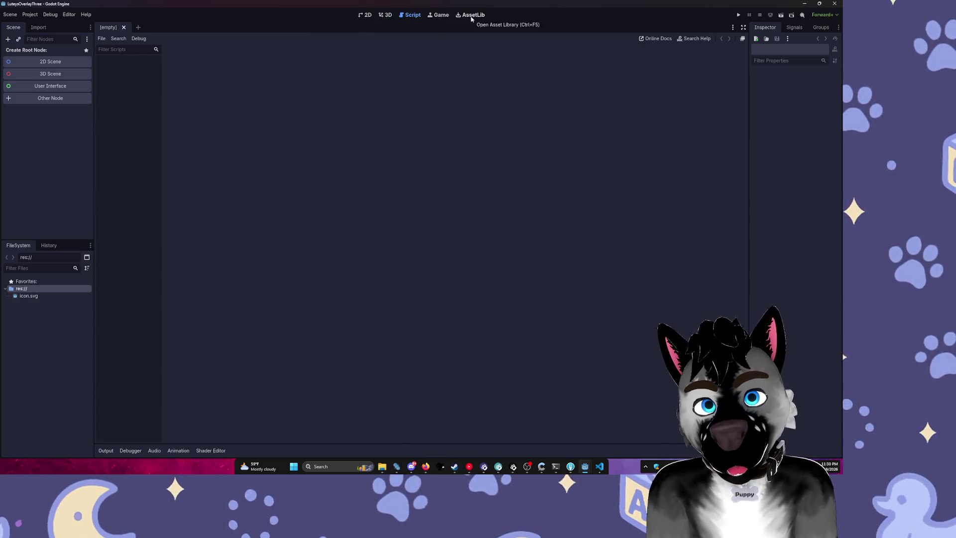
click(471, 15)
right_click(65, 420)
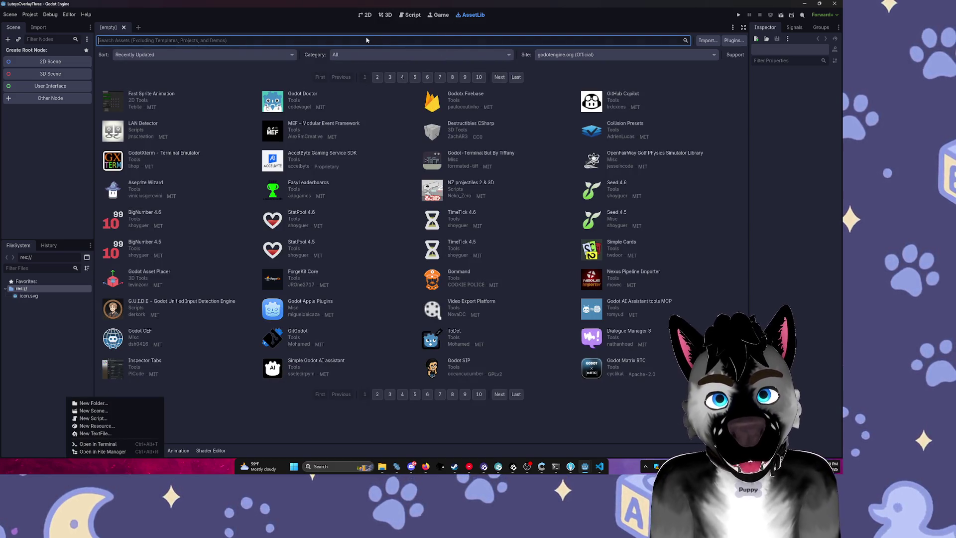
click(321, 108)
Step: Search AssetLib for 'twitcher', then download and install the Twitcher asset
text(twitcher)
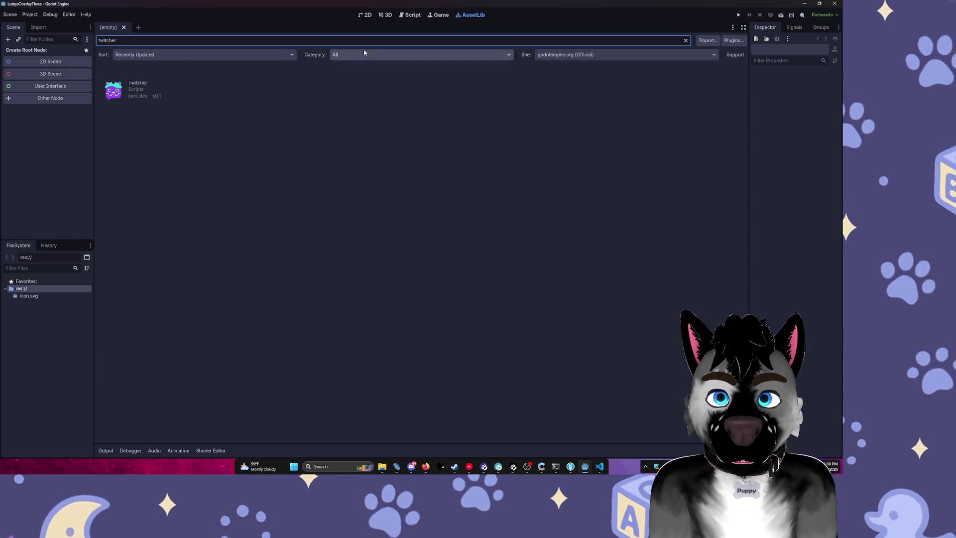
click(136, 85)
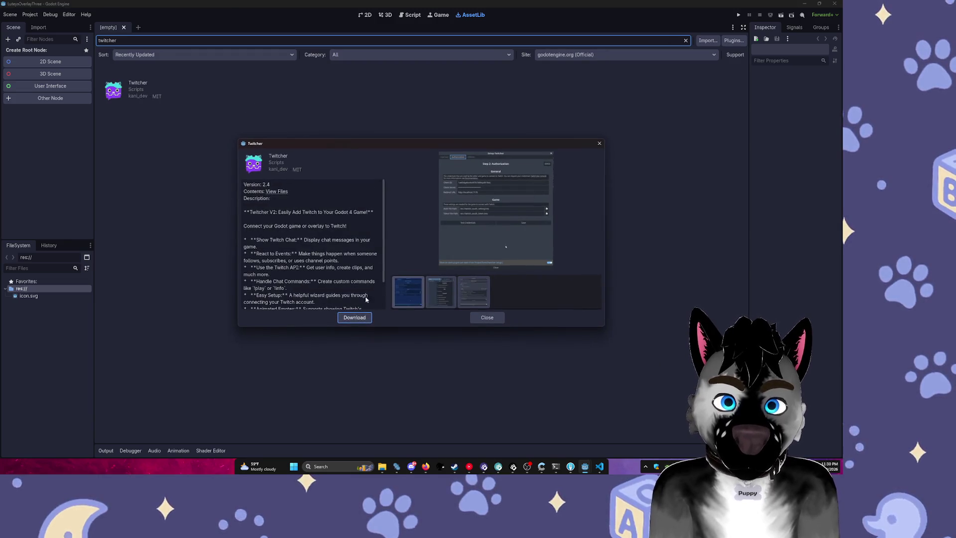
click(356, 313)
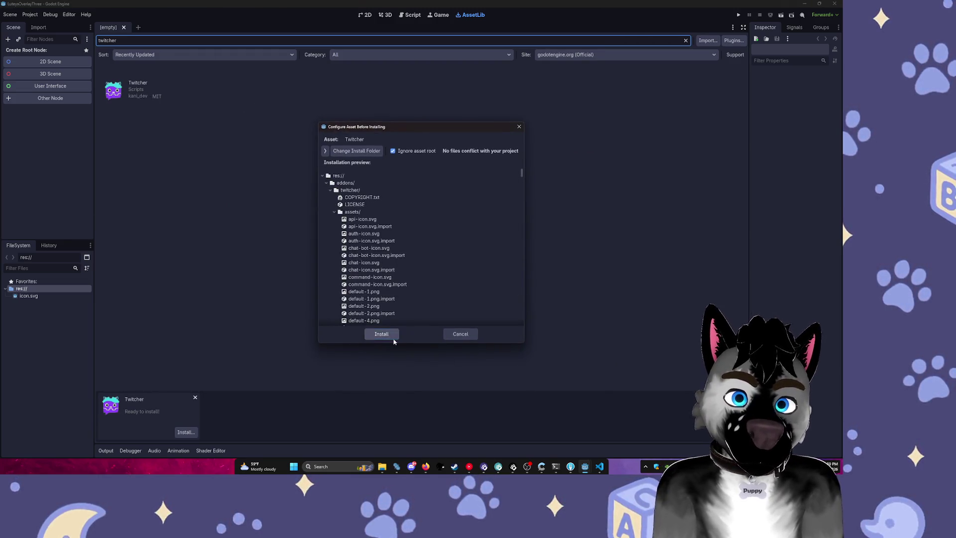
click(391, 333)
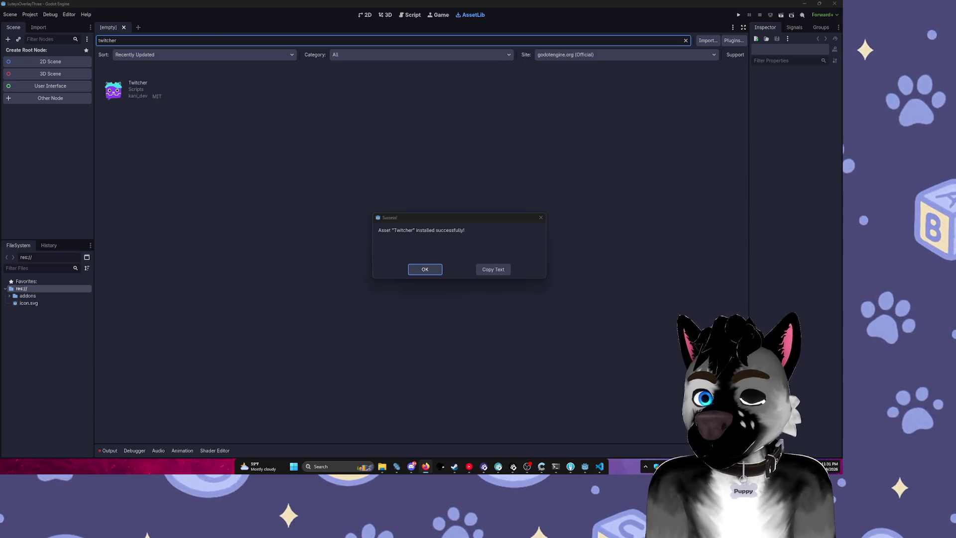
key(super+v)
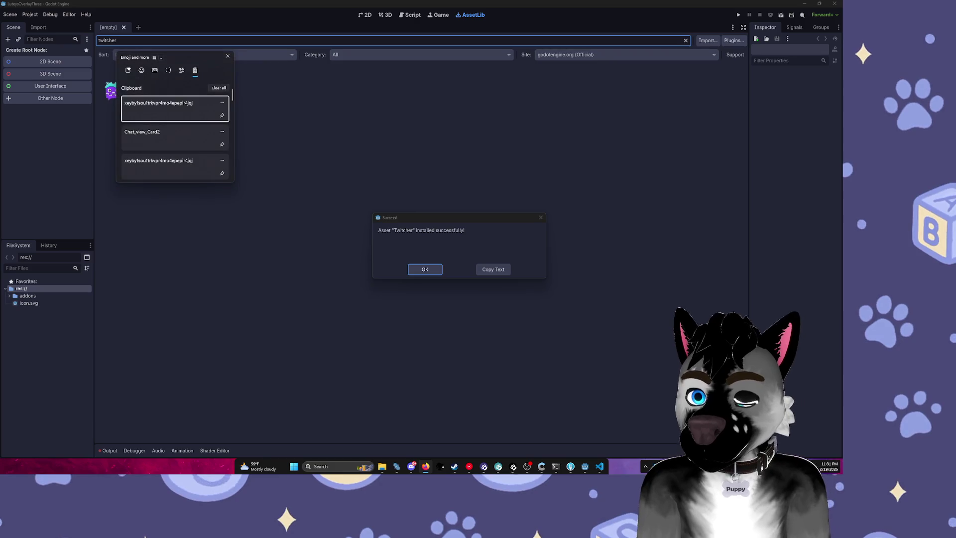
key(Escape)
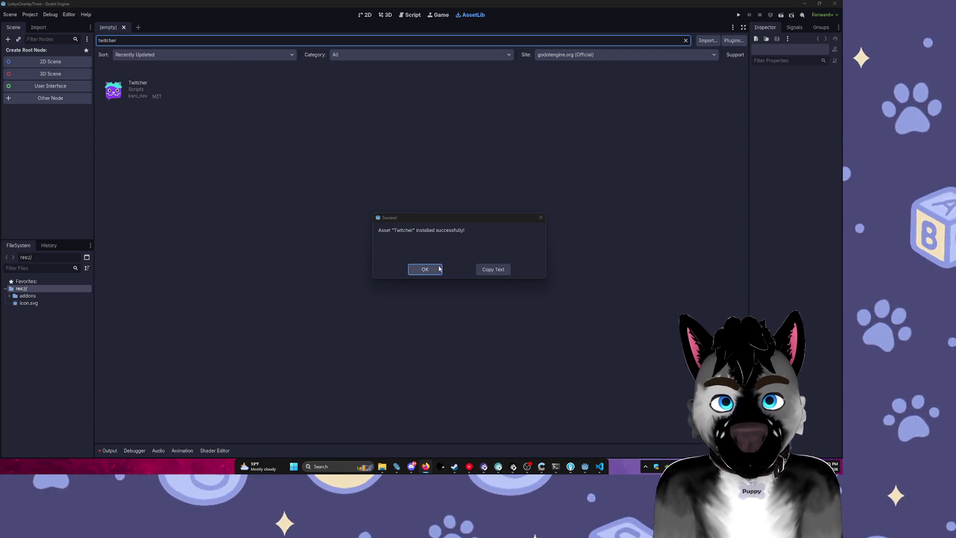
click(440, 269)
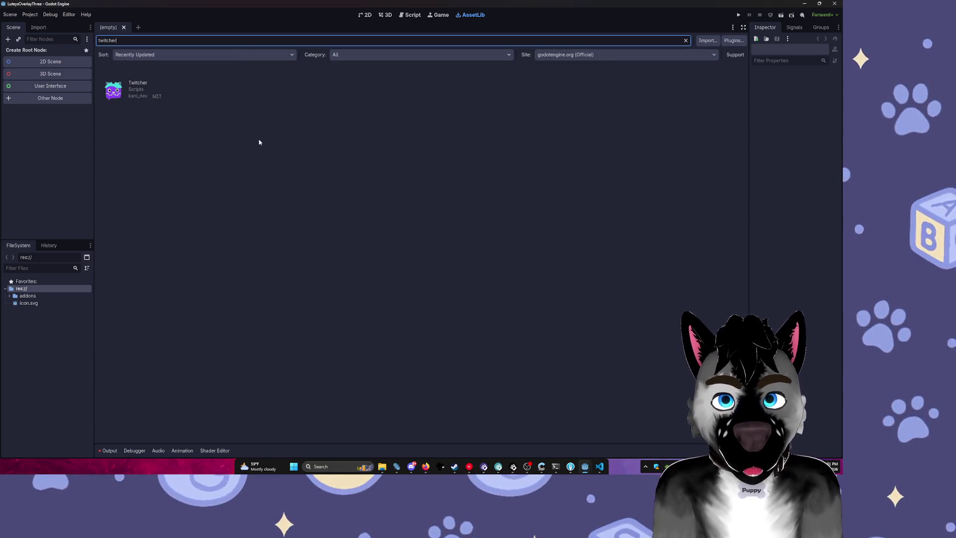
Step: Enable the Twitcher plugin in Project Settings and choose the Overlay use case
click(30, 14)
click(45, 24)
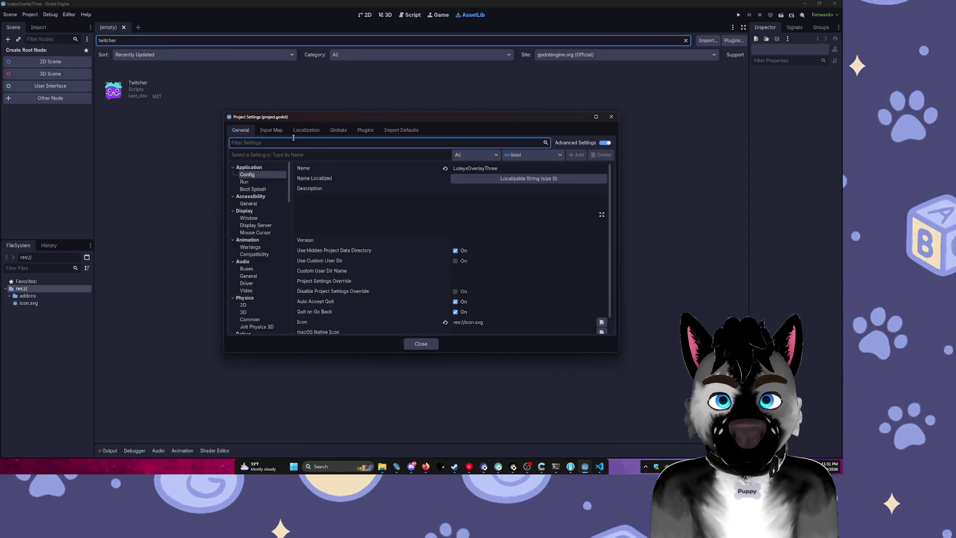
click(339, 130)
click(364, 130)
click(238, 164)
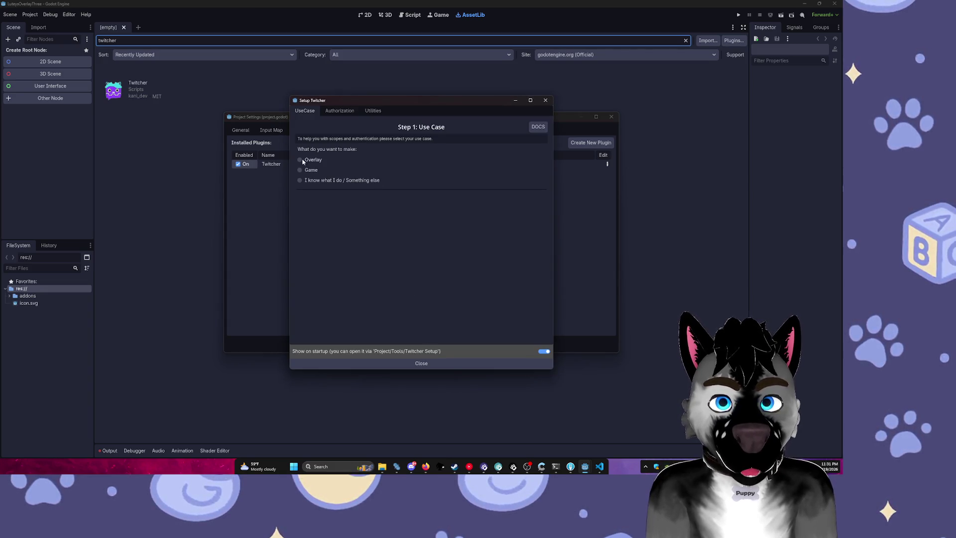
click(300, 158)
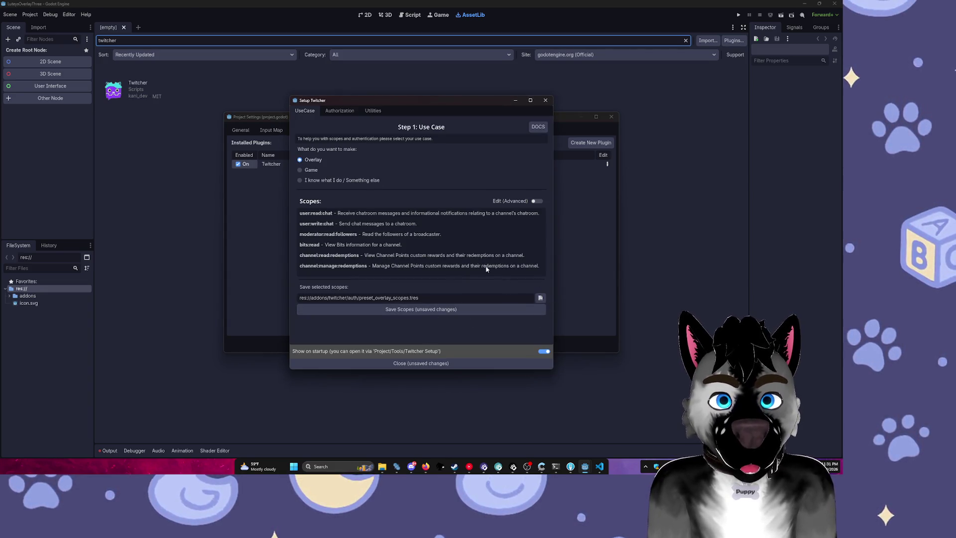
Step: Create a new Secret folder in the scopes save dialog
click(540, 298)
mouse_move(521, 298)
mouse_down()
mouse_move(555, 369)
mouse_move(613, 360)
mouse_up()
click(610, 185)
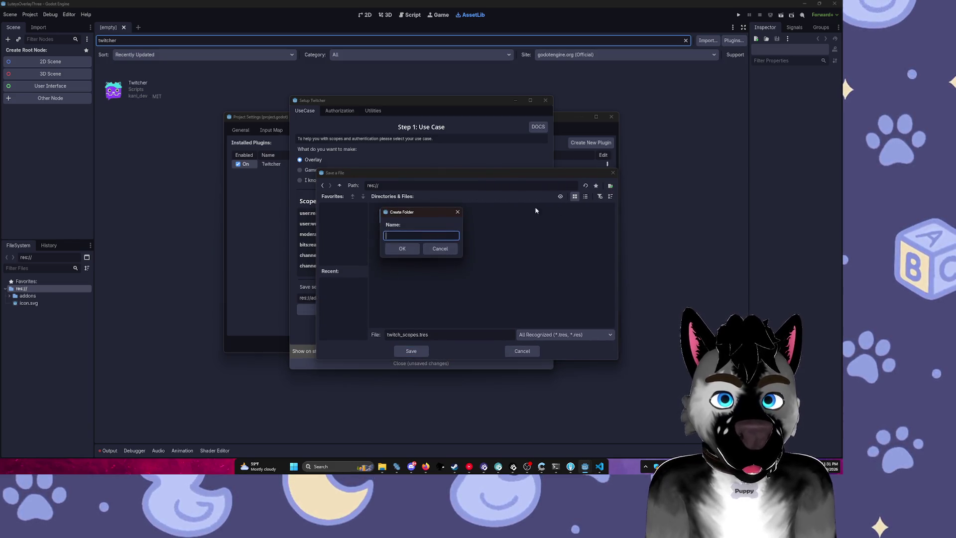
text(Con)
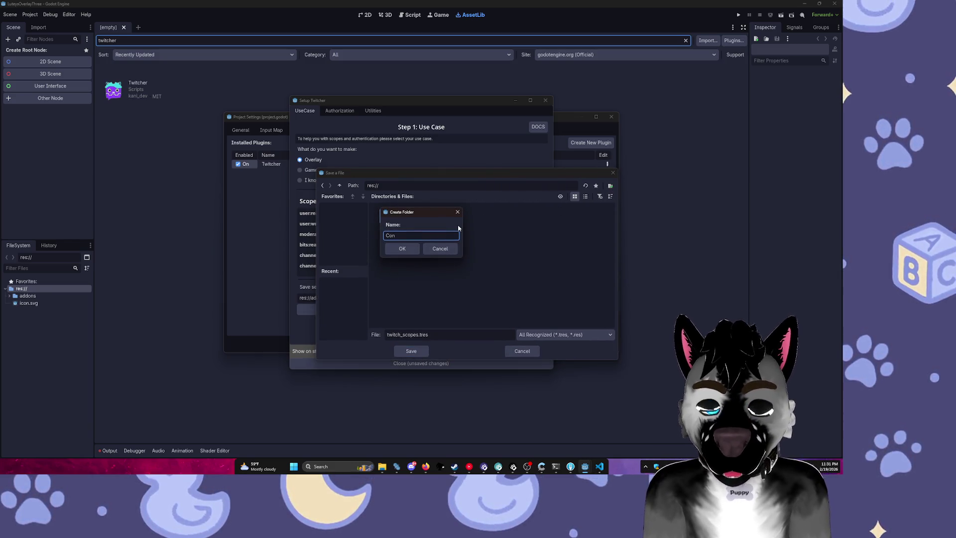
text(fig)
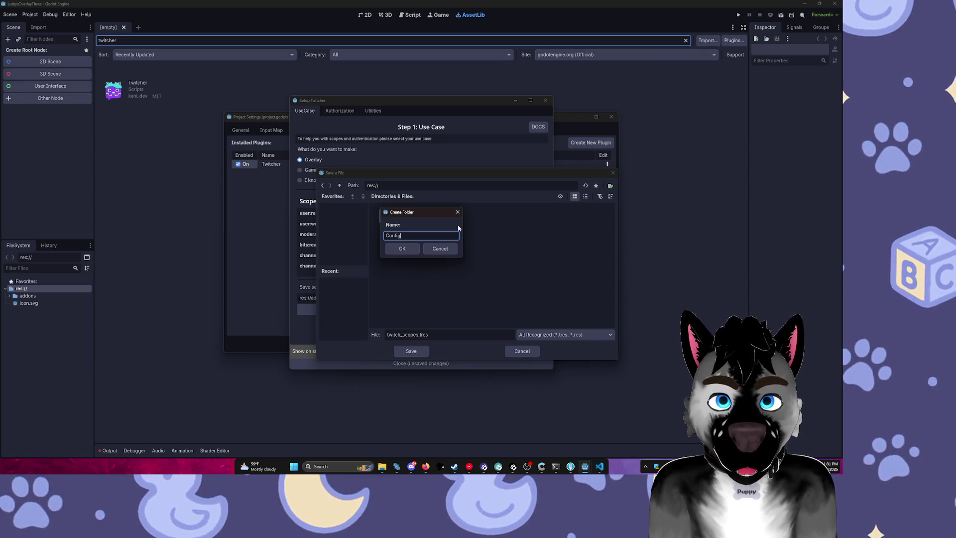
key(ctrl+a)
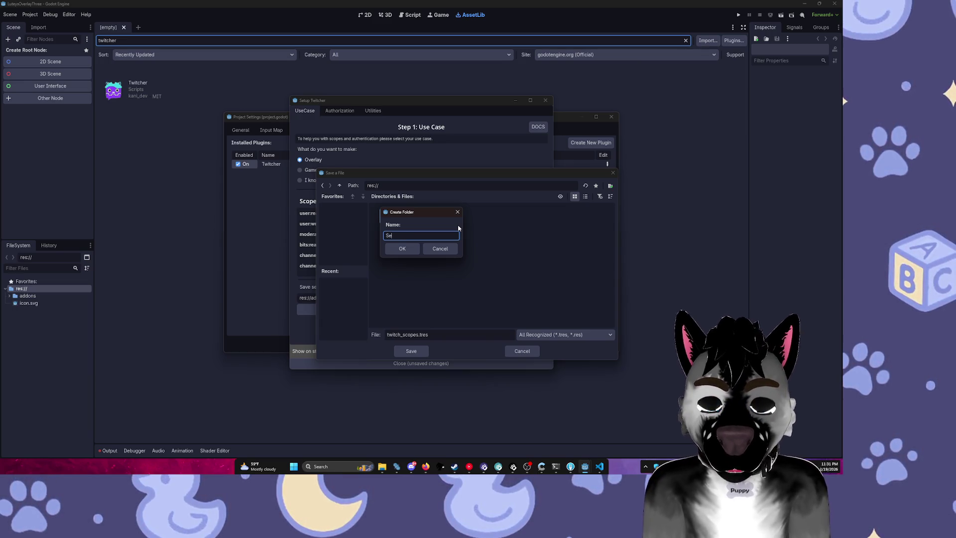
text(t)
key(Return)
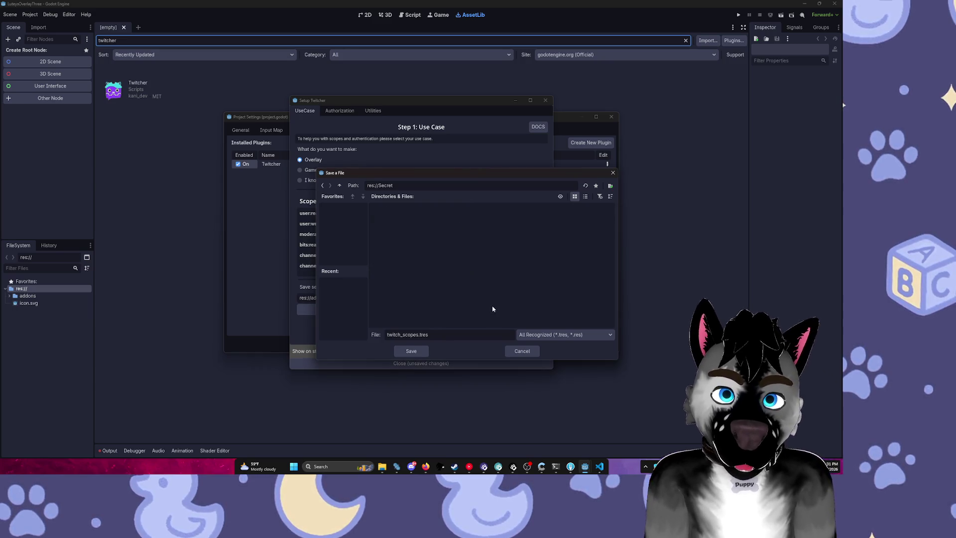
Step: Save the Overlay scopes as res://Secret/wolfy_twitch_scopes.tres
double_click(416, 335)
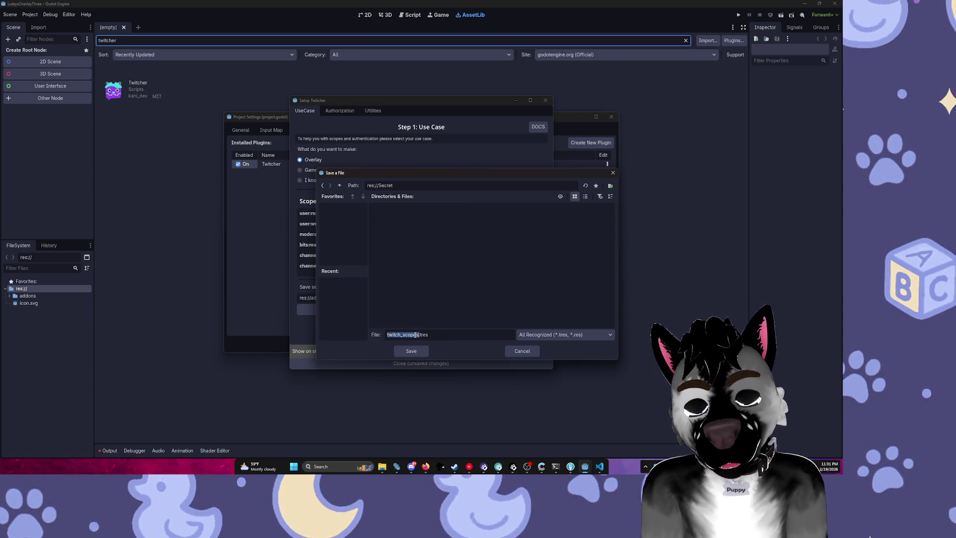
key(Home)
text(wolfy-)
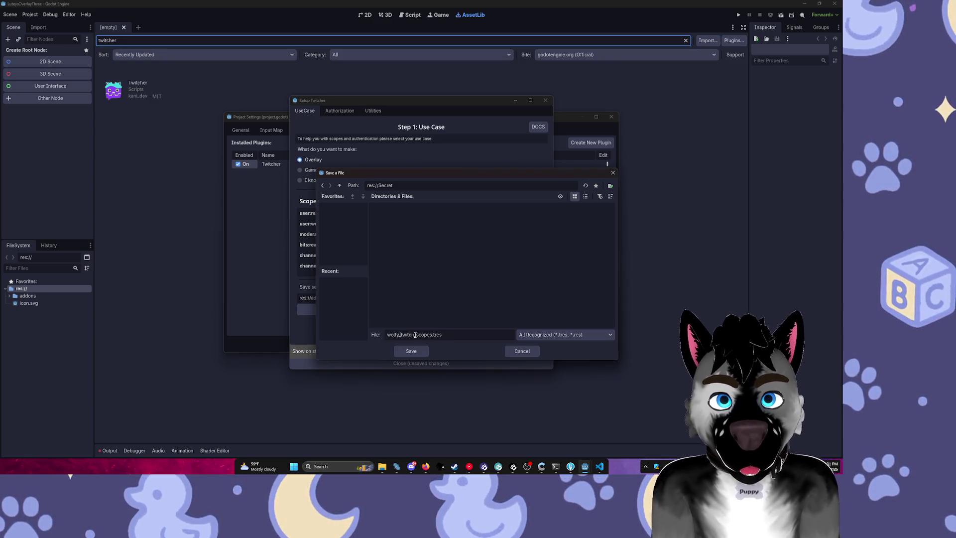
click(411, 351)
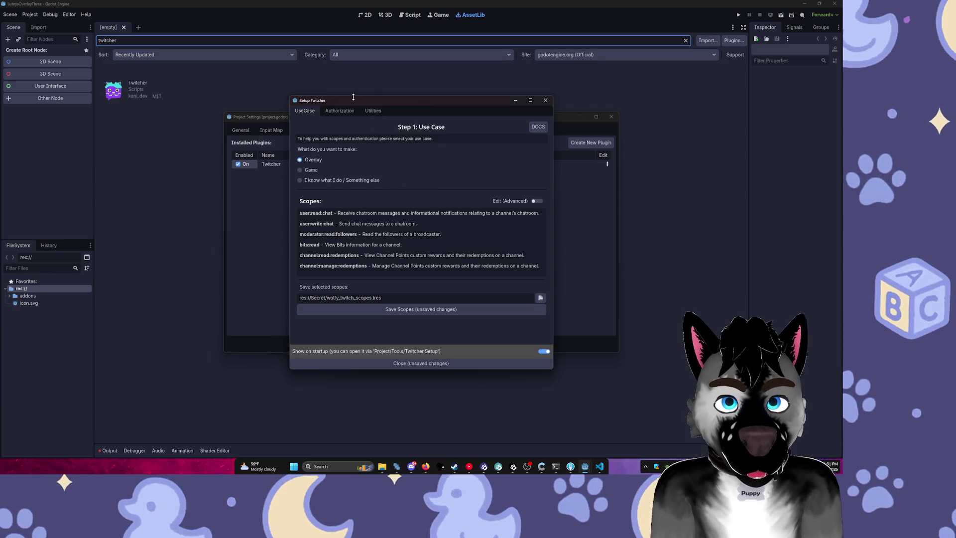
click(431, 309)
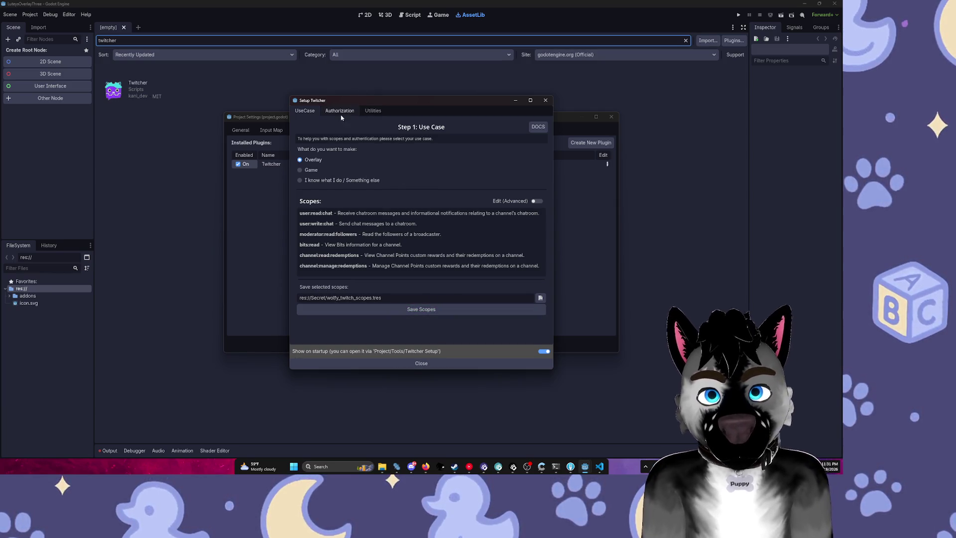
Step: Paste the app's Client ID and save the auth file as res://Secret/wolfy_twitch_oauth_setting.tres
click(340, 110)
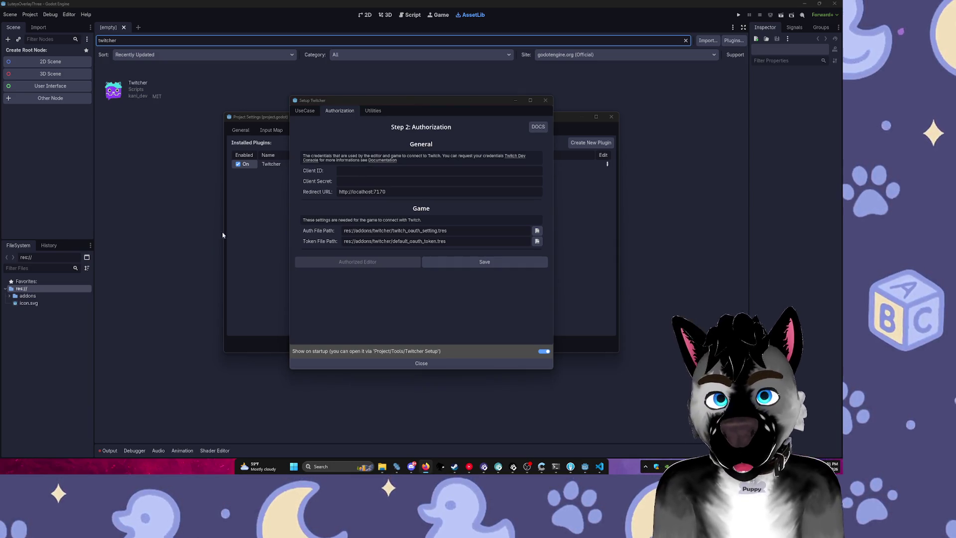
click(352, 170)
key(ctrl+v)
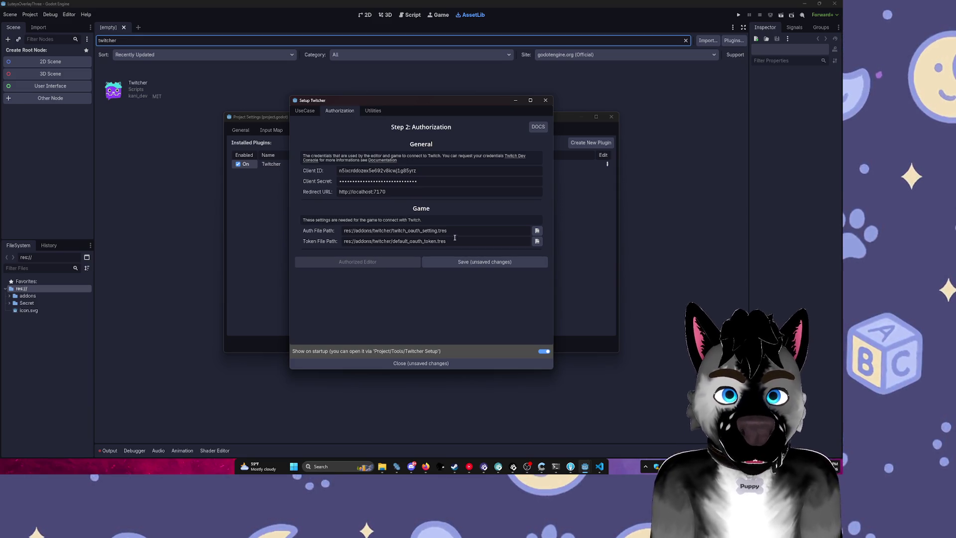
click(536, 231)
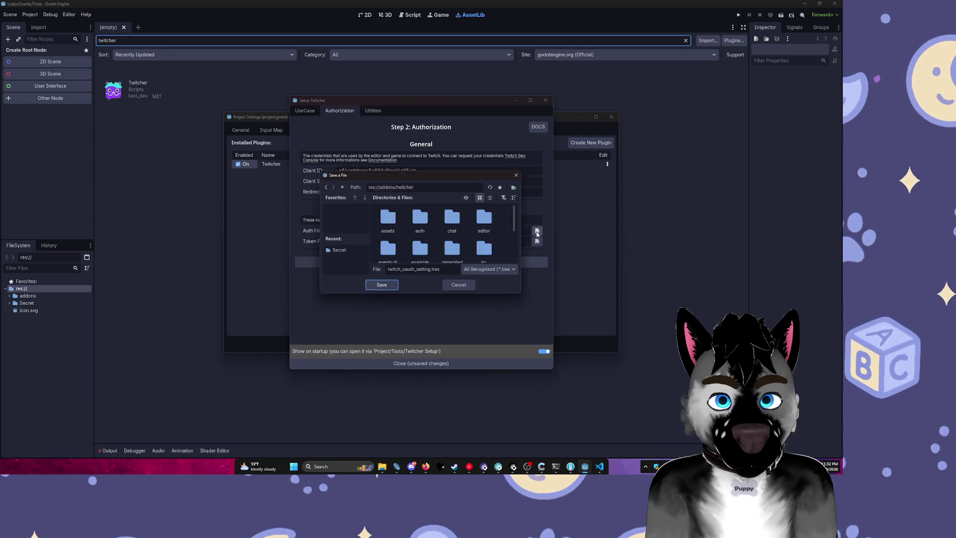
click(340, 185)
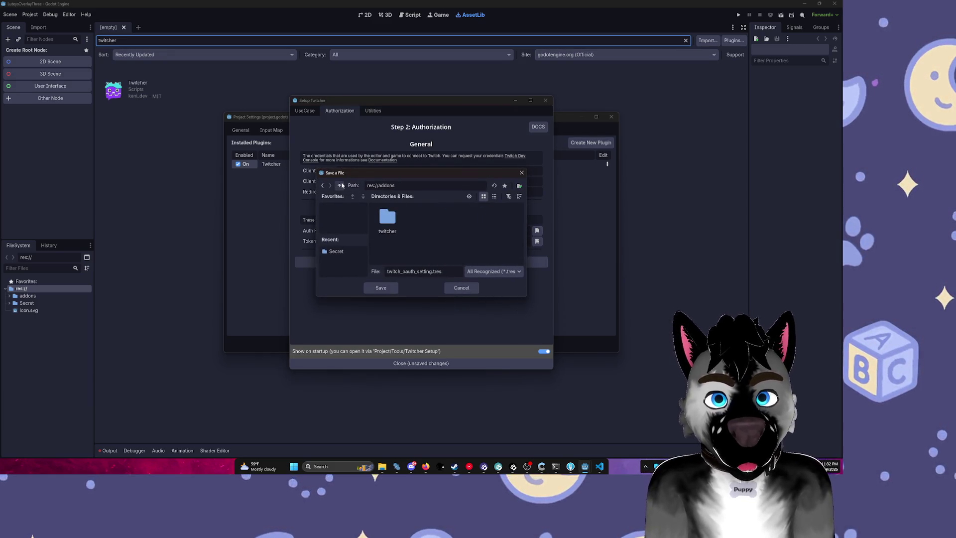
click(340, 185)
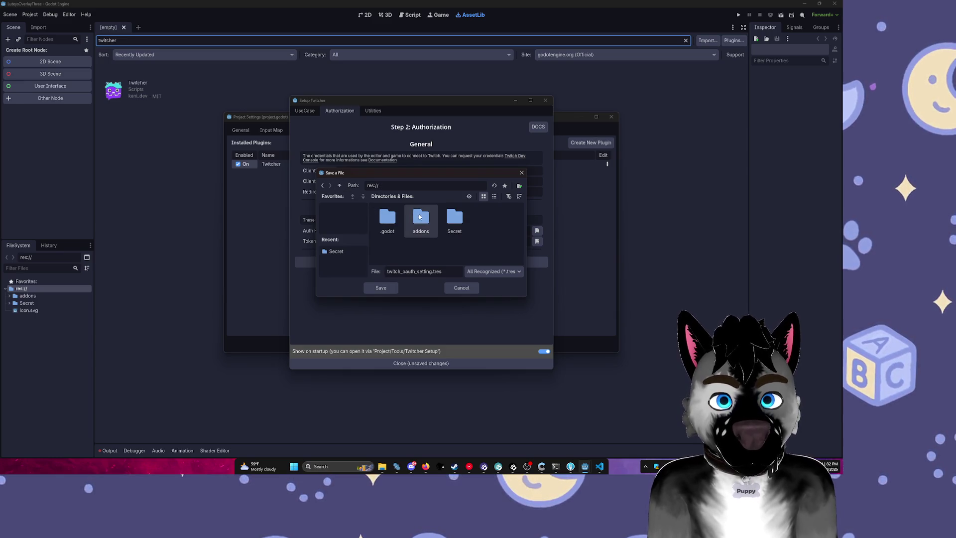
double_click(454, 217)
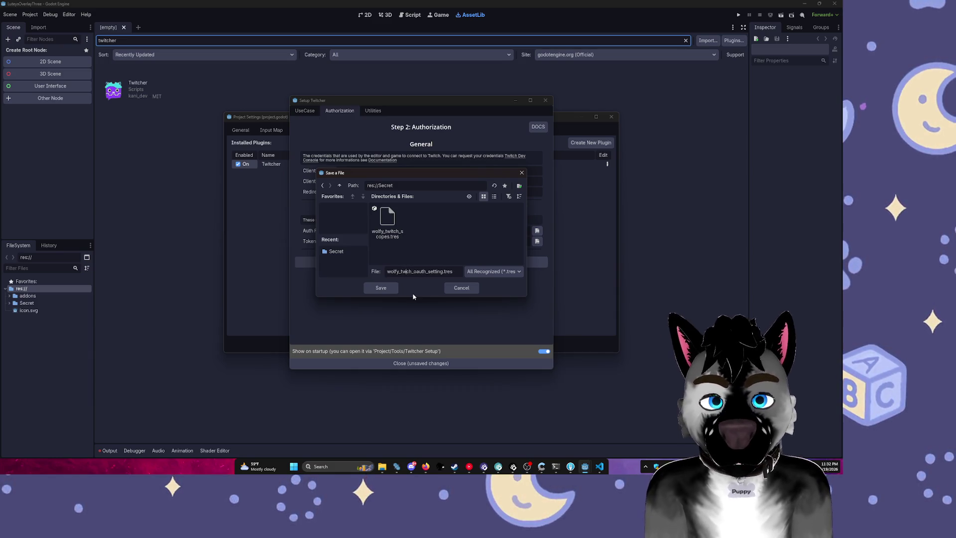
click(381, 288)
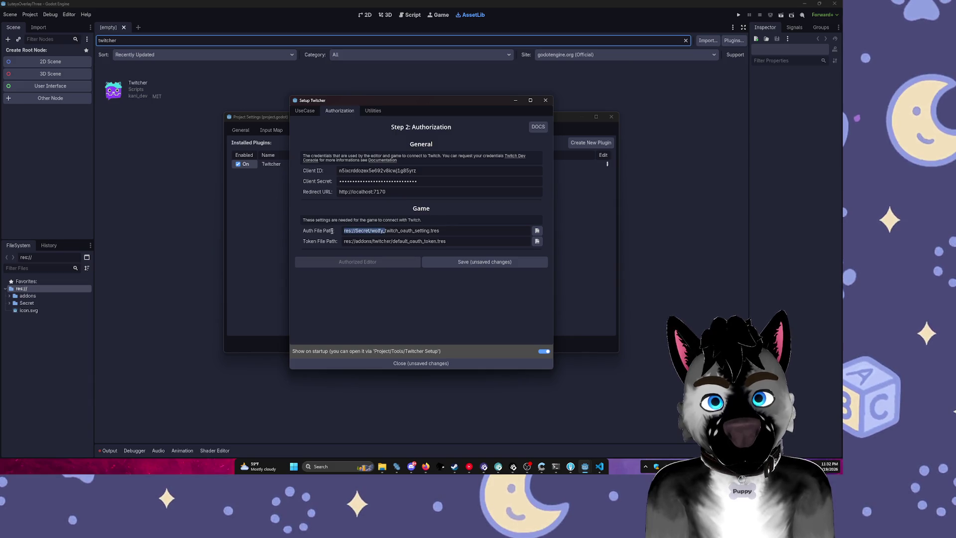
Step: Point the token file to res://Secret/wolfy_oauth_token.tres, save, and close the setup windows
key(ctrl+v)
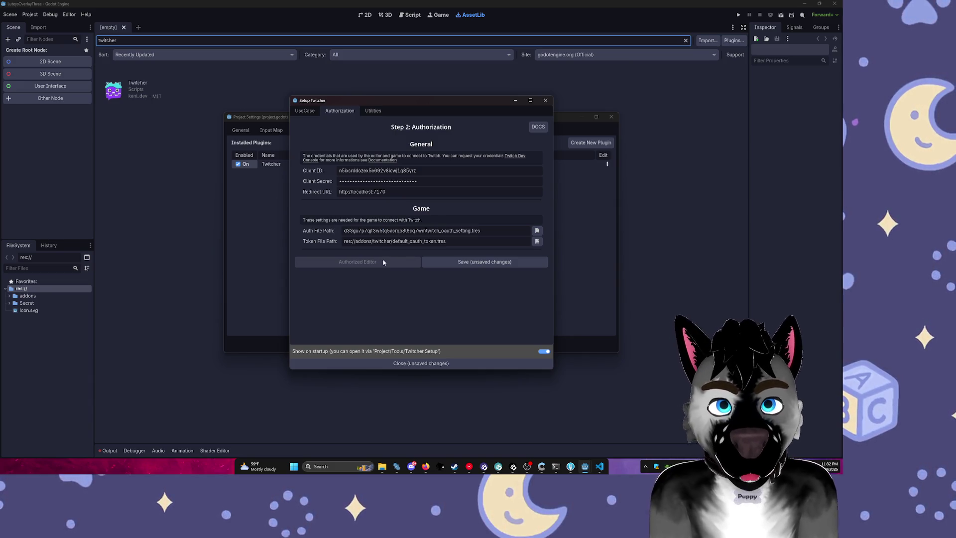
key(ctrl+z)
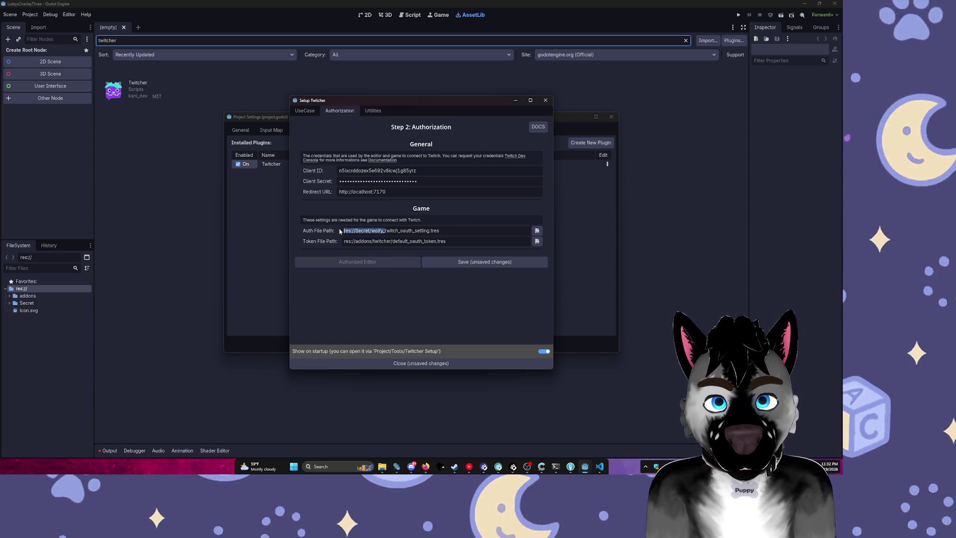
drag(407, 241, 330, 239)
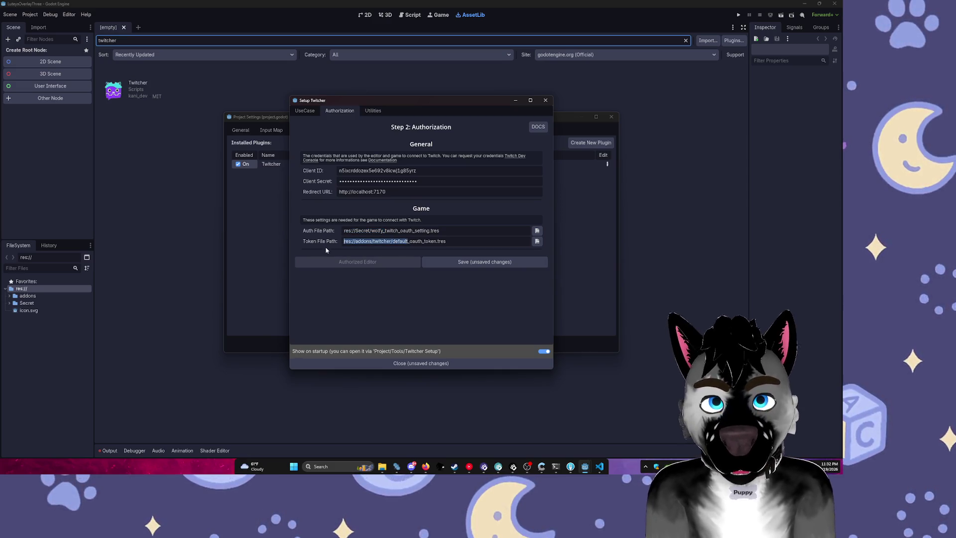
key(ctrl+v)
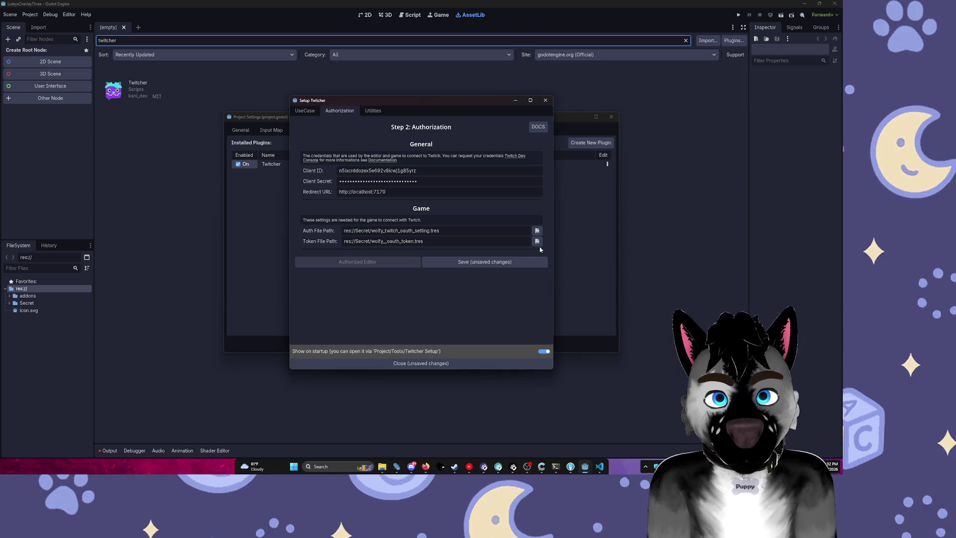
click(507, 261)
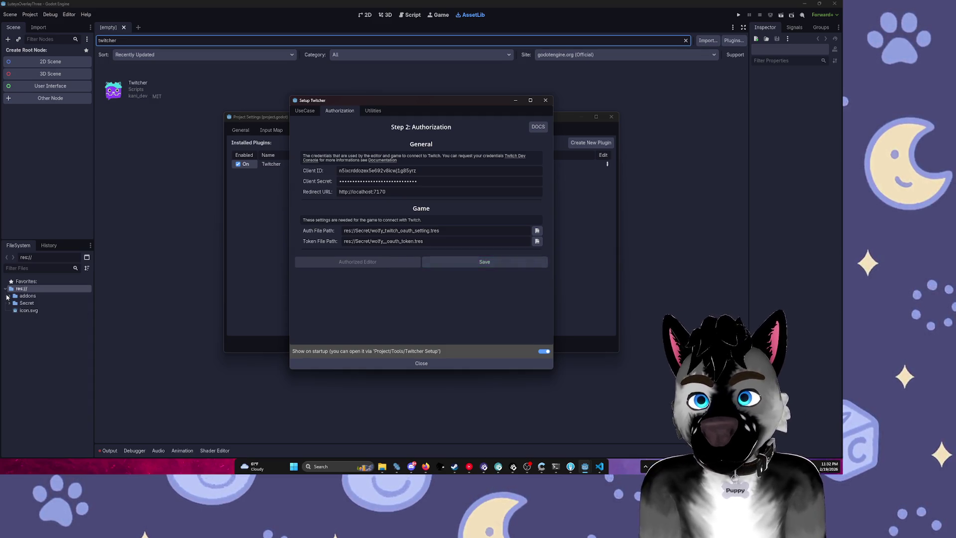
key(Escape)
click(420, 343)
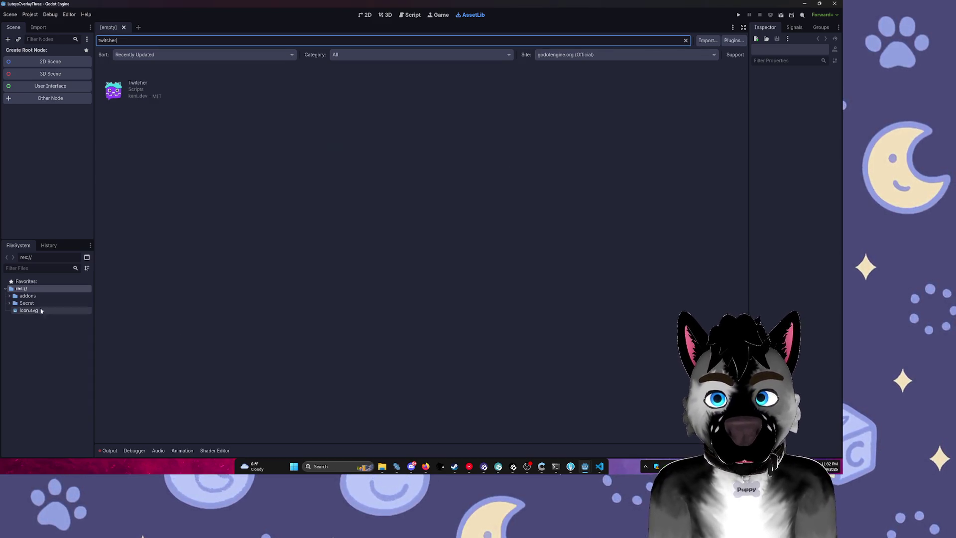
Step: Expand the Secret folder in the file tree and bring Setup Twitcher back
click(9, 296)
click(13, 303)
click(9, 296)
click(10, 303)
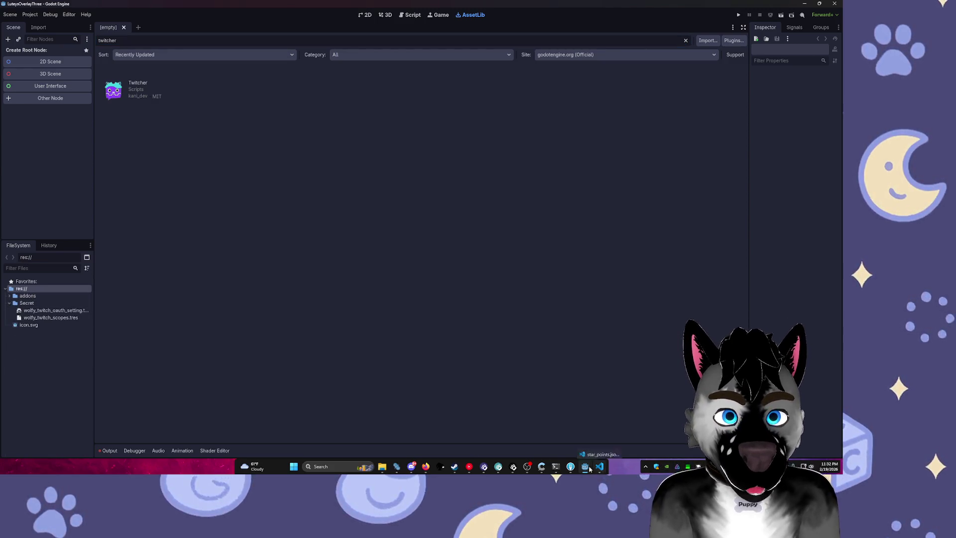
mouse_move(592, 468)
click(602, 427)
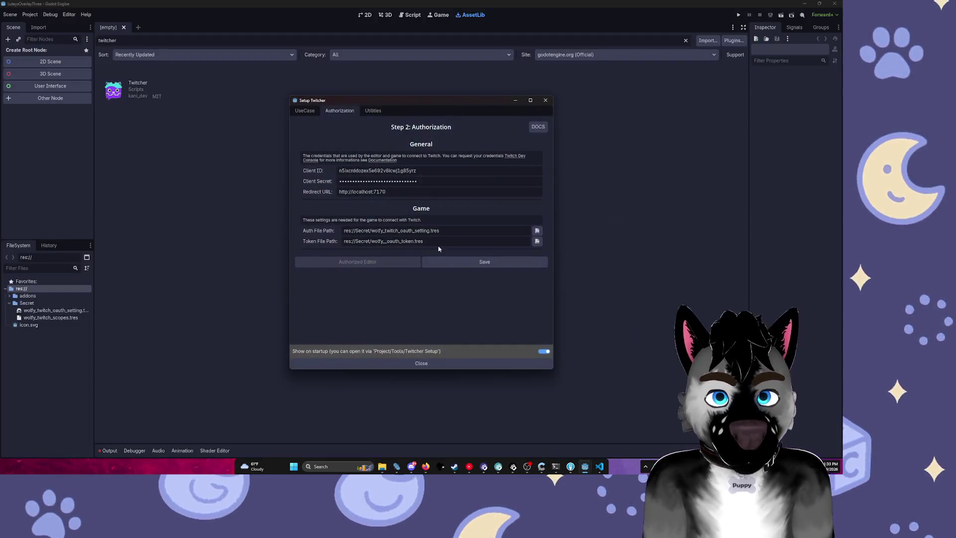
Step: Save the token file as res://Secret/wolfy_oauth_token.tres and save the authorization settings
click(536, 241)
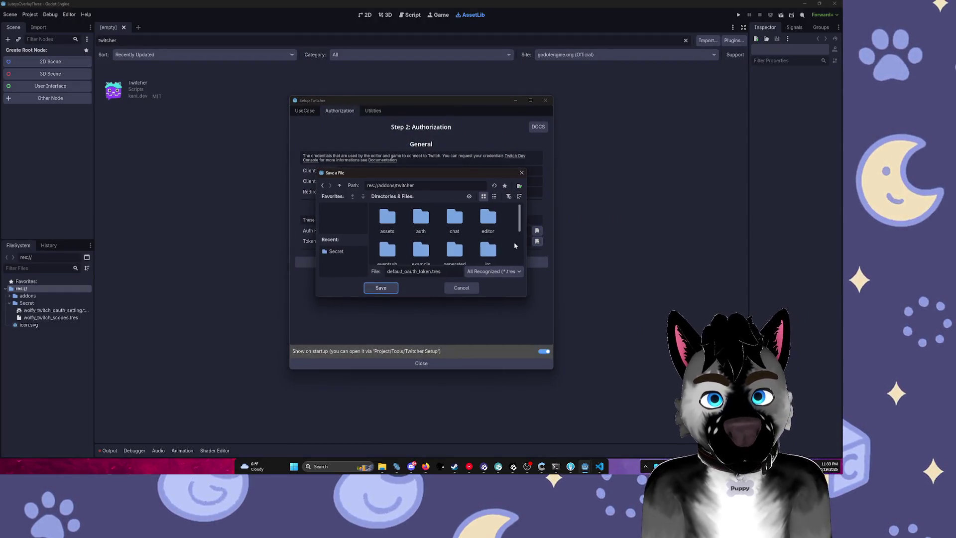
click(339, 186)
click(341, 185)
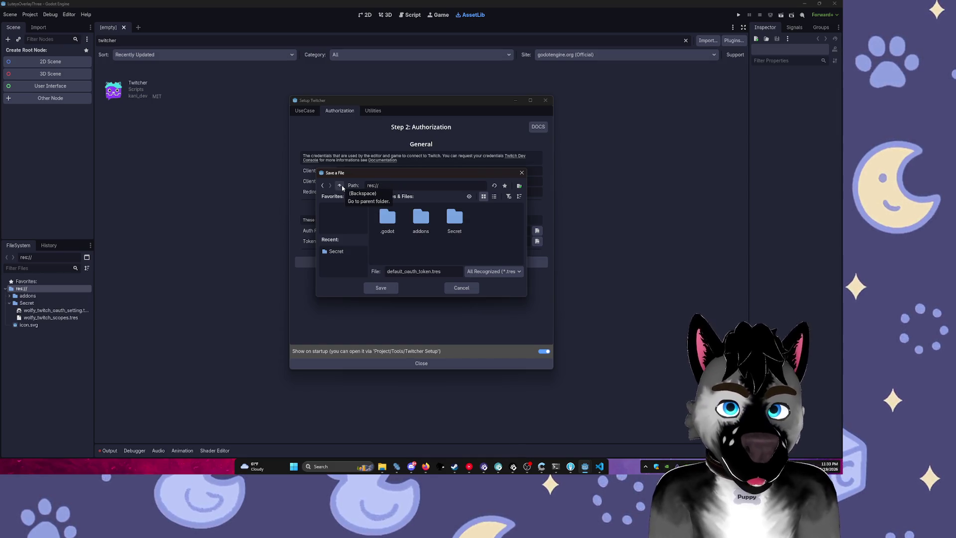
double_click(454, 217)
double_click(395, 271)
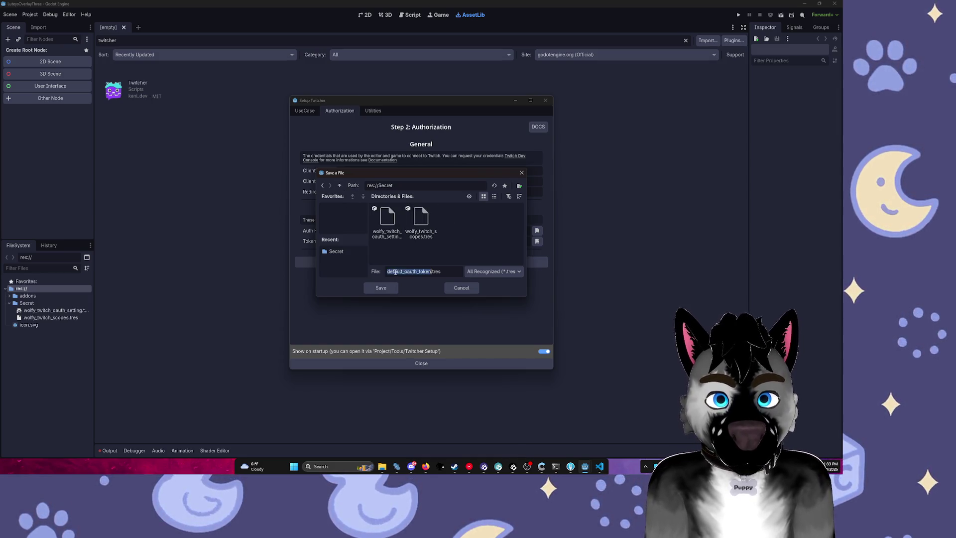
click(388, 272)
text(wolfy)
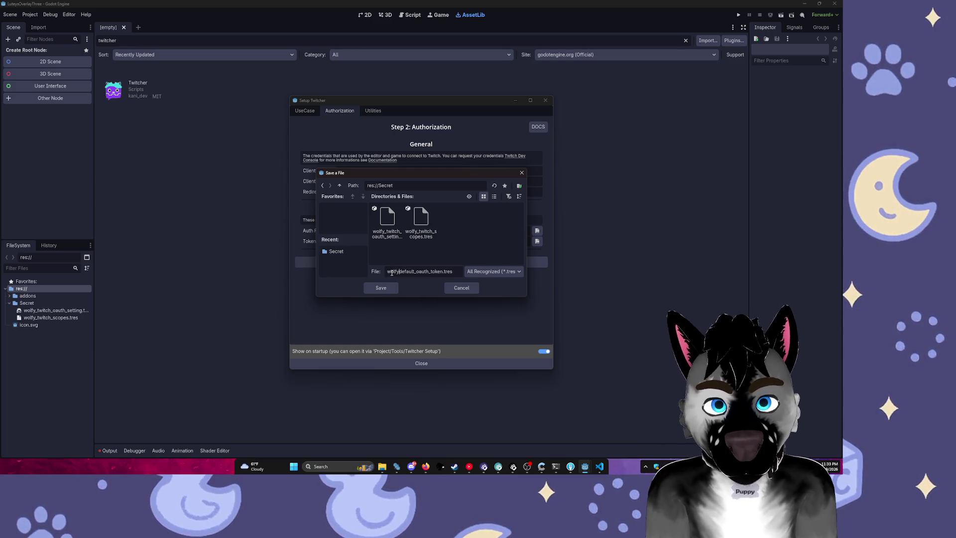
key(Delete)
key(Delete)
key(Delete)
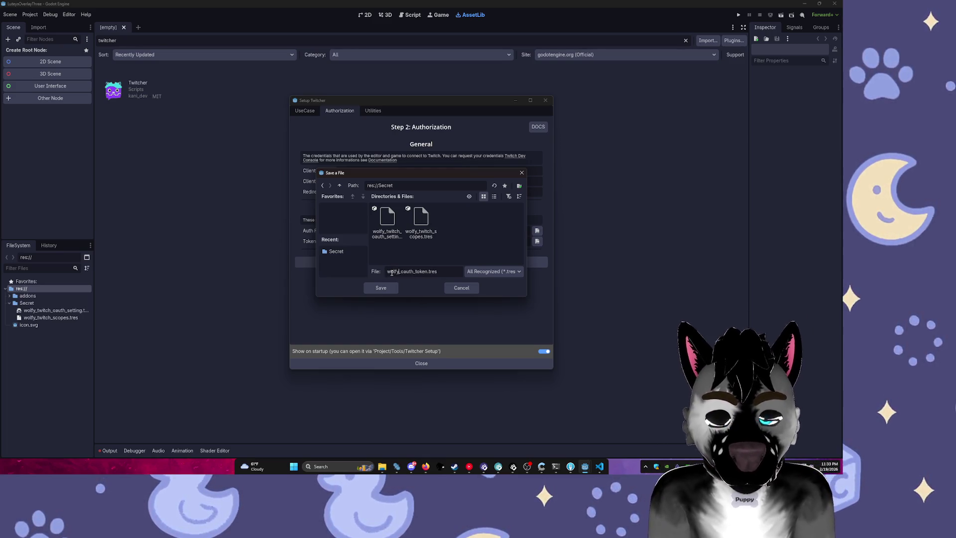
click(382, 288)
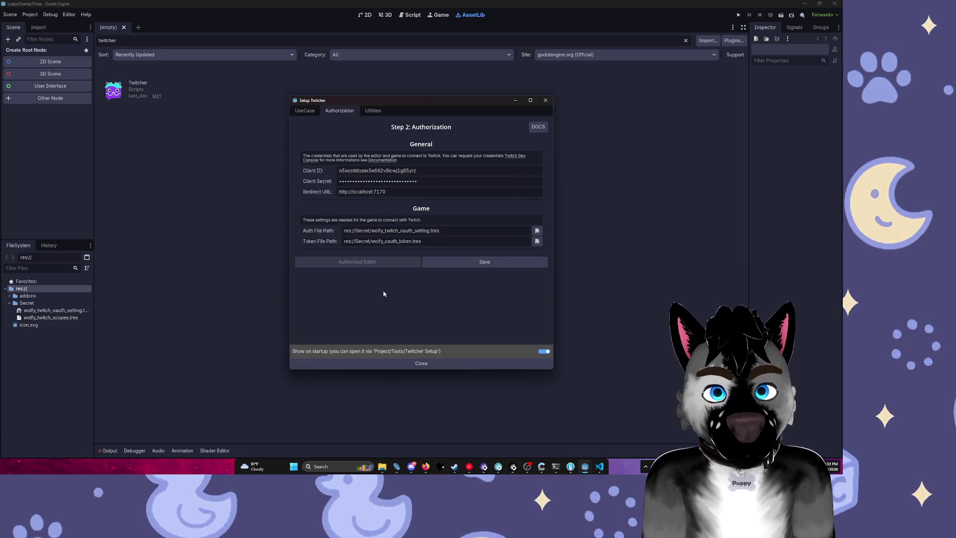
click(520, 260)
click(462, 288)
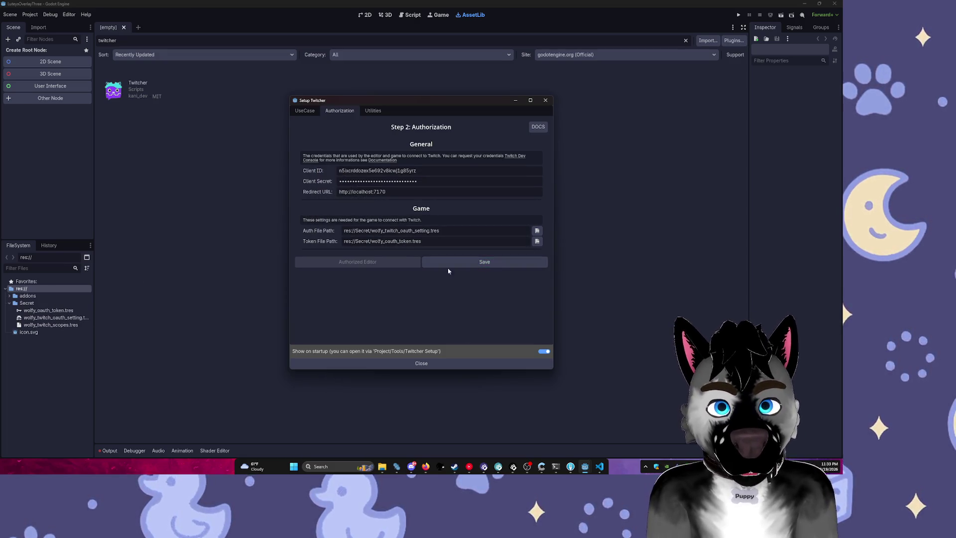
Step: Replace the Client Secret with the new one from the browser and save
key(alt+Tab)
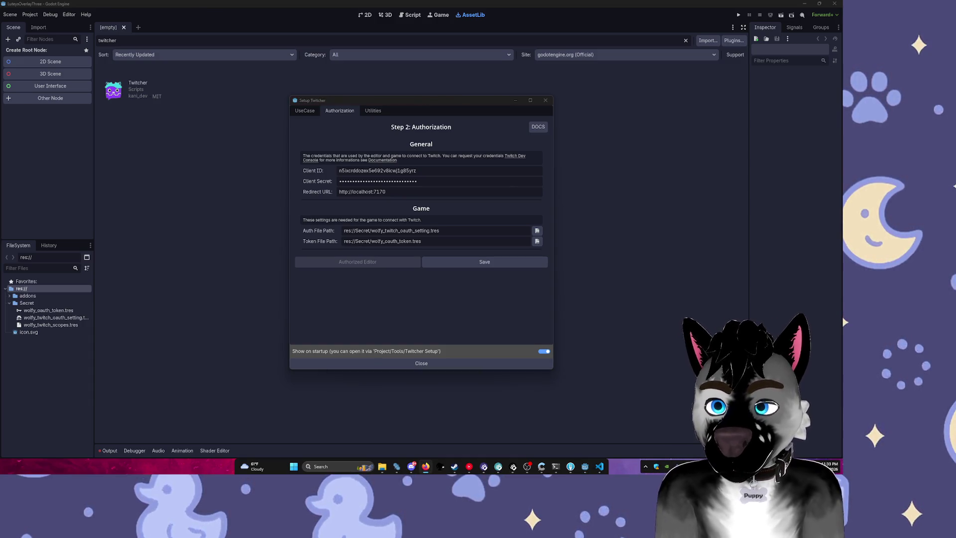
double_click(398, 179)
key(ctrl+v)
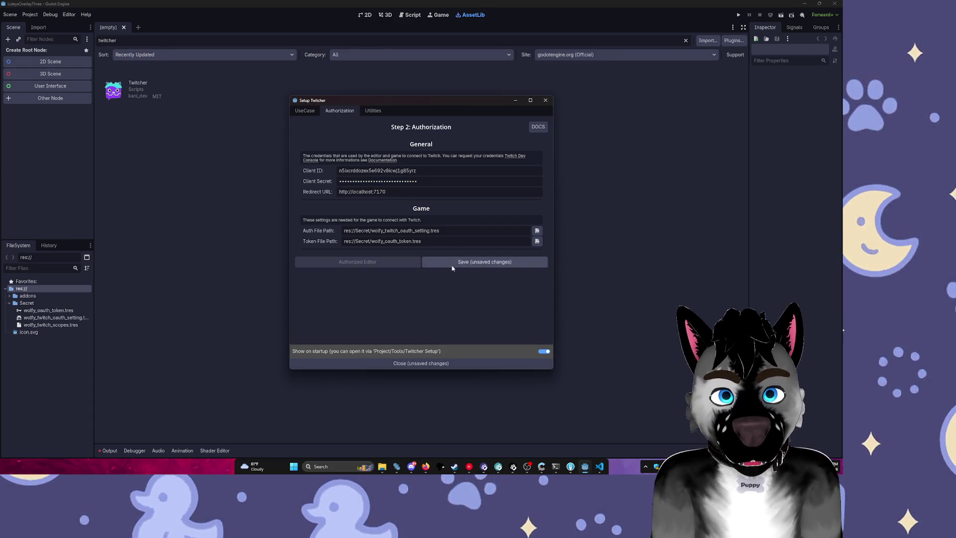
click(469, 262)
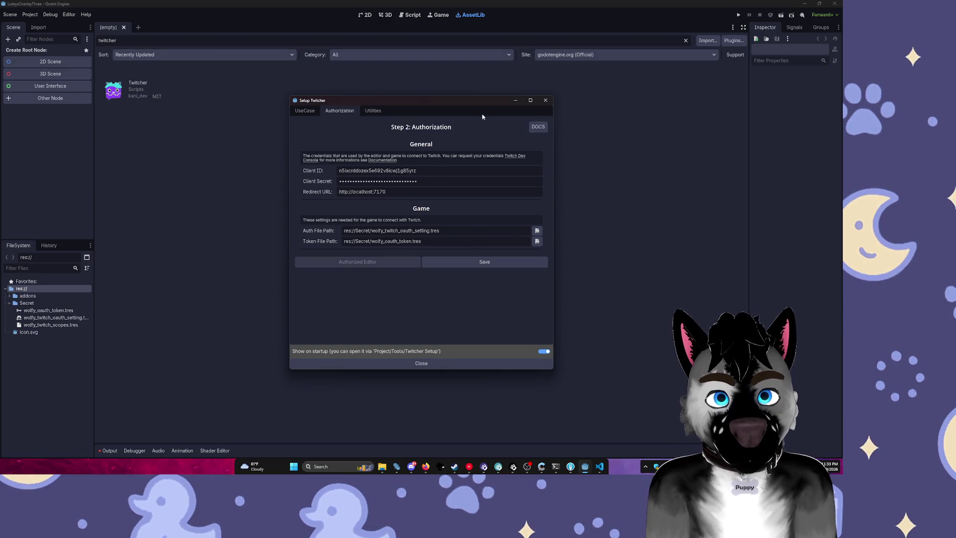
Step: On the Utilities page, type res://RewardCache as the rewards folder path
click(373, 110)
click(434, 168)
text(RewardCache)
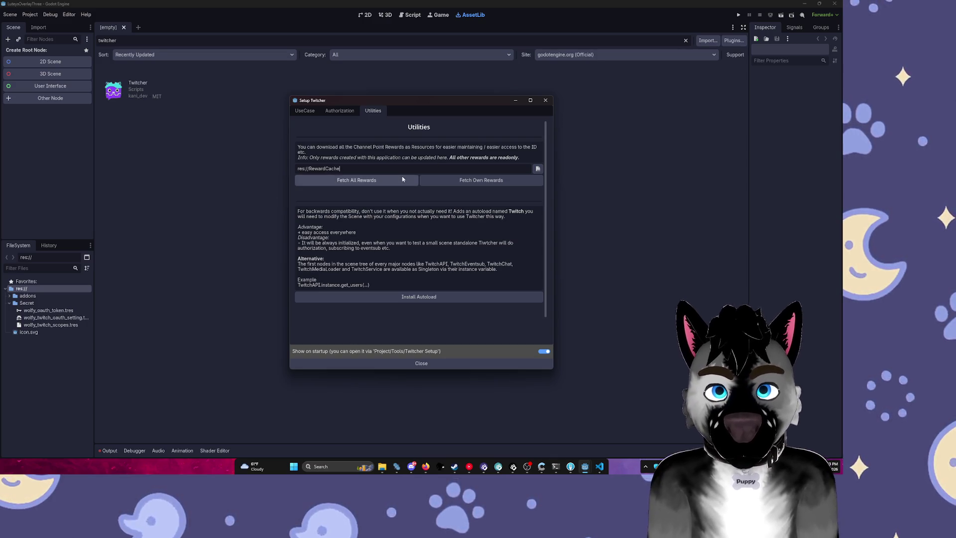
Step: Create a RewardCache folder inside Secret and select it as the rewards folder
click(538, 168)
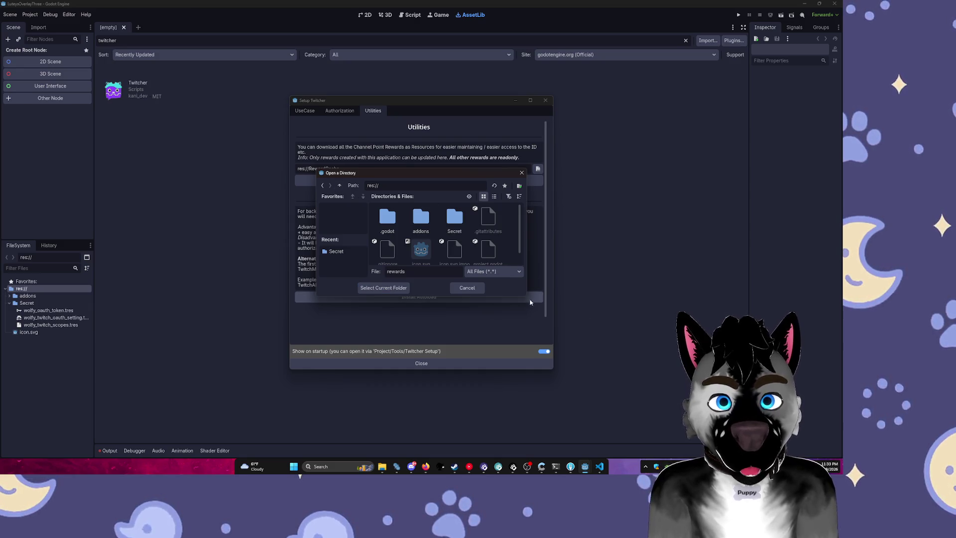
drag(526, 296, 604, 367)
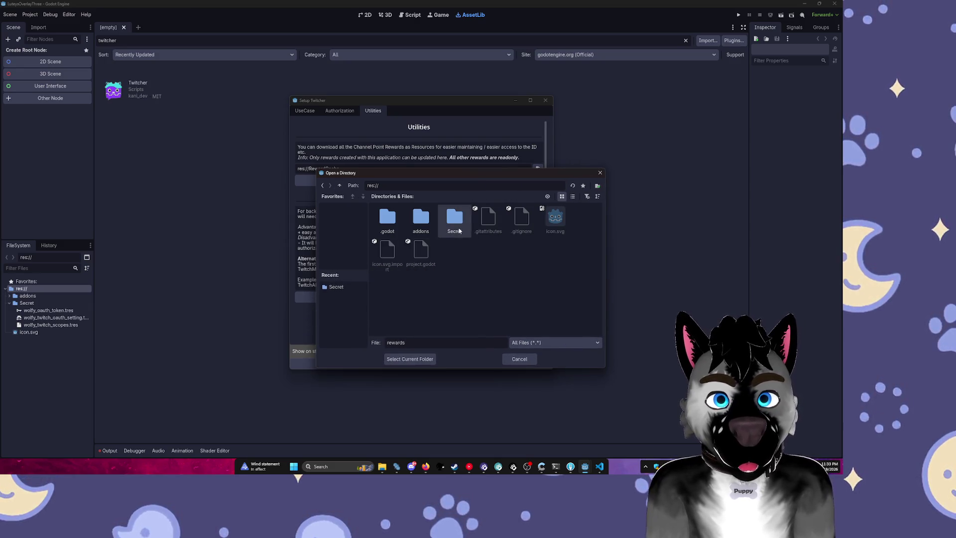
double_click(454, 218)
click(598, 186)
text(Re)
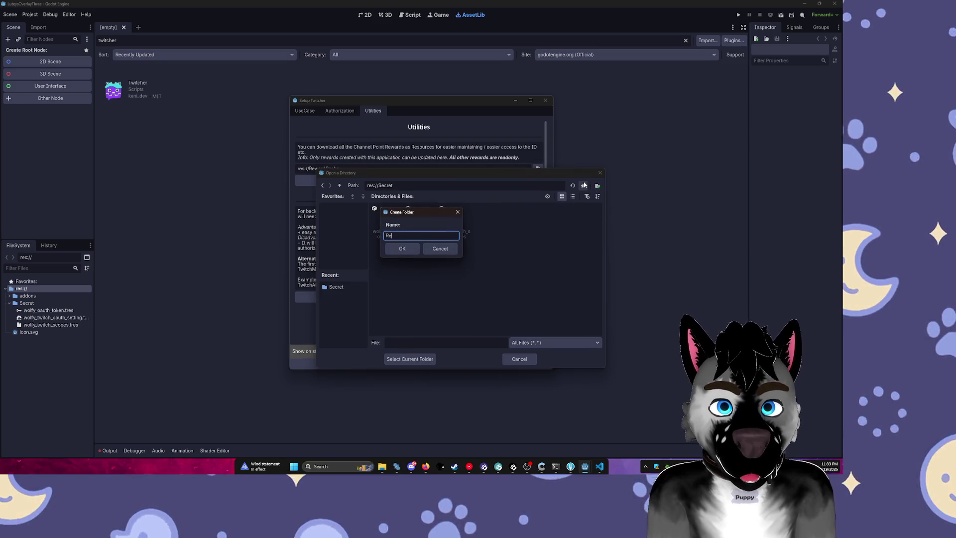
text(wardCache)
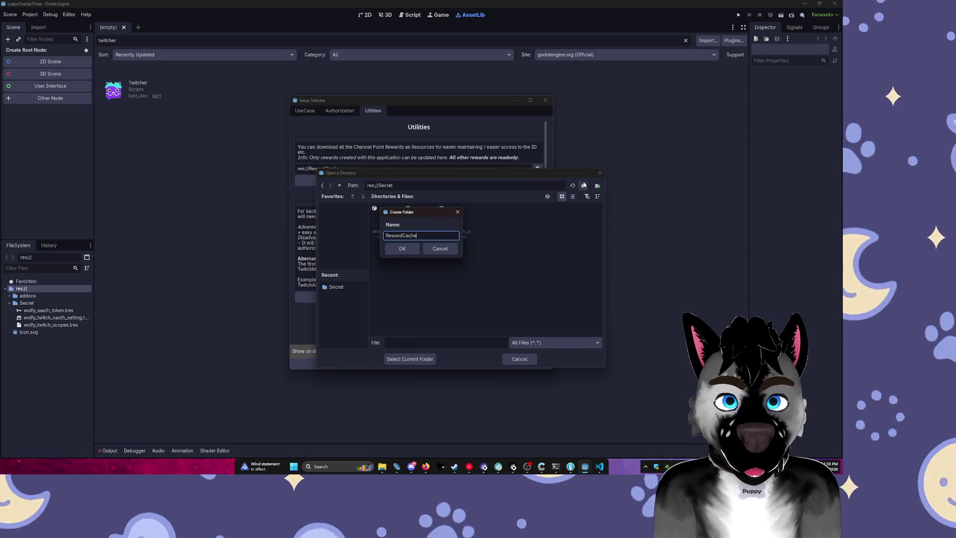
click(403, 249)
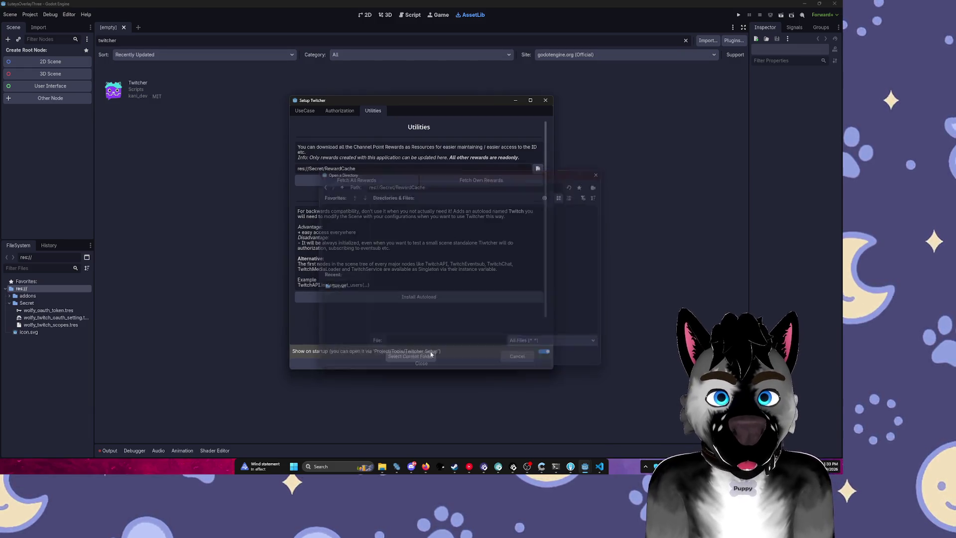
click(410, 358)
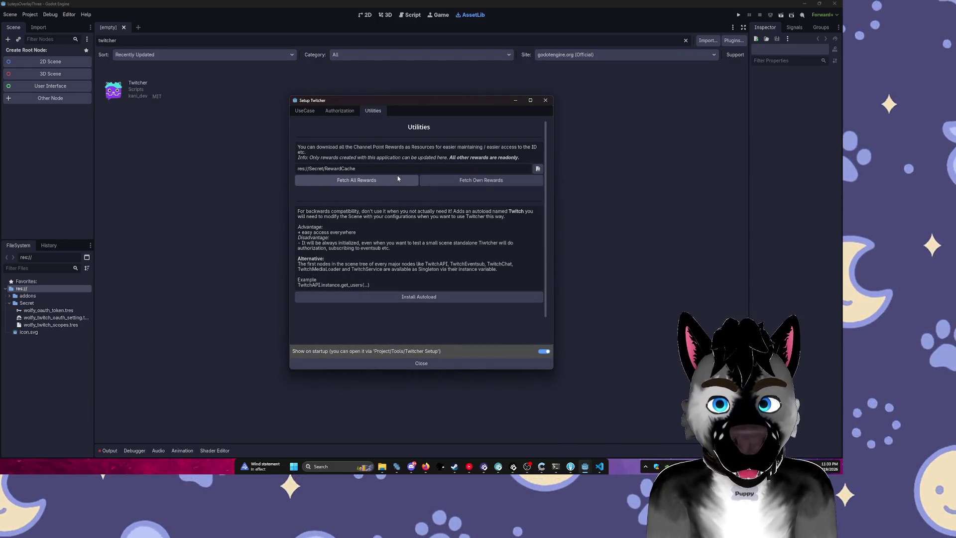
Step: Select the new RewardCache folder in the project files and close Setup Twitcher
click(9, 297)
click(9, 297)
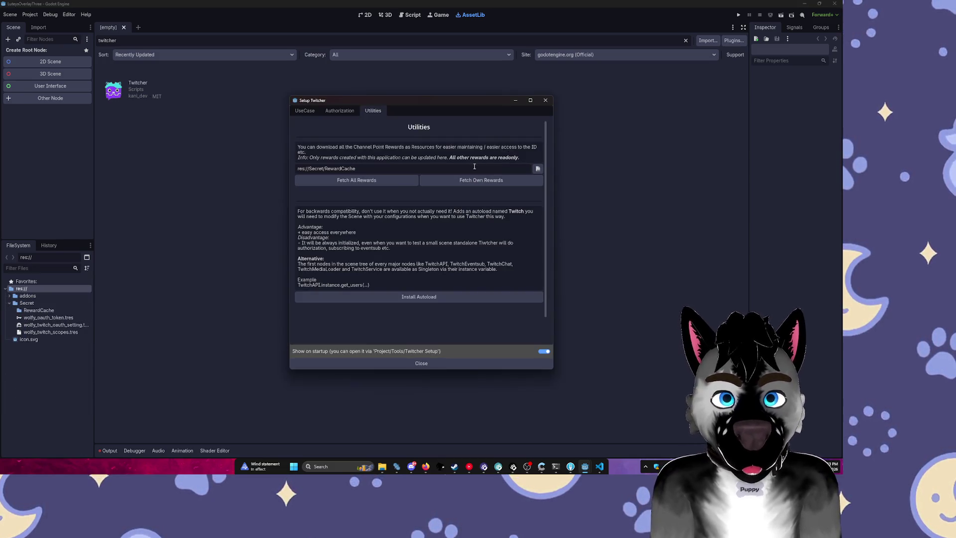
click(37, 311)
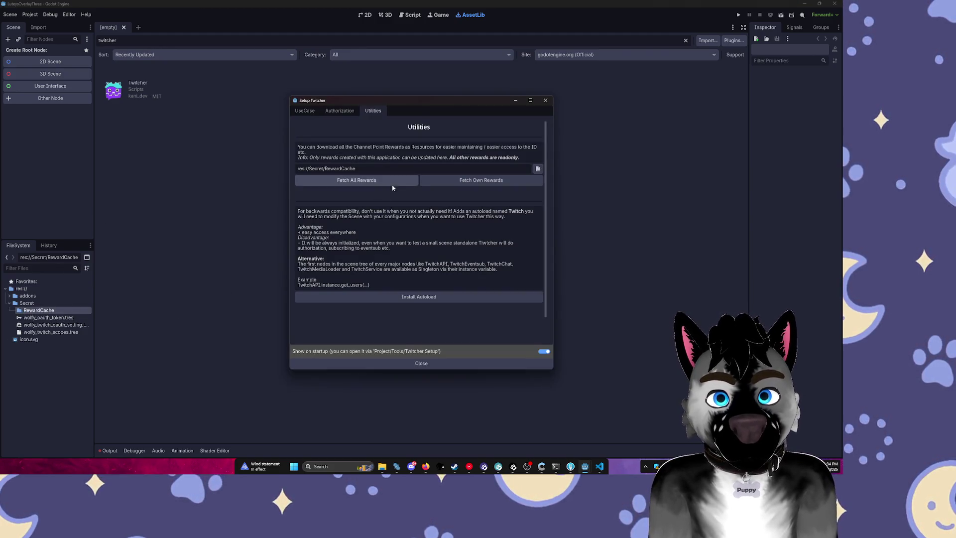
click(387, 179)
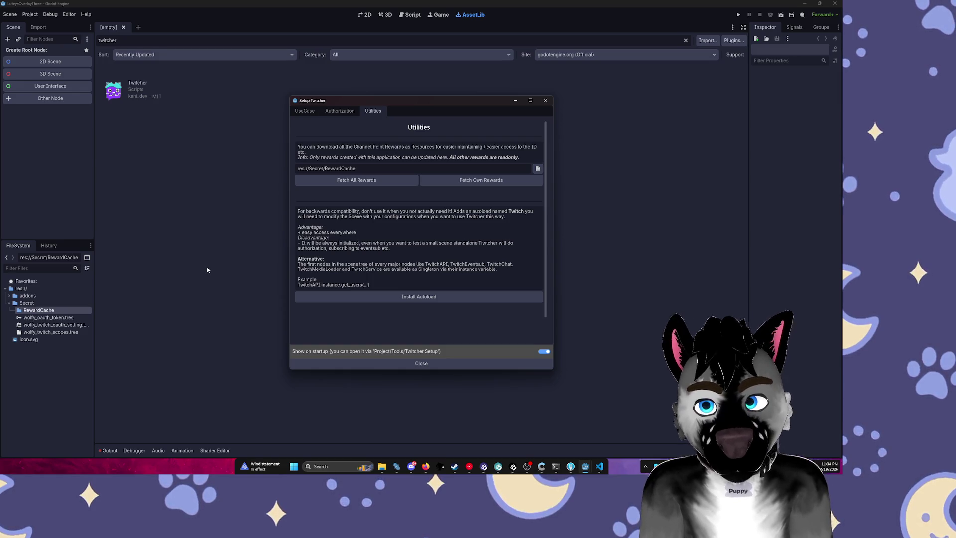
click(67, 326)
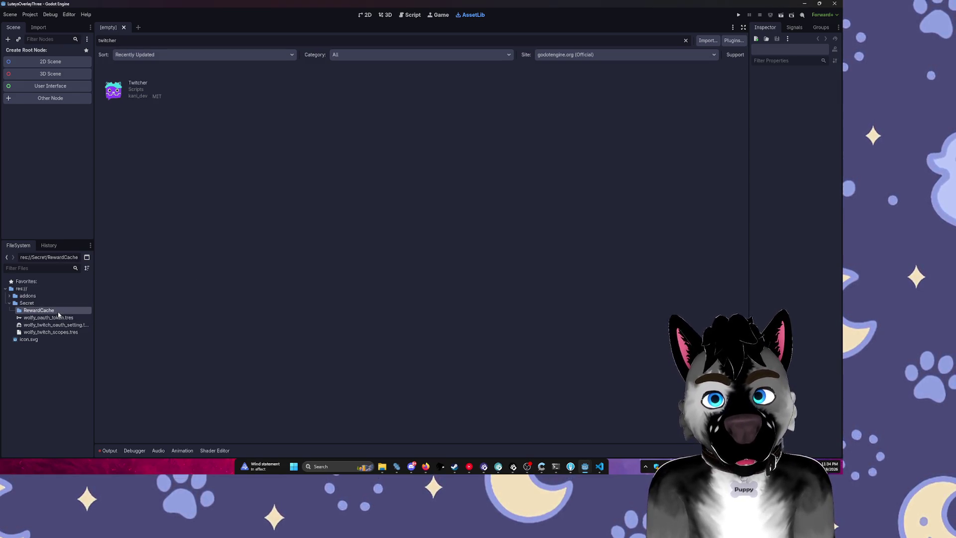
Step: Check the RewardCache folder in File Explorer, then return to the Twitcher setup window
right_click(58, 312)
click(99, 429)
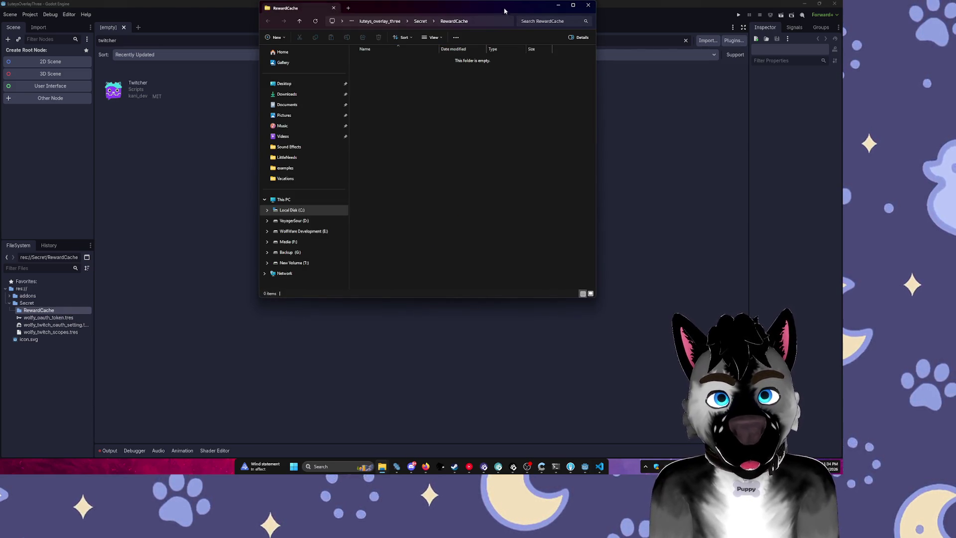
click(504, 228)
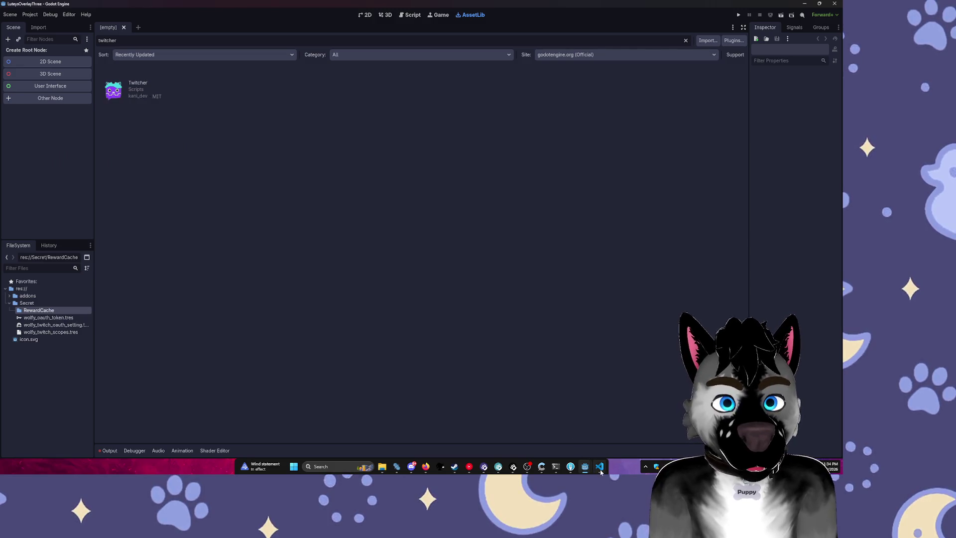
mouse_move(584, 466)
click(646, 409)
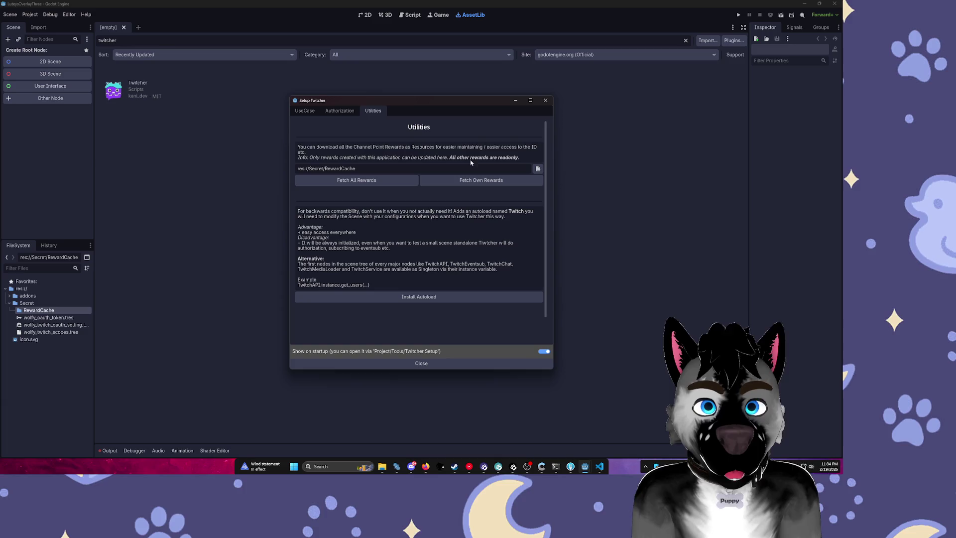
Step: Keep RewardCache as the rewards folder, review the Authorization and UseCase tabs, then close setup
click(536, 172)
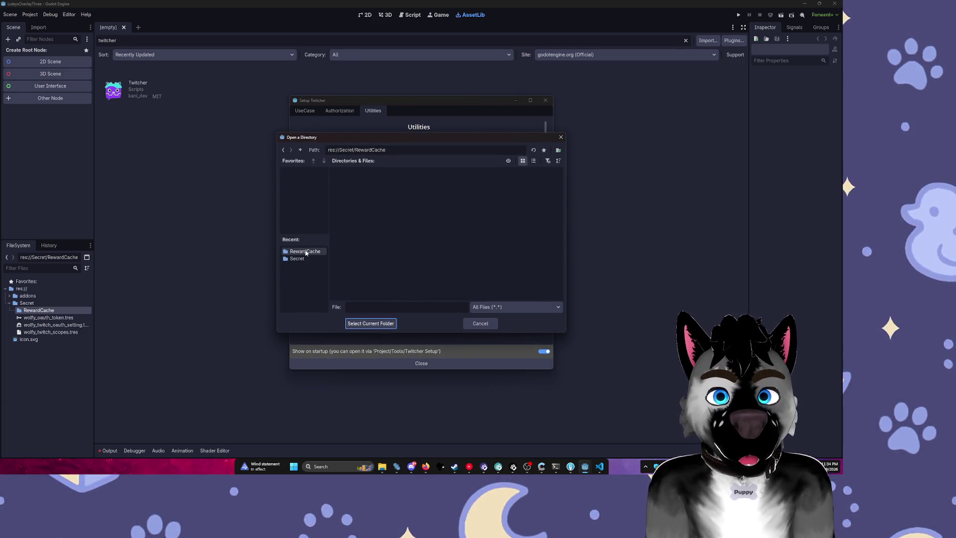
click(370, 323)
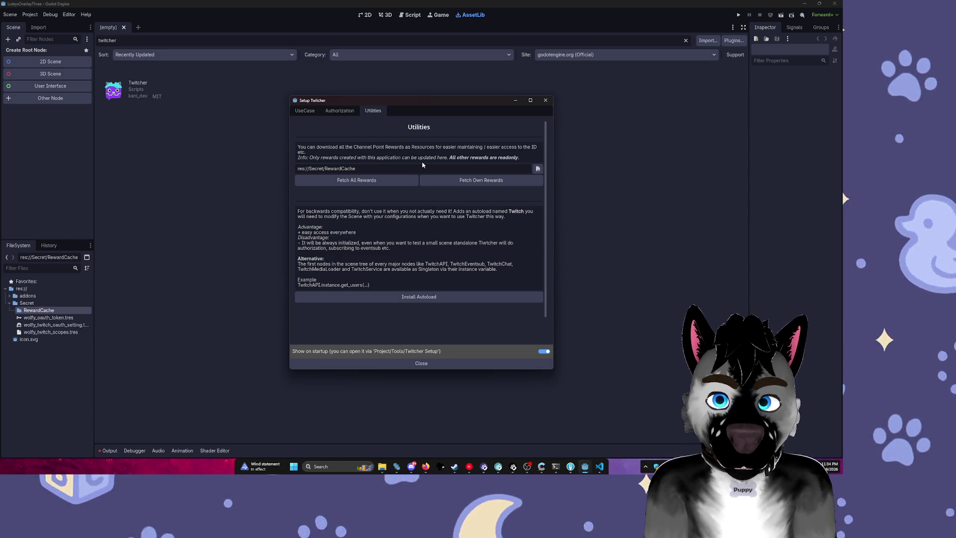
click(354, 111)
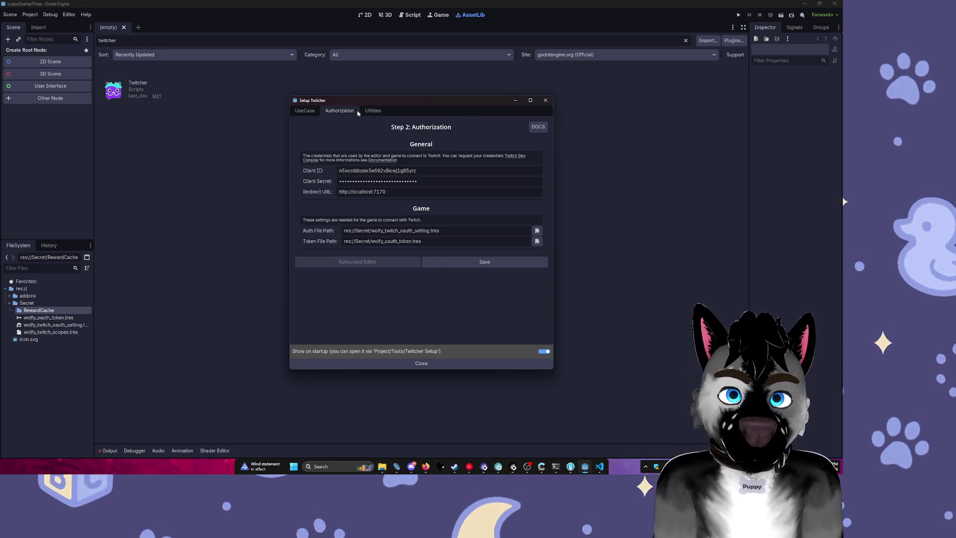
click(311, 112)
click(333, 113)
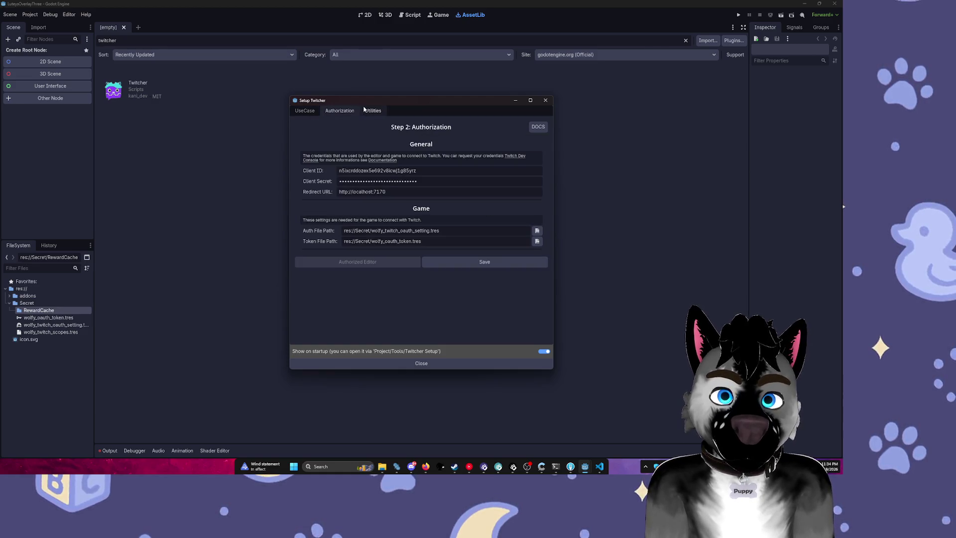
click(373, 111)
click(421, 363)
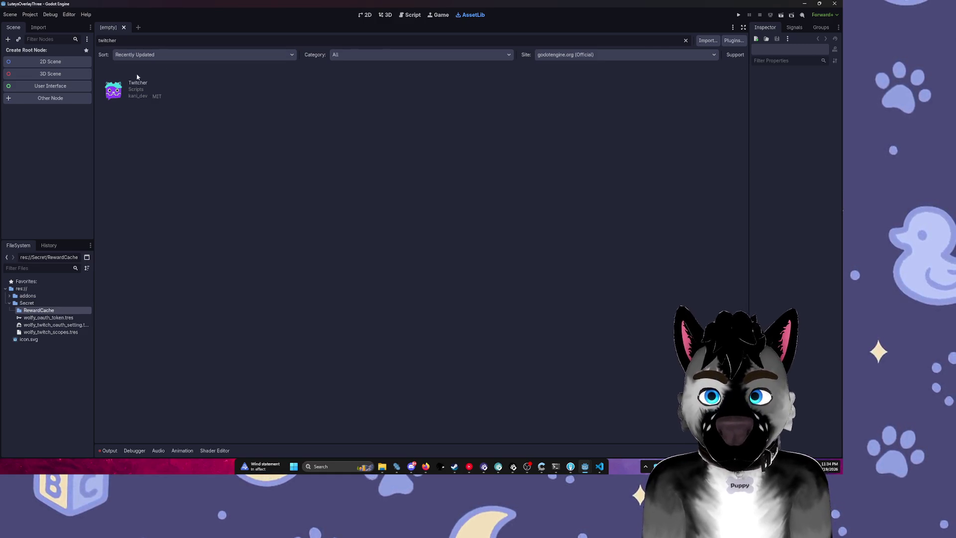
Step: Filter the FileSystem panel by 'eventsub' to list Twitcher's eventsub files
click(9, 302)
click(9, 296)
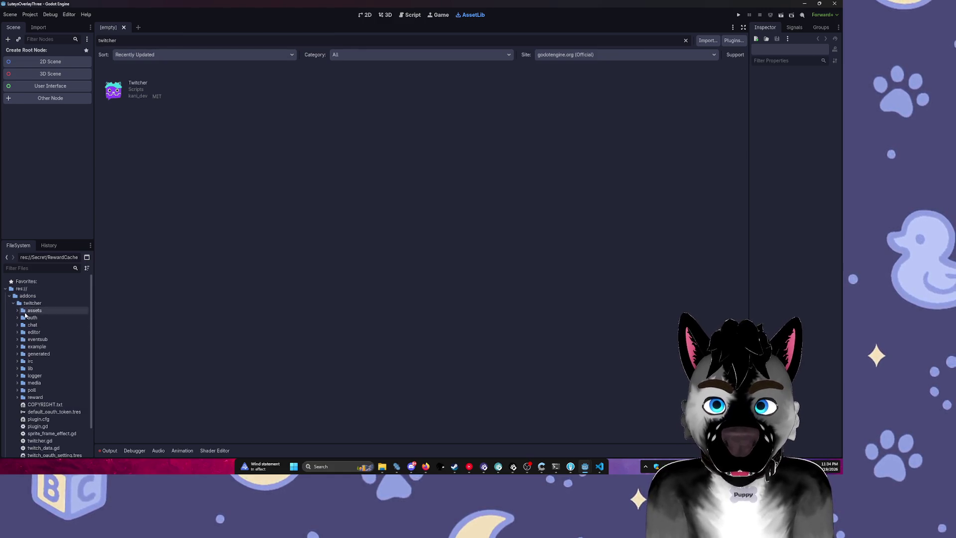
text(eventsub)
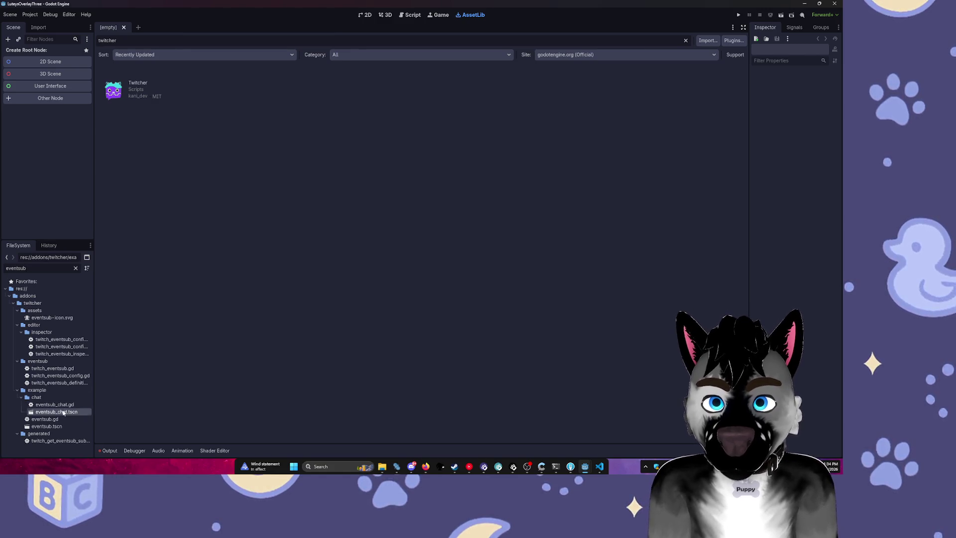
Step: Open eventsub_chat.tscn in the 2D view and widen the scene tree and file panels
double_click(56, 411)
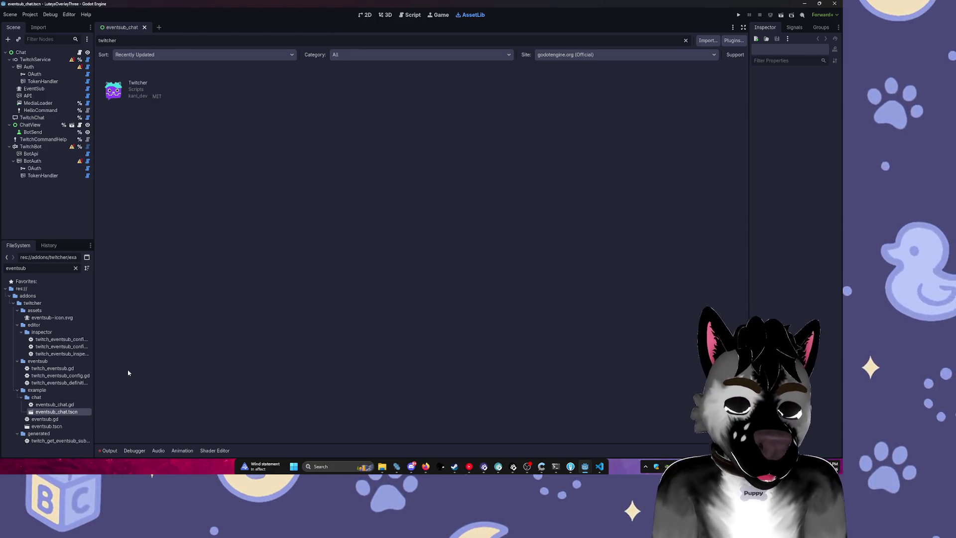
click(365, 14)
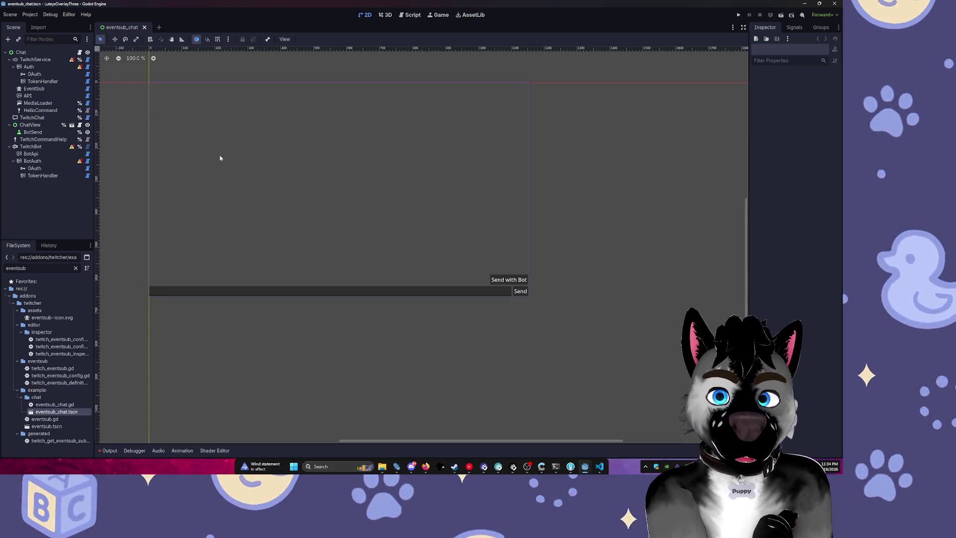
mouse_move(92, 201)
mouse_down()
mouse_move(202, 201)
mouse_move(191, 201)
mouse_up()
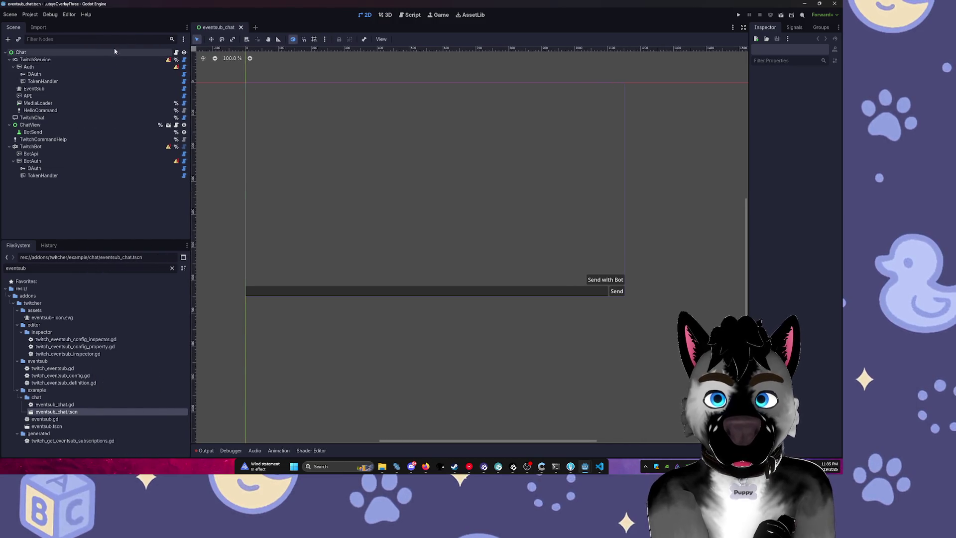
Step: Select TwitchService, dock the Inspector in the far-left slot and widen it
click(99, 60)
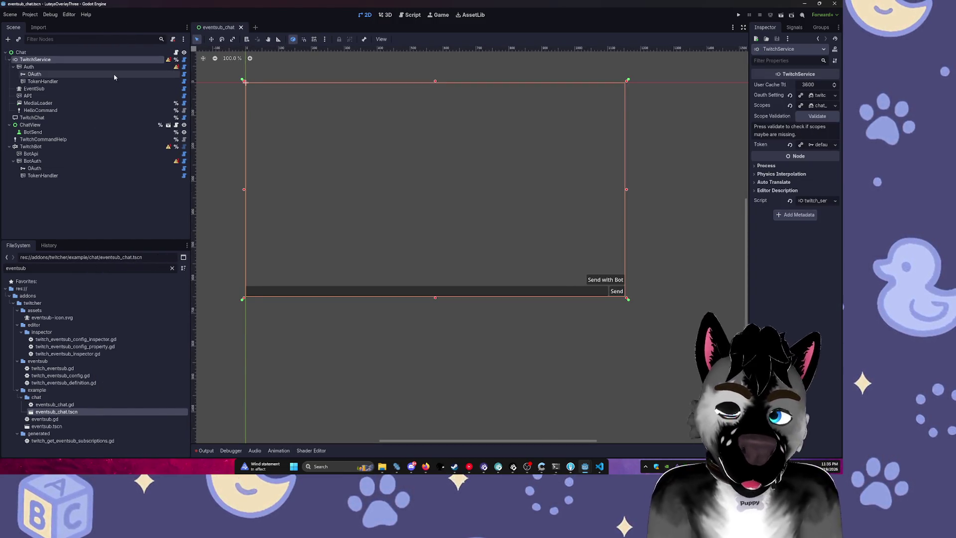
click(839, 27)
click(789, 55)
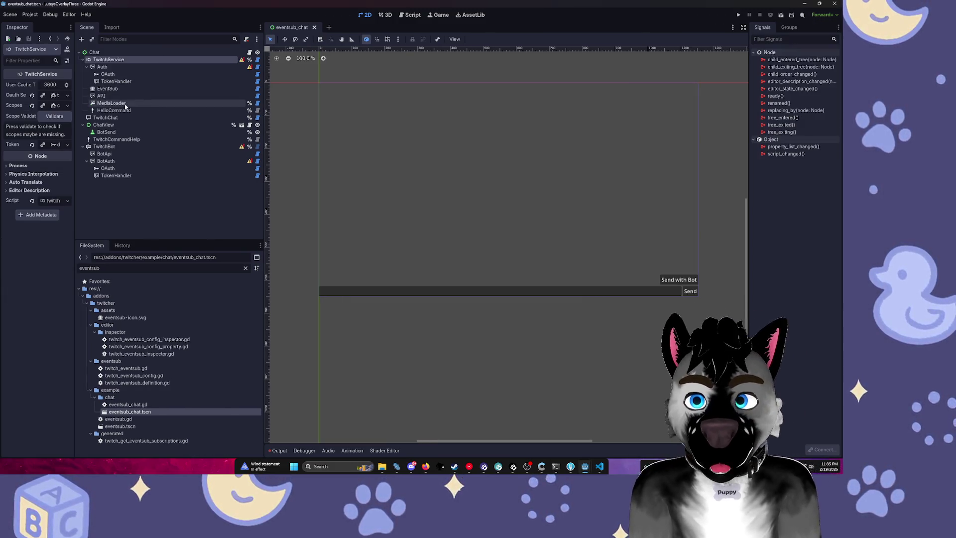
mouse_move(74, 109)
mouse_down()
mouse_move(105, 112)
mouse_move(134, 86)
mouse_up()
drag(265, 150, 315, 150)
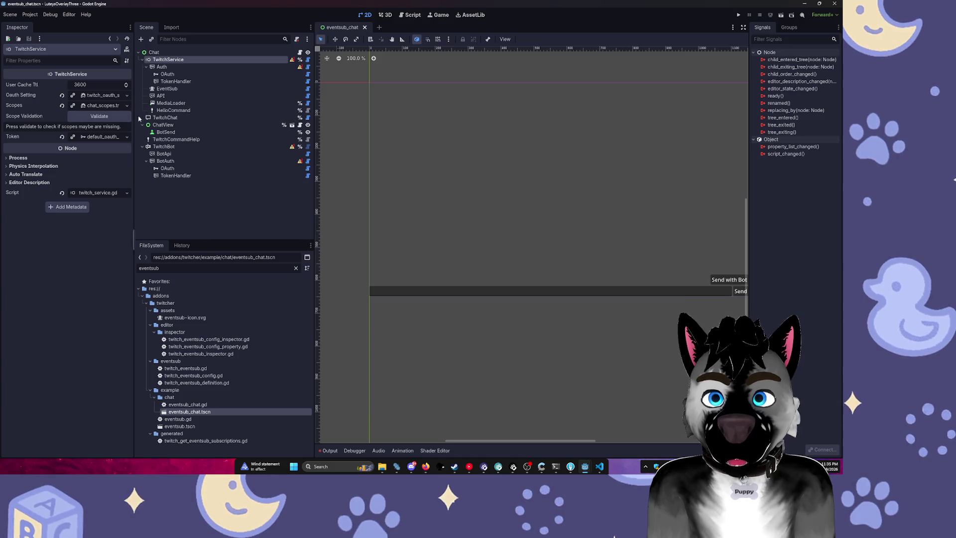
drag(134, 116, 202, 106)
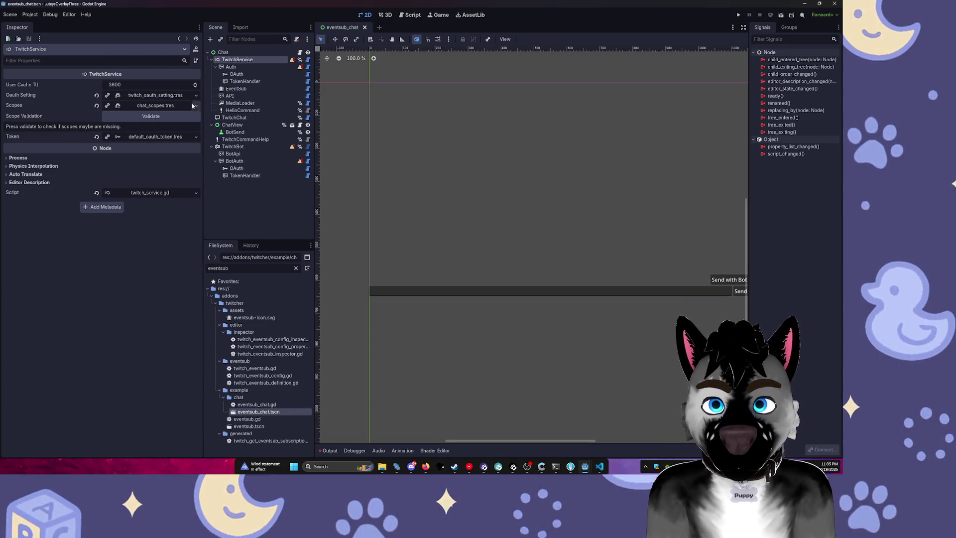
Step: Assign wolfy_twitch_oauth_setting.tres, wolfy_twitch_scopes.tres and wolfy_oauth_token.tres to TwitchService
click(198, 98)
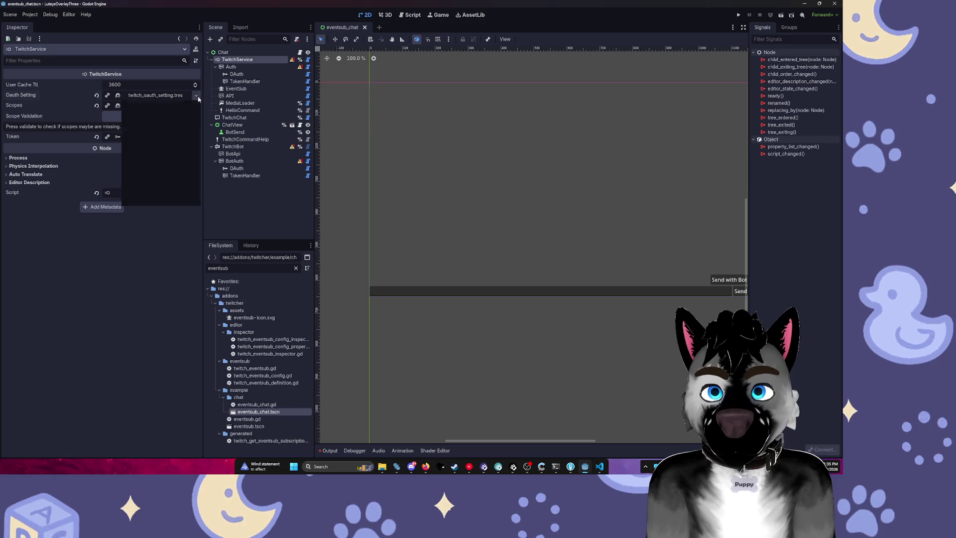
click(144, 121)
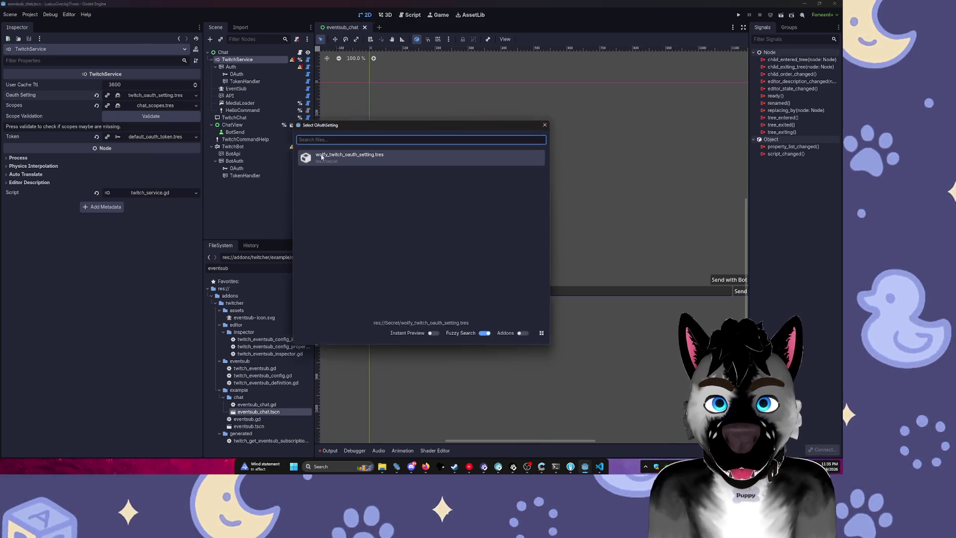
click(322, 158)
click(196, 106)
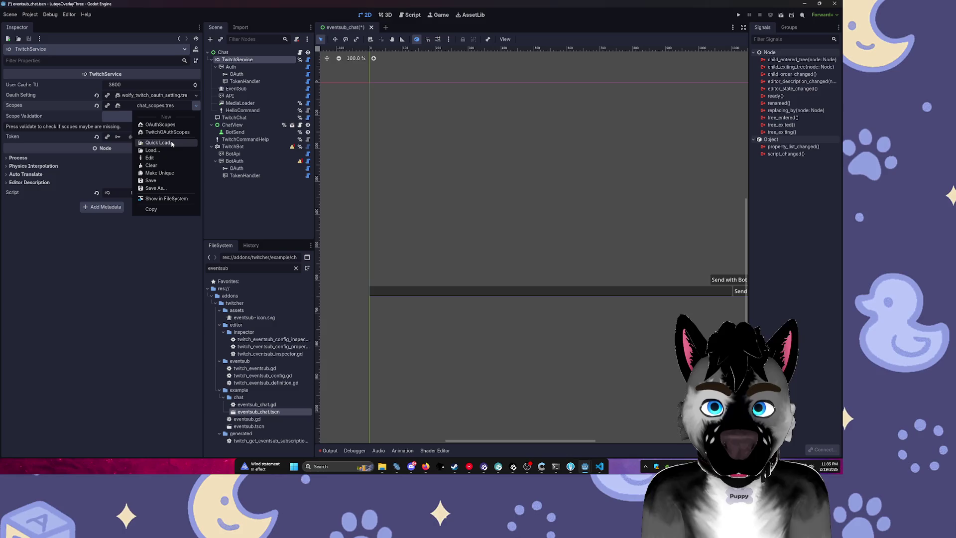
click(157, 143)
double_click(323, 155)
click(196, 137)
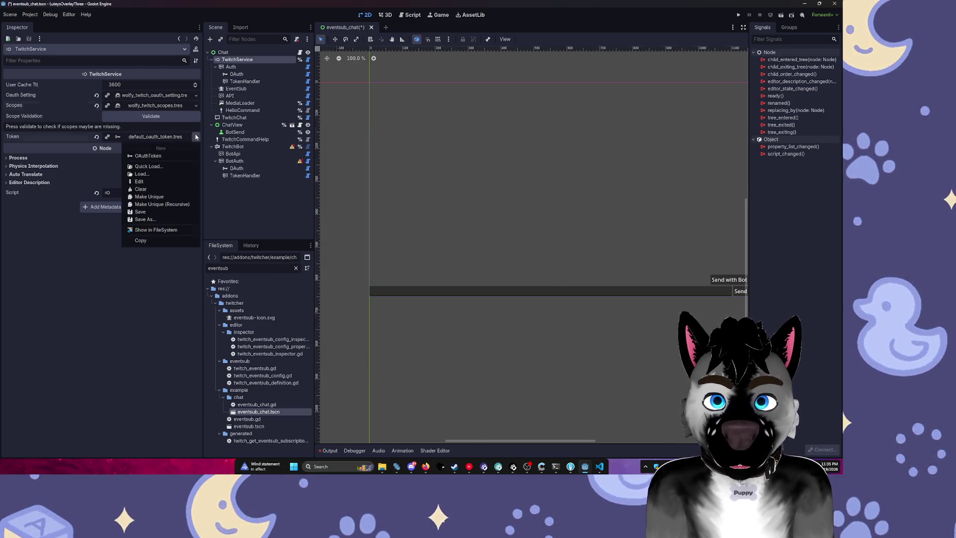
click(149, 167)
double_click(324, 157)
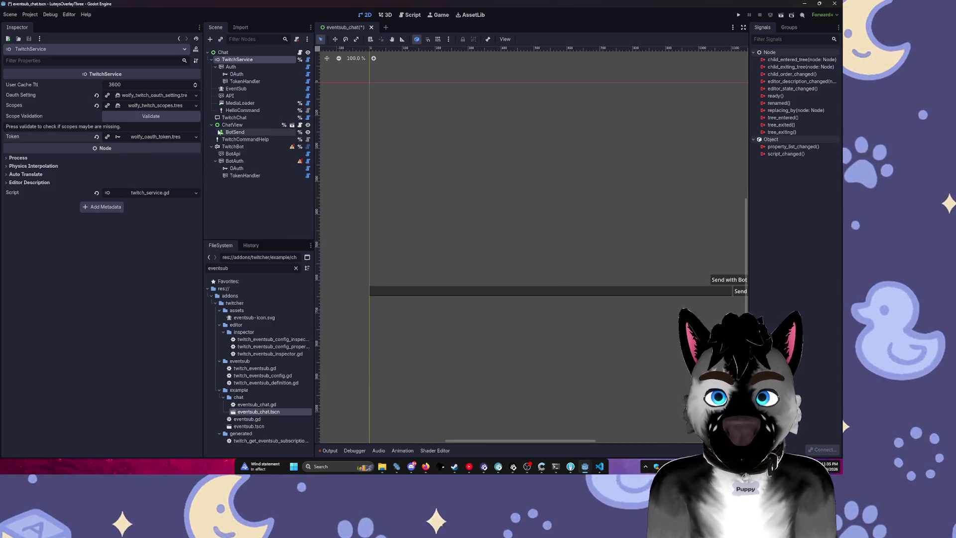
Step: Review the scopes and the OAuth, EventSub, API, HelloCommand and TwitchChat node settings
click(150, 116)
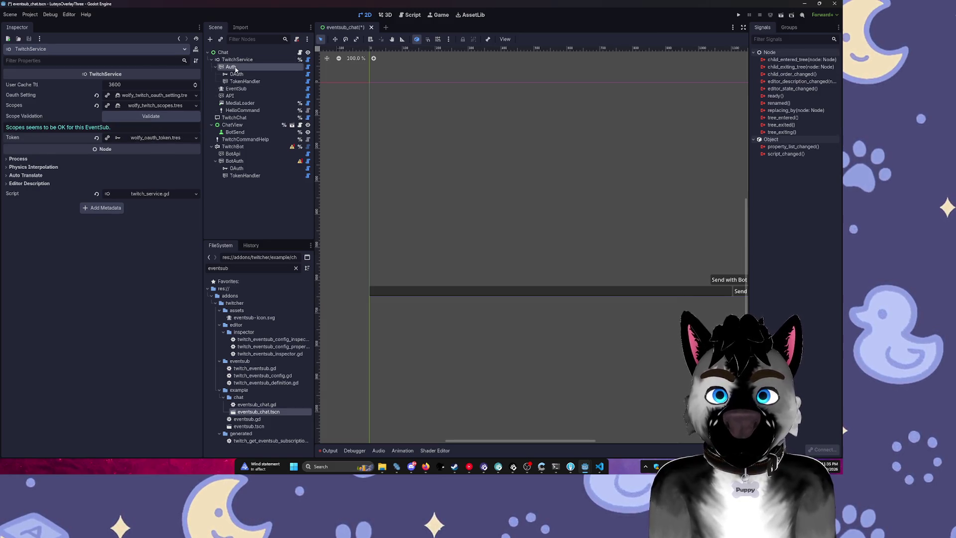
click(242, 75)
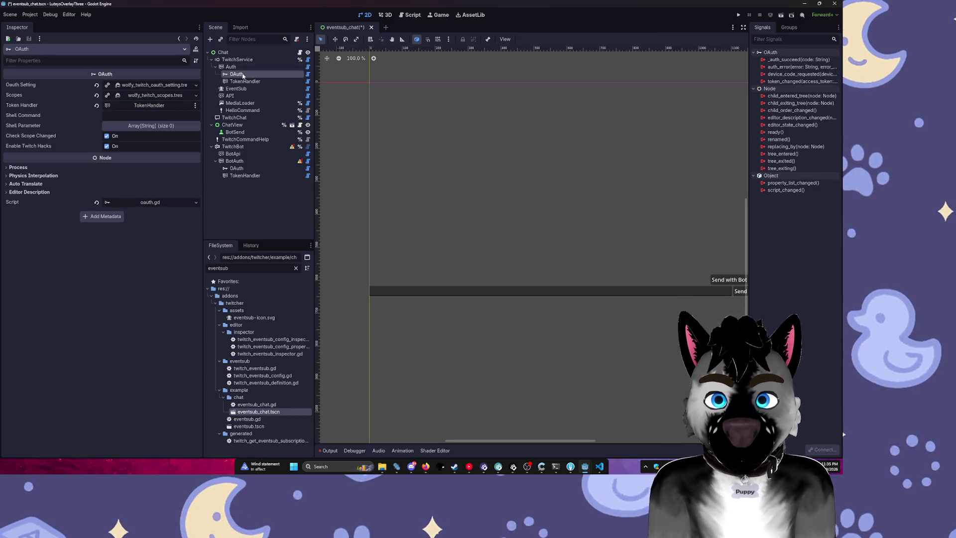
click(238, 89)
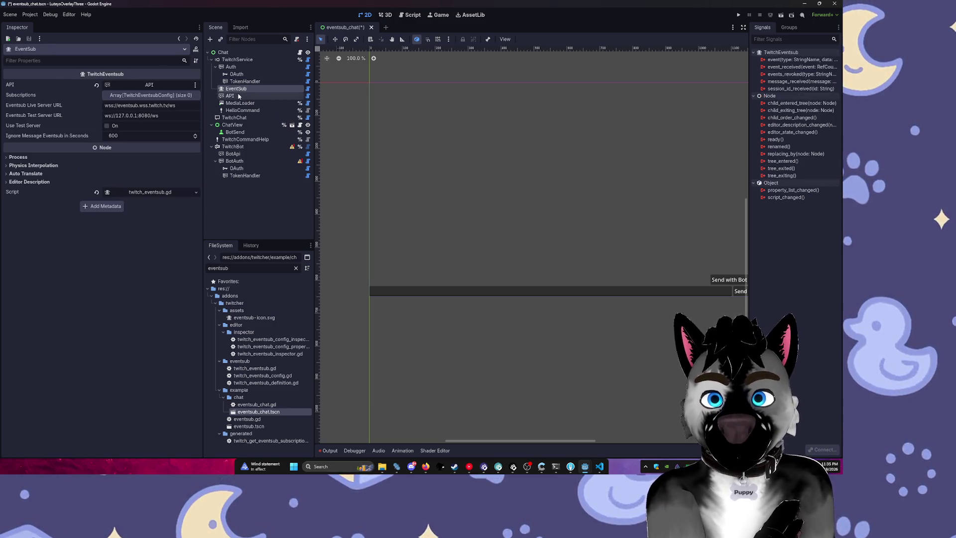
click(240, 96)
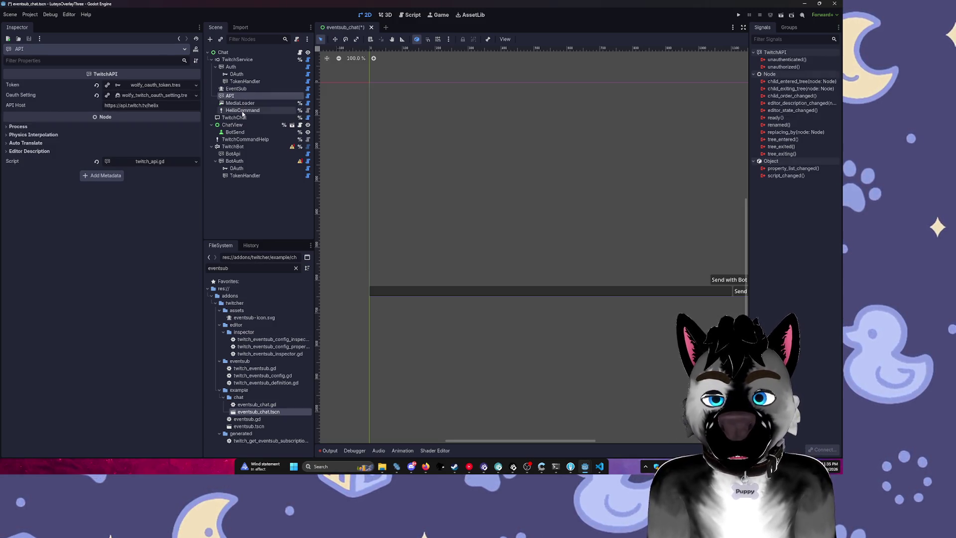
click(243, 111)
click(233, 117)
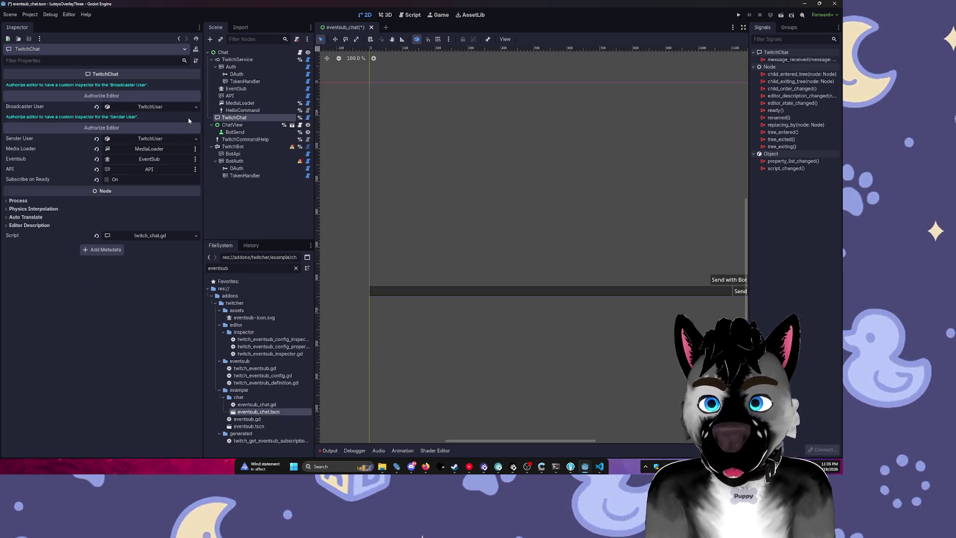
Step: Revert TwitchChat's Broadcaster User and Sender User fields to empty
click(149, 95)
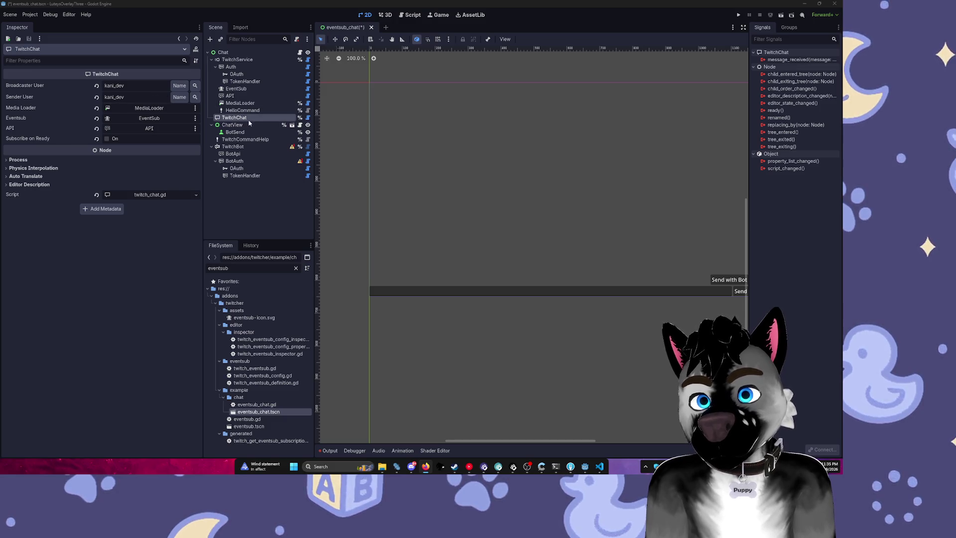
click(268, 60)
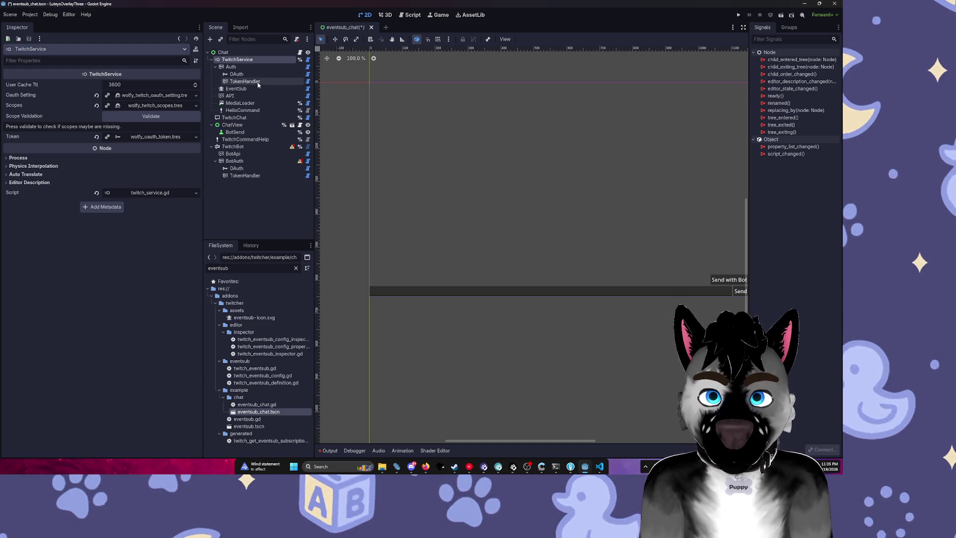
click(230, 67)
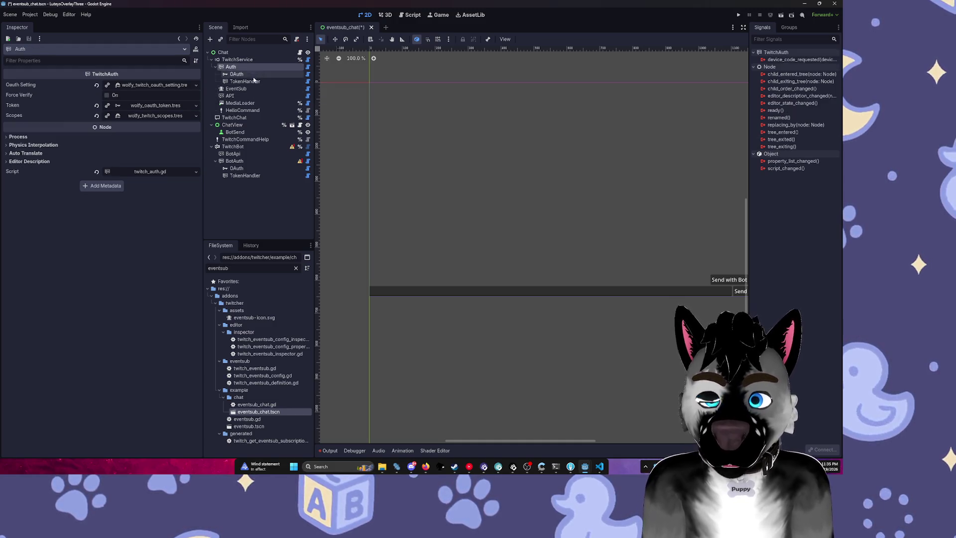
click(235, 59)
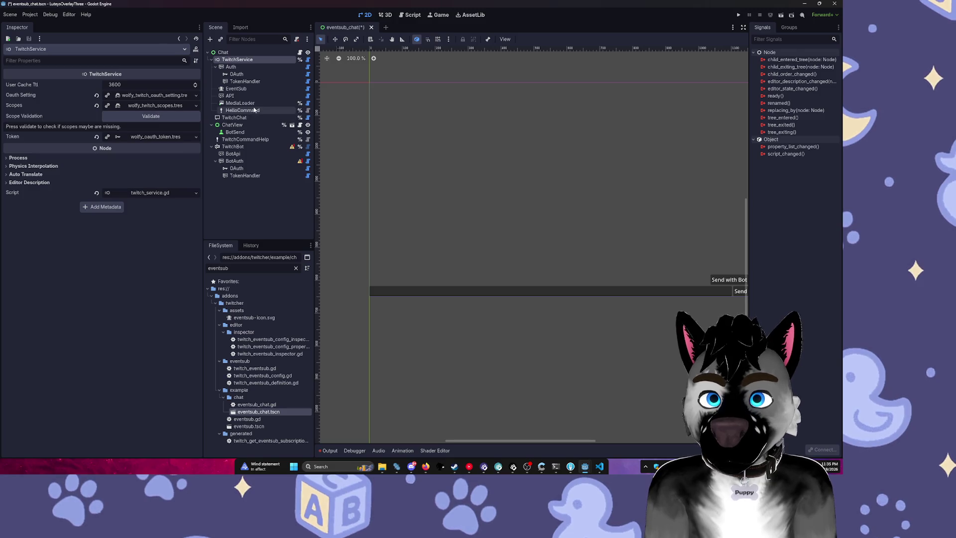
click(222, 118)
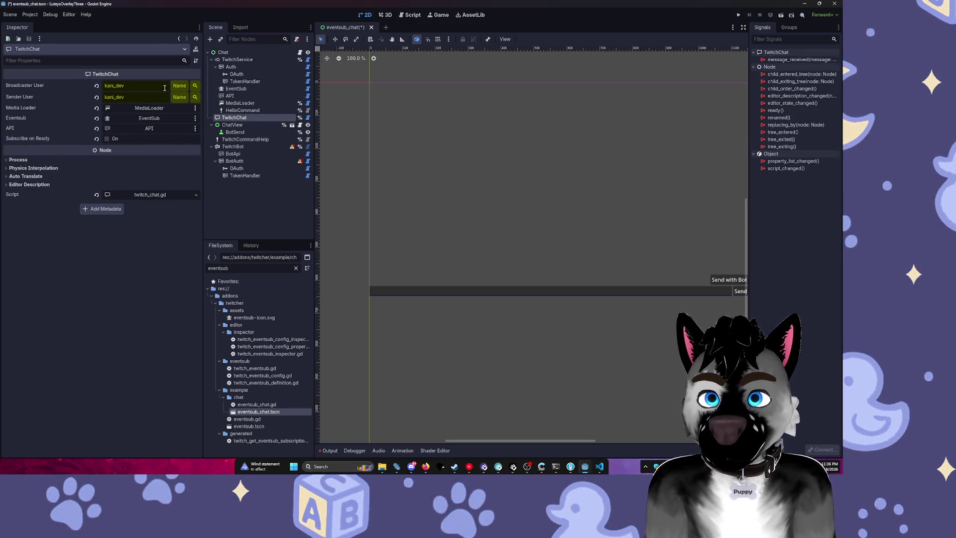
click(96, 100)
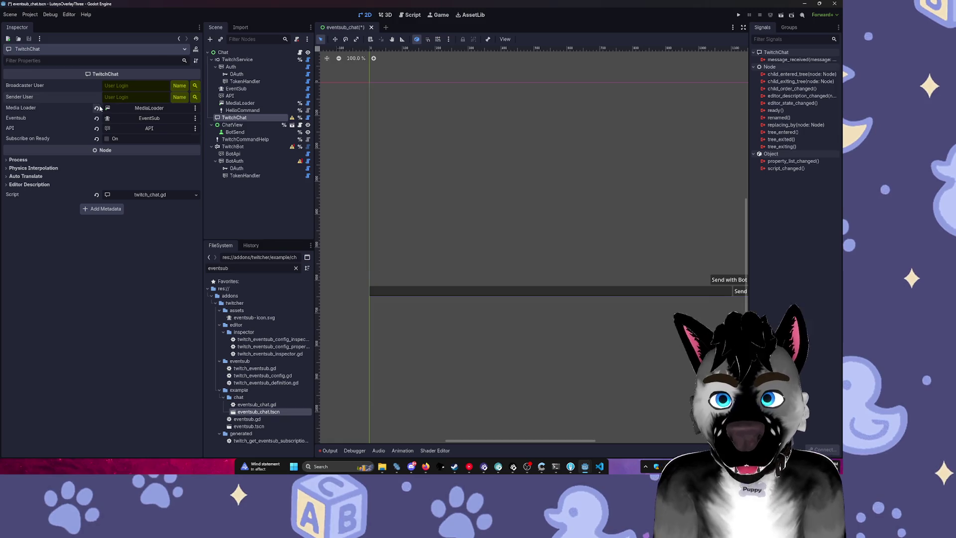
click(29, 14)
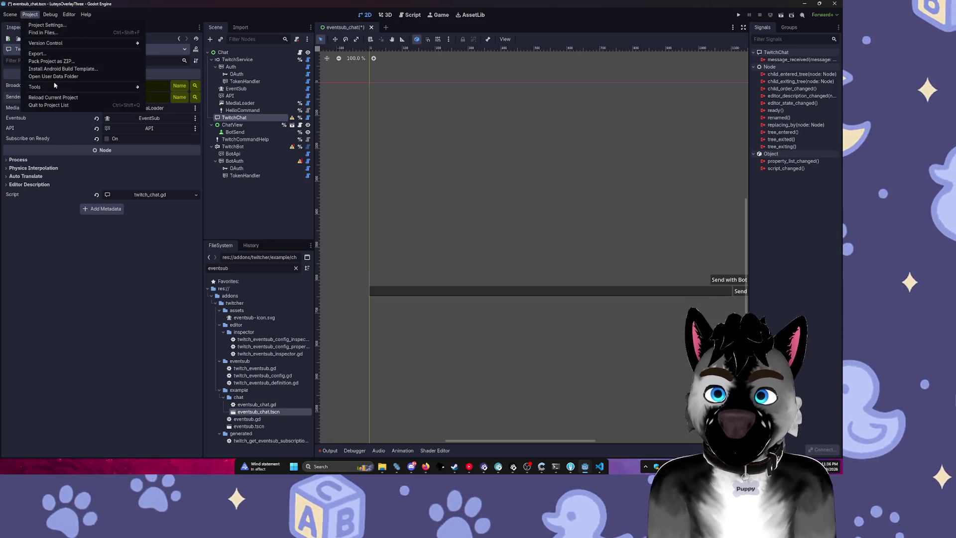
Step: Save and reload the project, then authorize the editor in Setup Twitcher's Authorization tab
click(51, 98)
click(374, 256)
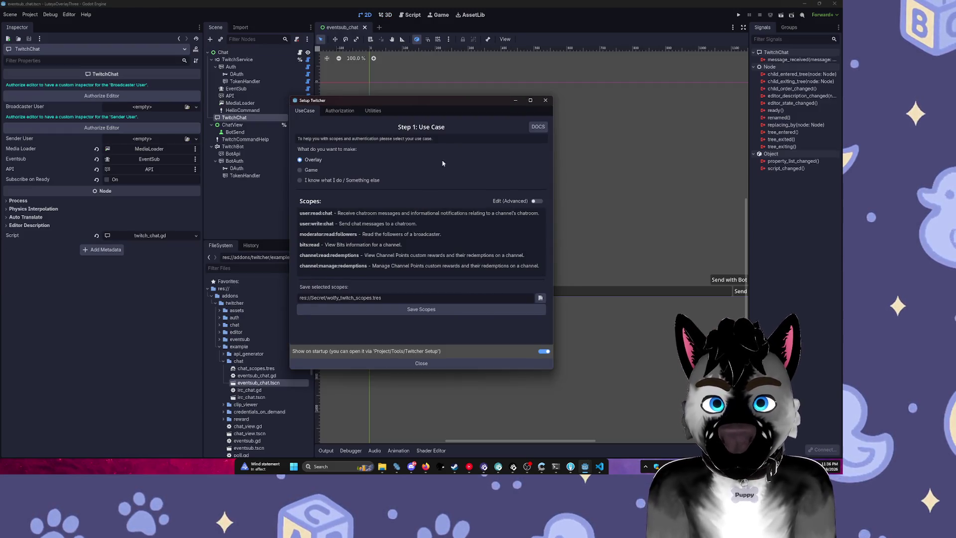
click(339, 112)
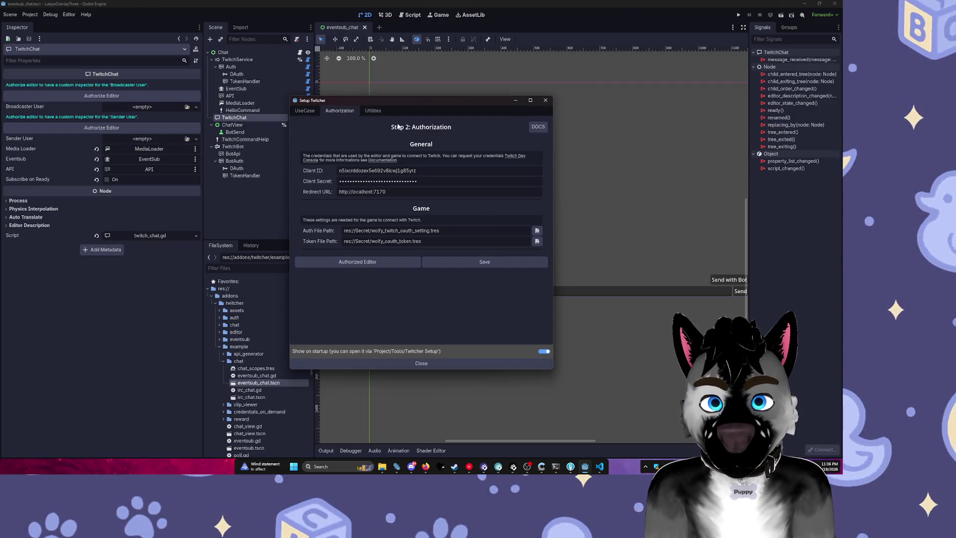
click(361, 260)
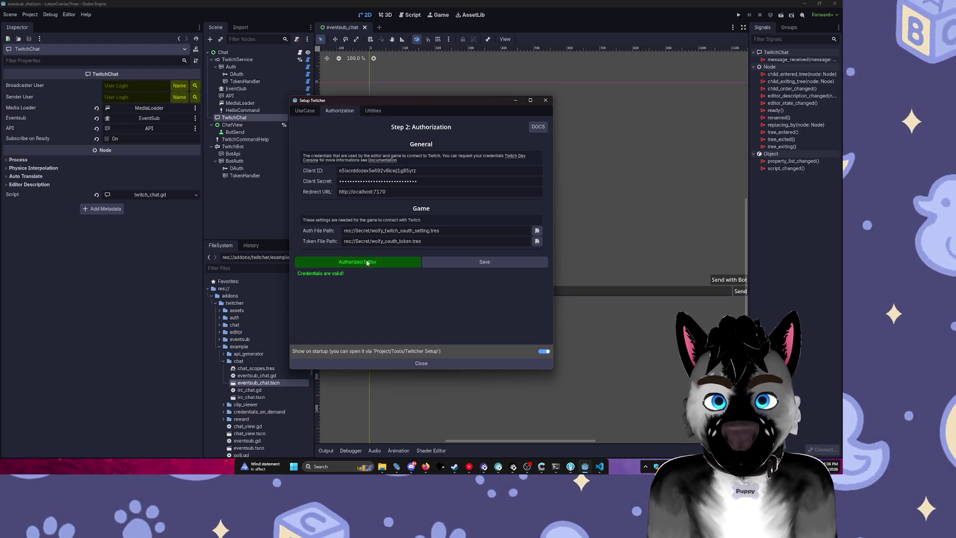
click(546, 101)
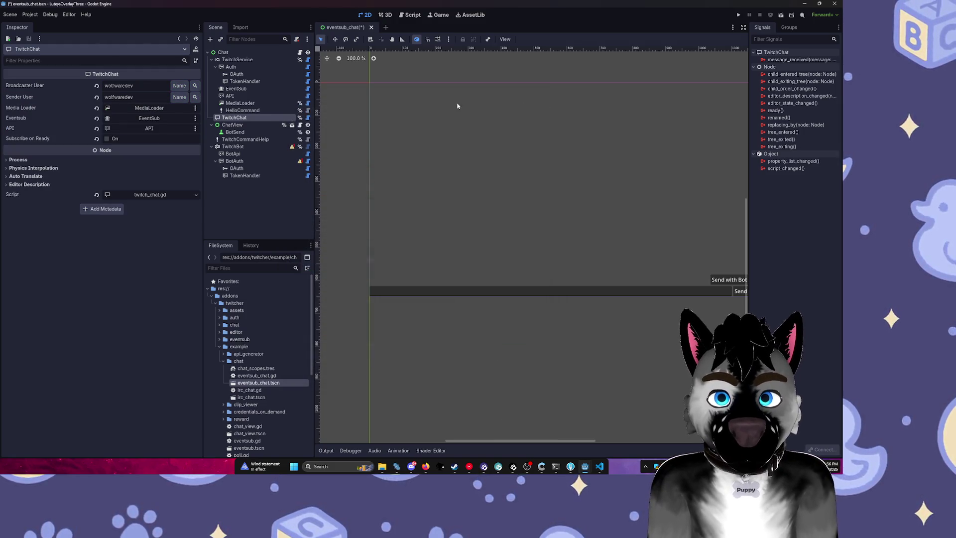
Step: Reset TwitchBot's Receiver and reassign its Oauth Setting to wolfy_twitch_oauth_setting.tres
click(265, 148)
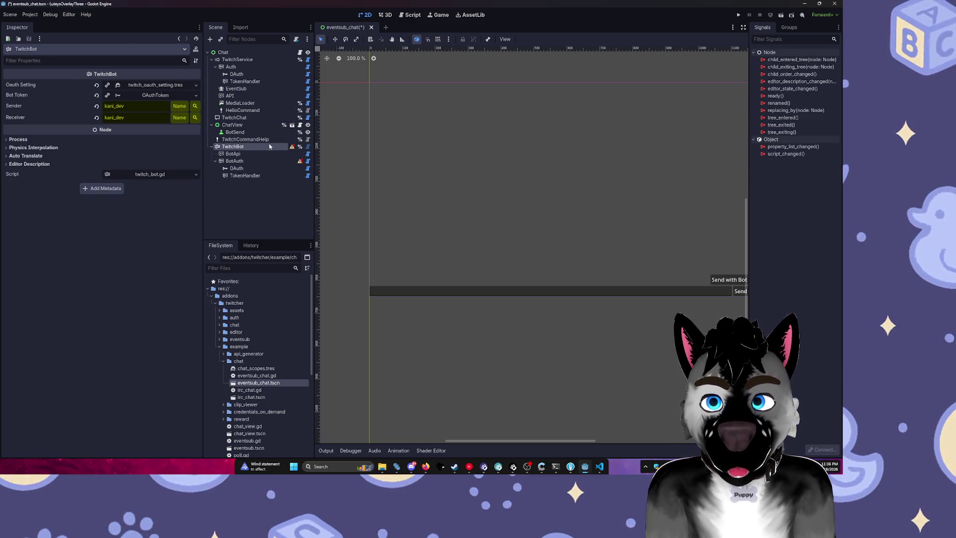
click(96, 118)
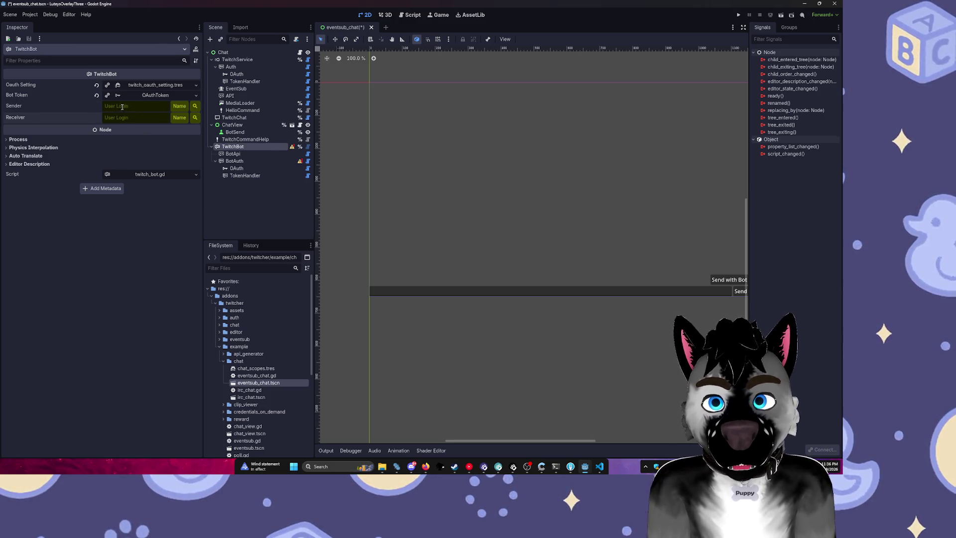
click(165, 86)
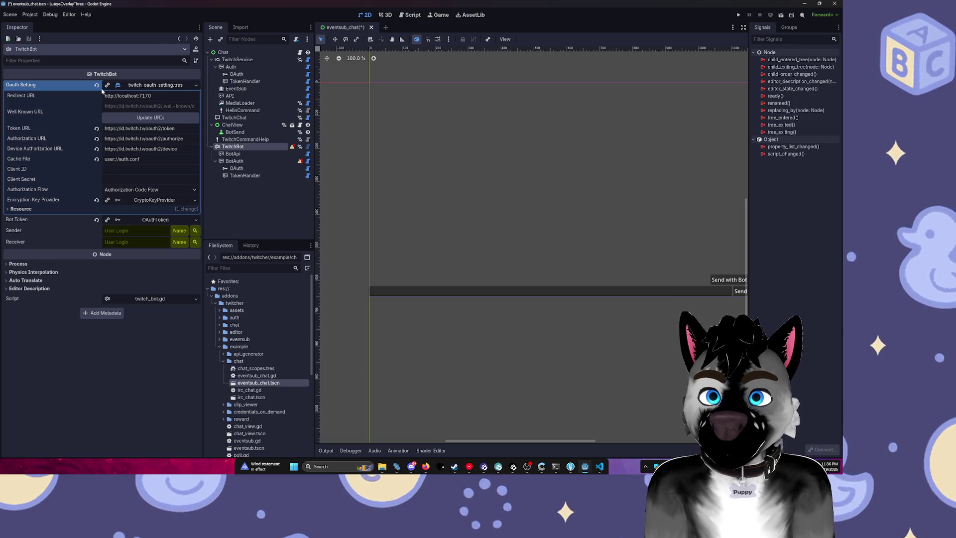
click(97, 85)
click(188, 85)
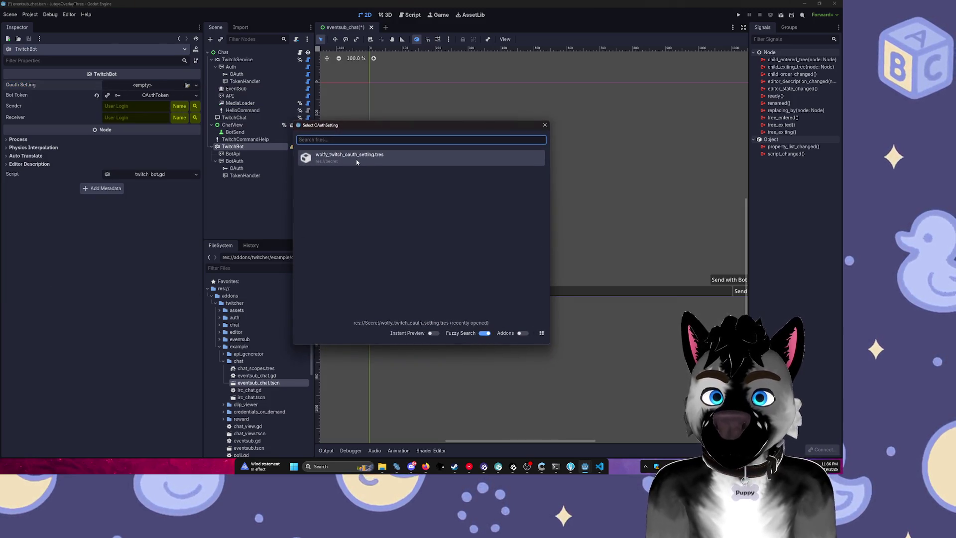
double_click(348, 141)
click(169, 85)
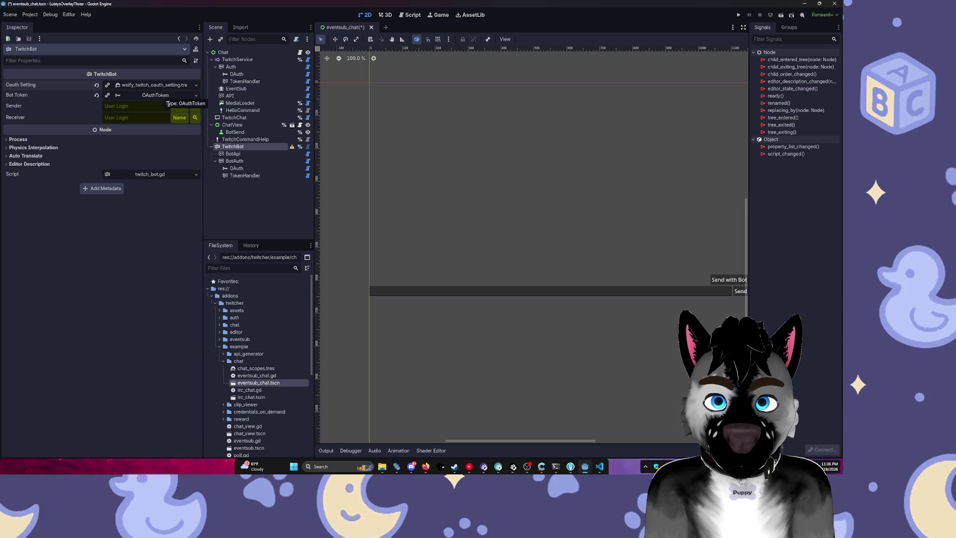
Step: Delete the TwitchBot node together with its BotApi and BotAuth children
click(234, 154)
click(245, 147)
key(Delete)
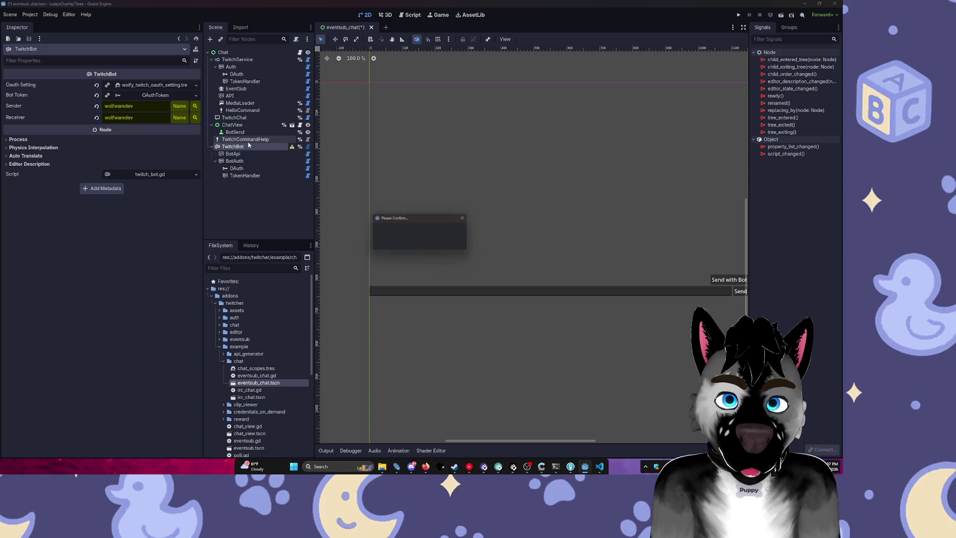
key(Return)
click(242, 132)
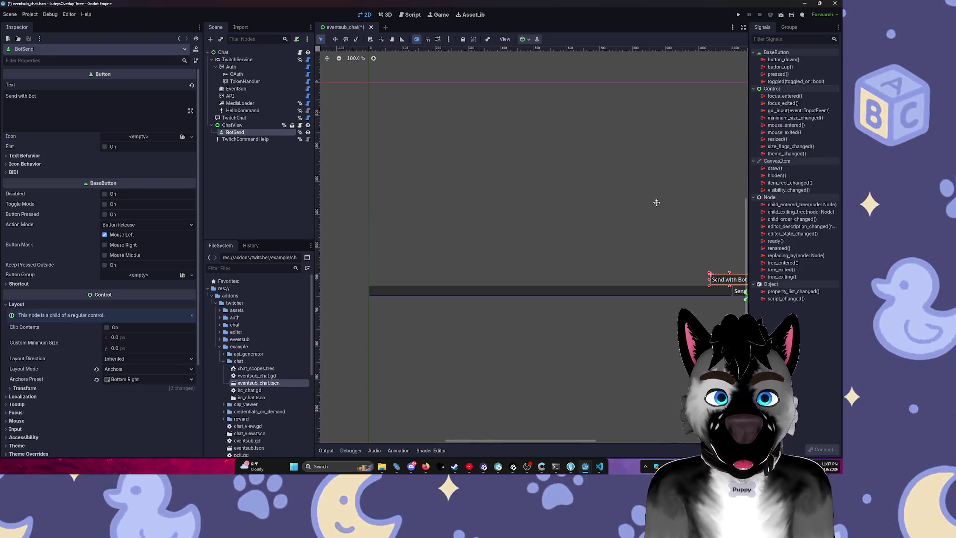
Step: Assign the API node to TwitchCommandHelp's Twitch API, collapse Auth, and run the current scene
click(238, 140)
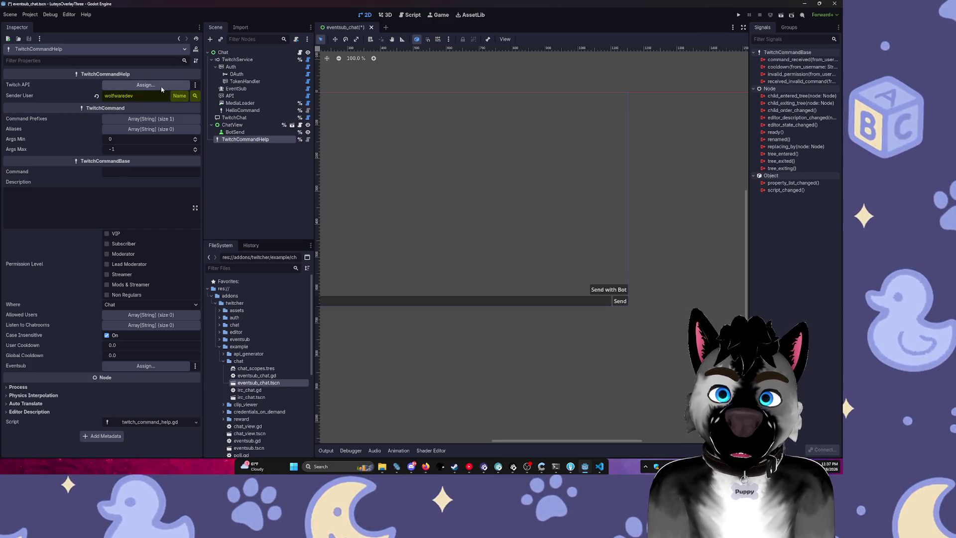
mouse_move(229, 96)
mouse_down()
mouse_move(234, 130)
mouse_move(148, 88)
mouse_up()
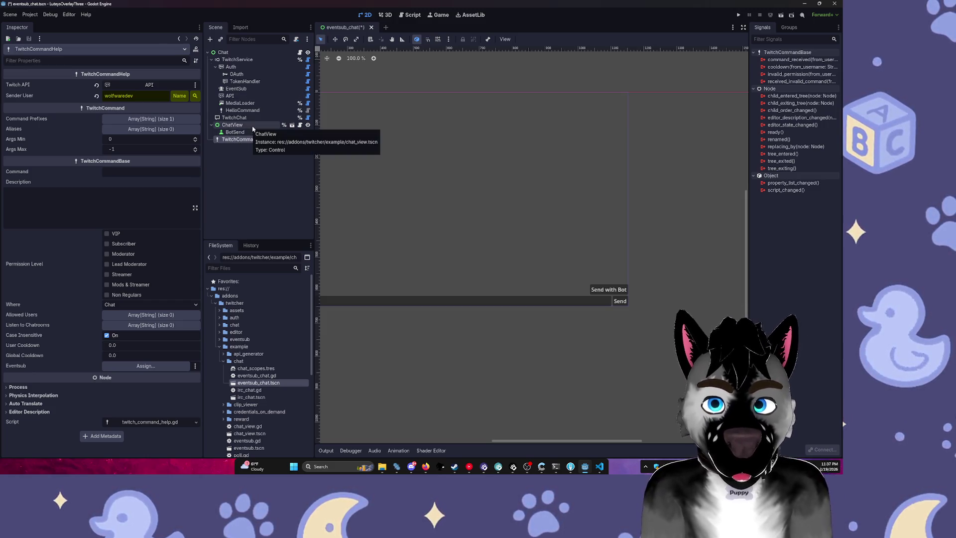
click(215, 67)
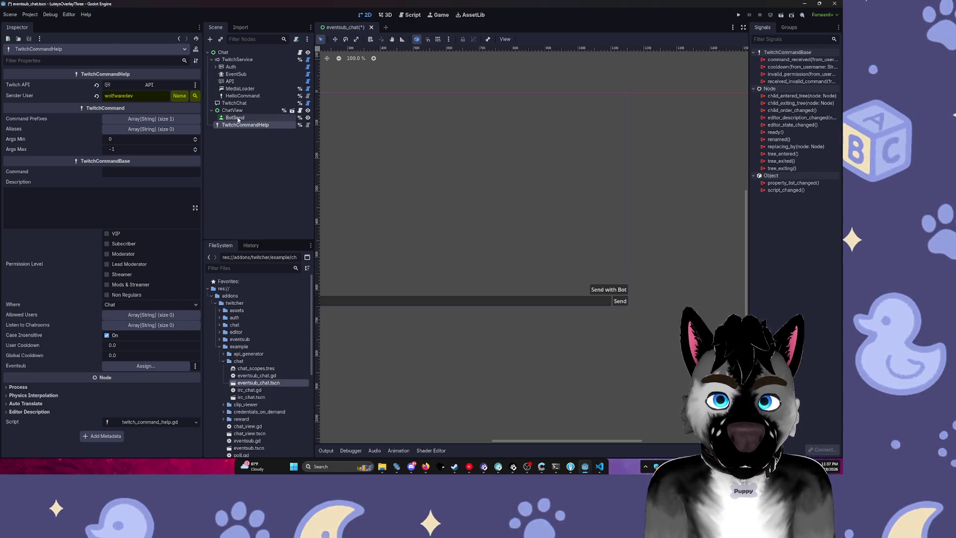
click(235, 118)
click(243, 143)
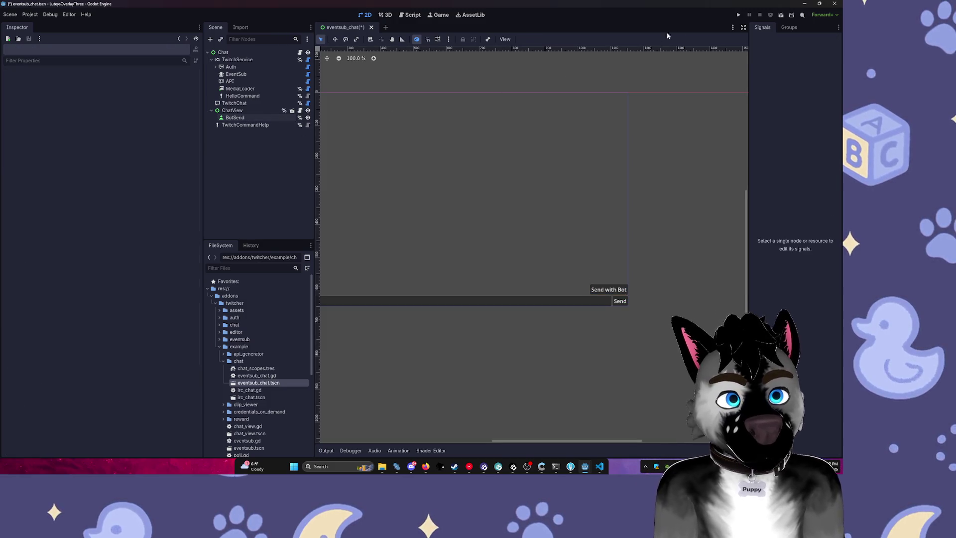
click(739, 15)
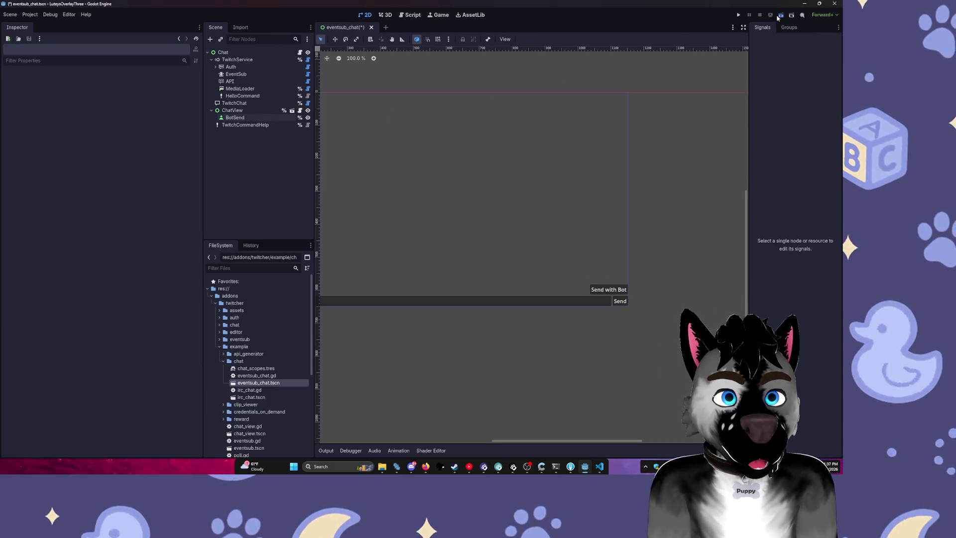
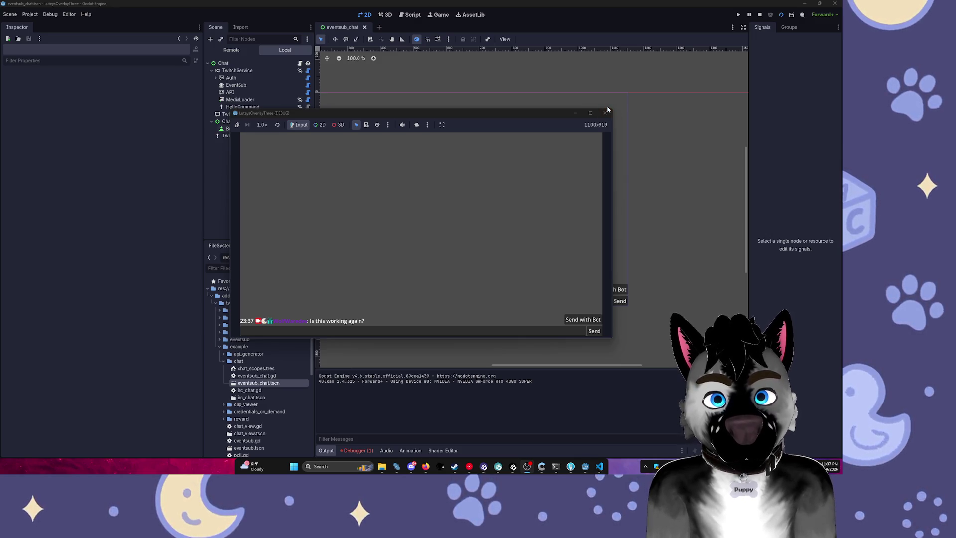
Step: Stop the running overlay and open the project's user data folder in File Explorer
click(759, 16)
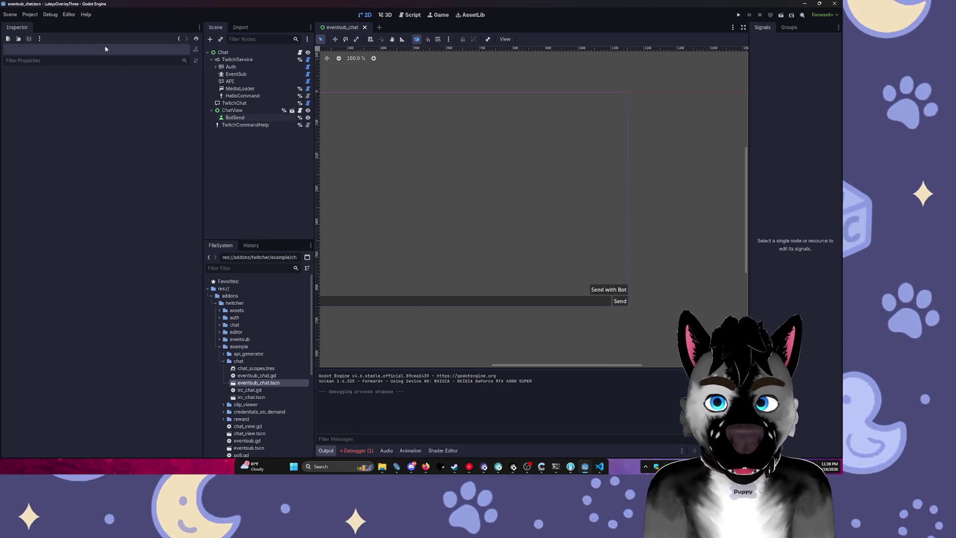
click(30, 14)
click(64, 82)
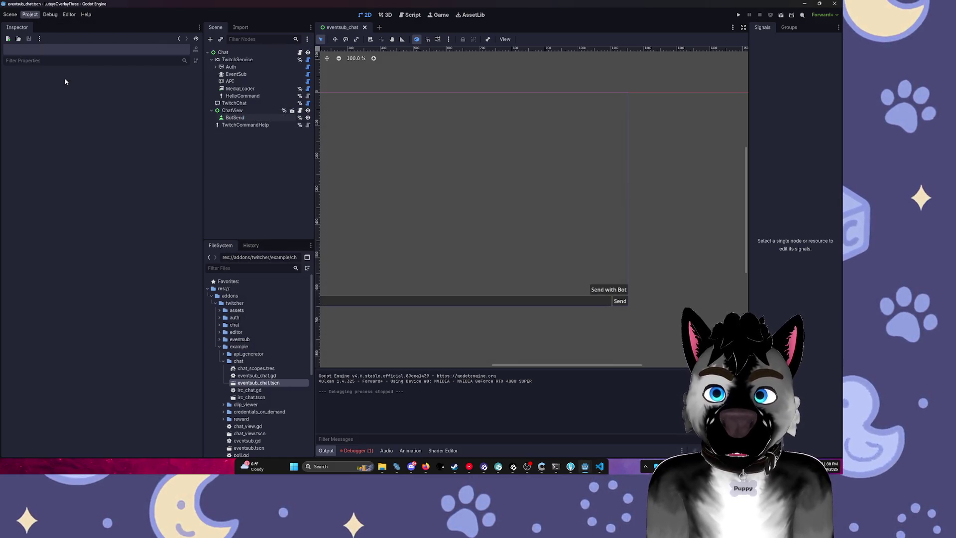
drag(222, 104, 531, 108)
click(509, 108)
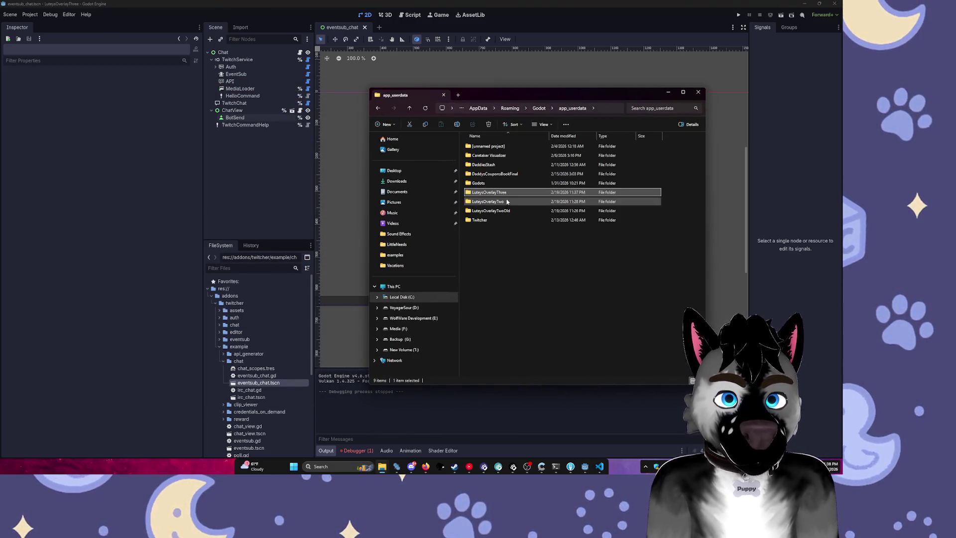
Step: Copy all LuteysOverlayThree data files into LuteysOverlayTwo, replacing the four same-named files
click(512, 210)
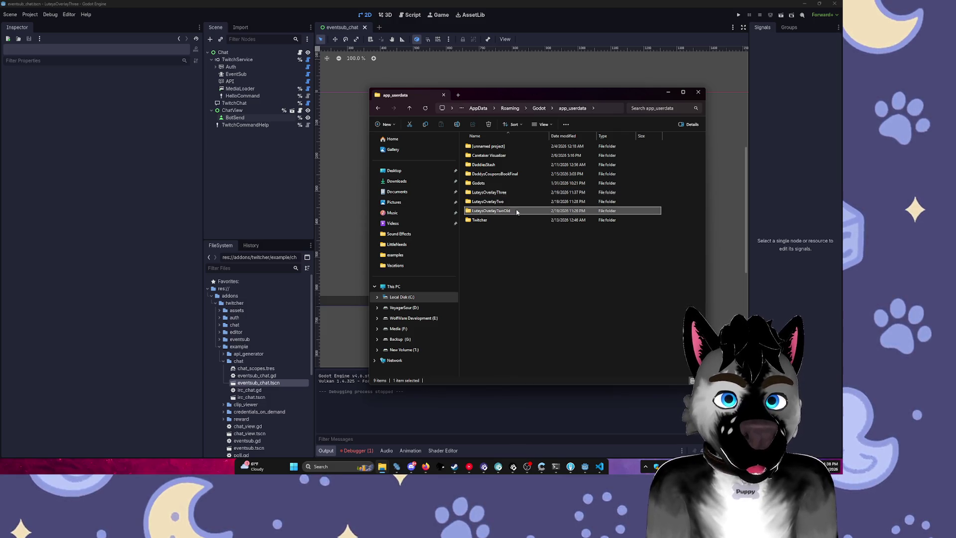
double_click(508, 193)
drag(502, 255, 477, 142)
key(alt+Left)
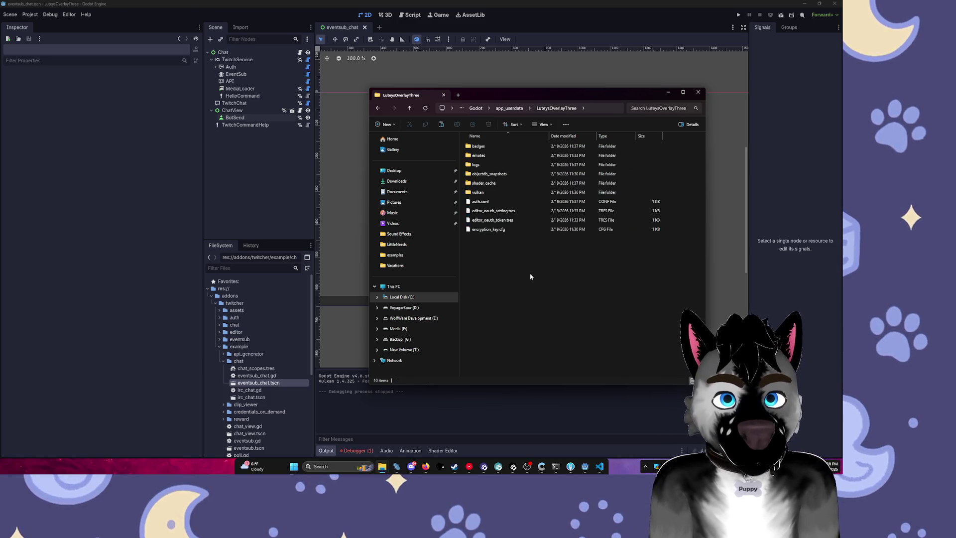
double_click(502, 201)
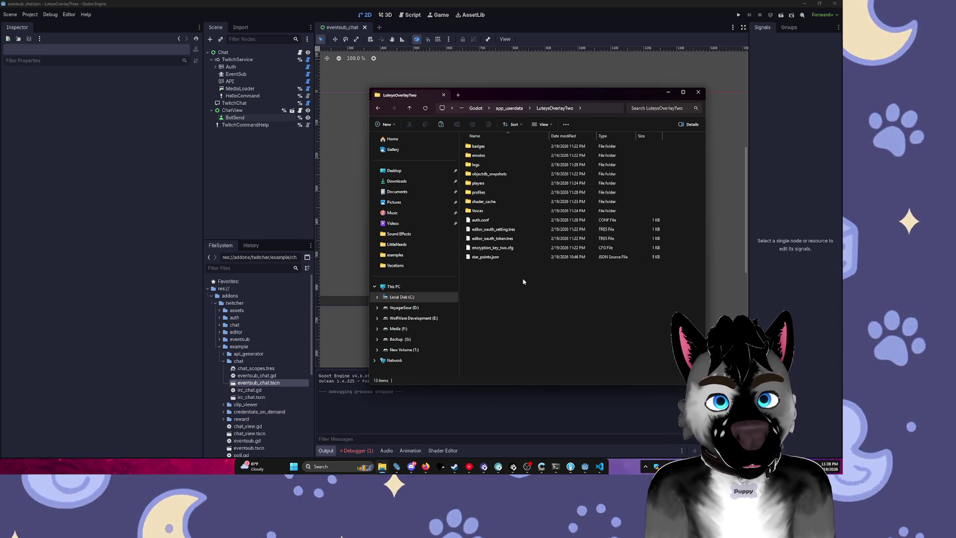
key(ctrl+v)
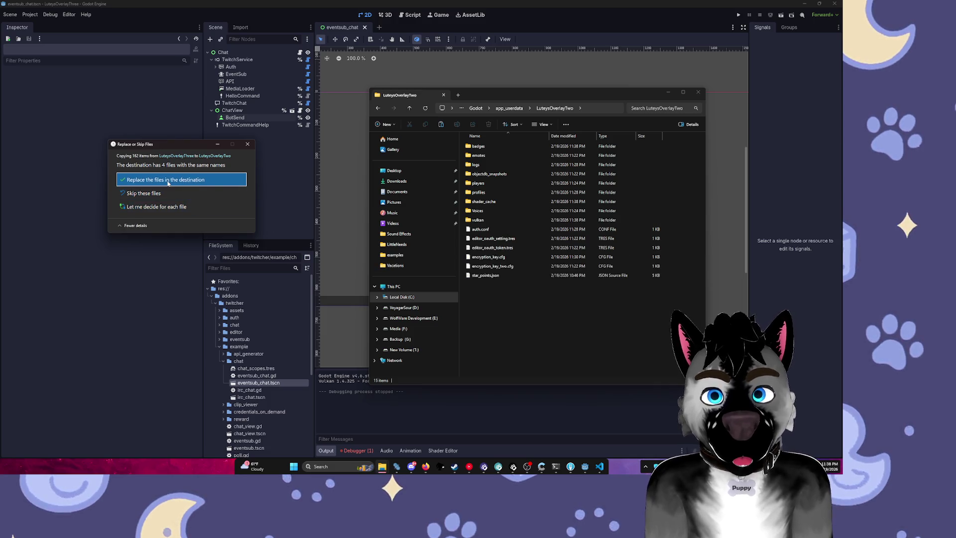
click(168, 180)
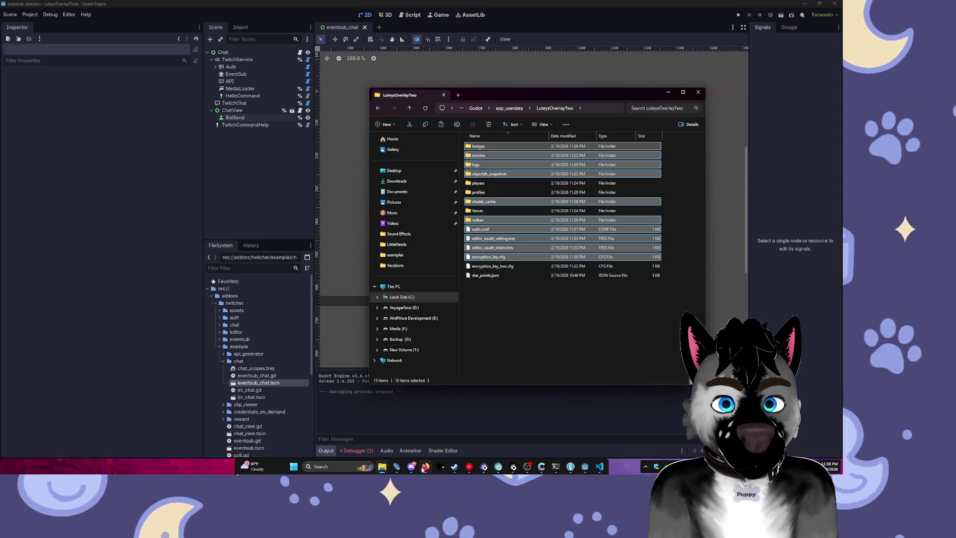
mouse_move(428, 474)
mouse_move(543, 468)
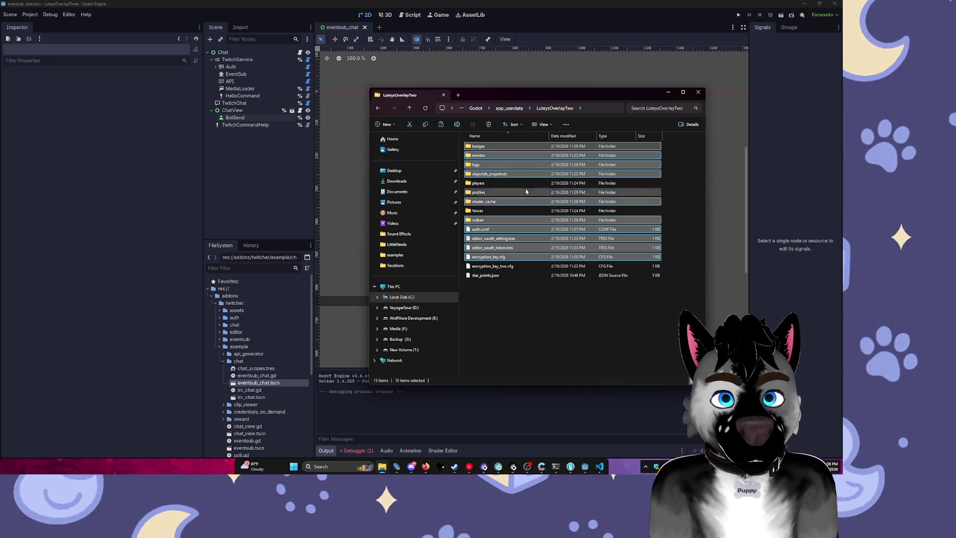
click(213, 303)
right_click(227, 303)
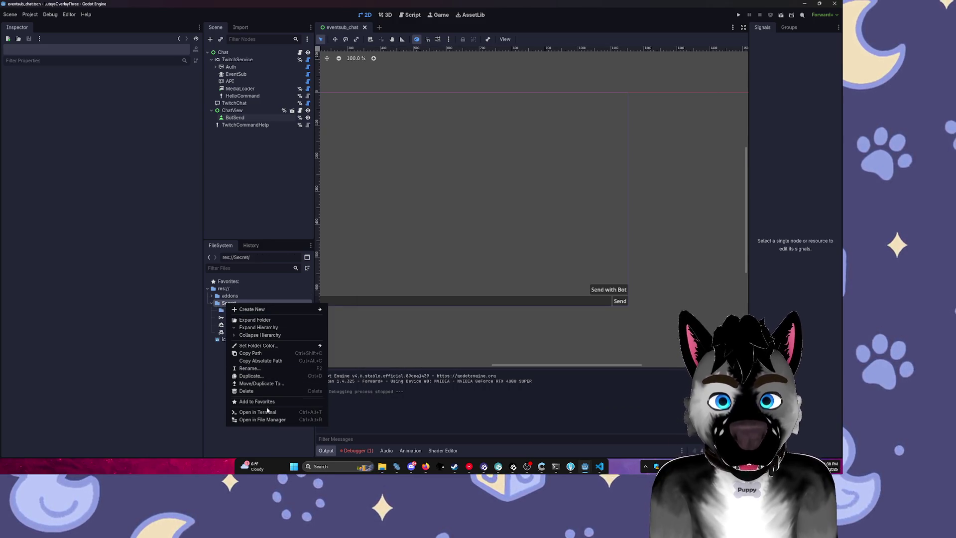
click(273, 420)
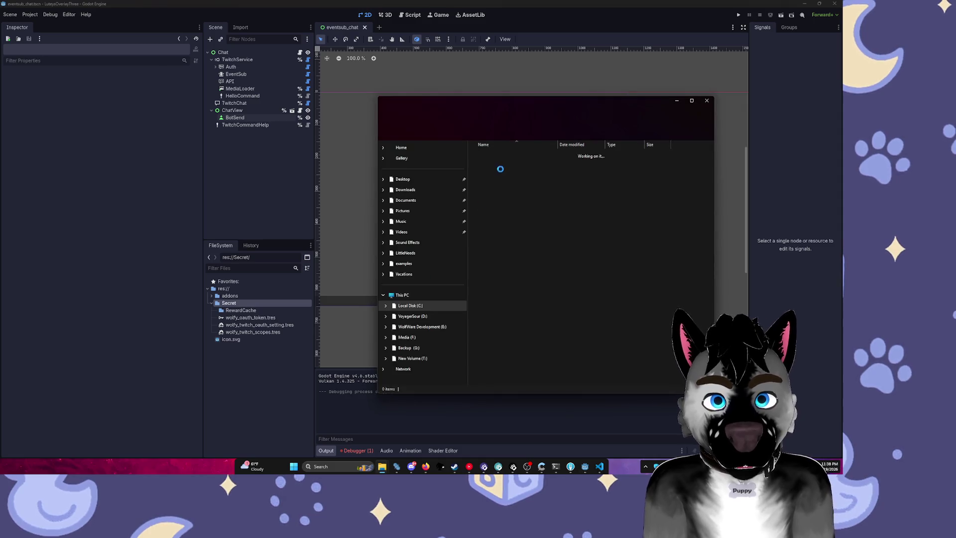
double_click(507, 156)
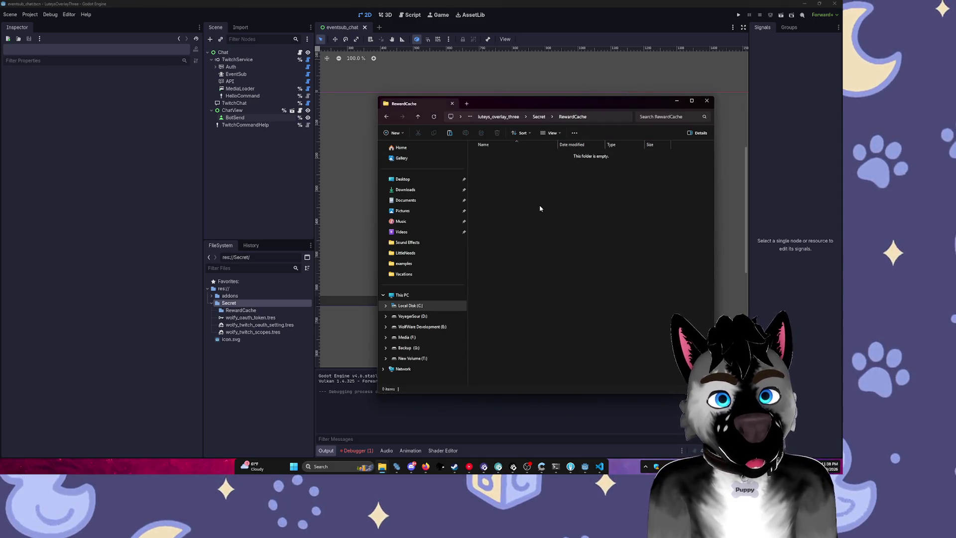
key(alt+Left)
click(560, 118)
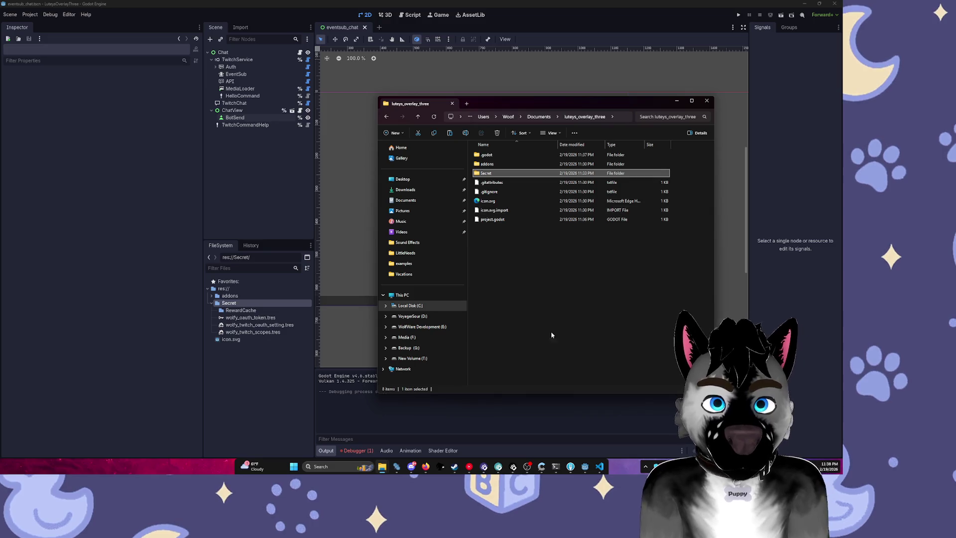
click(502, 181)
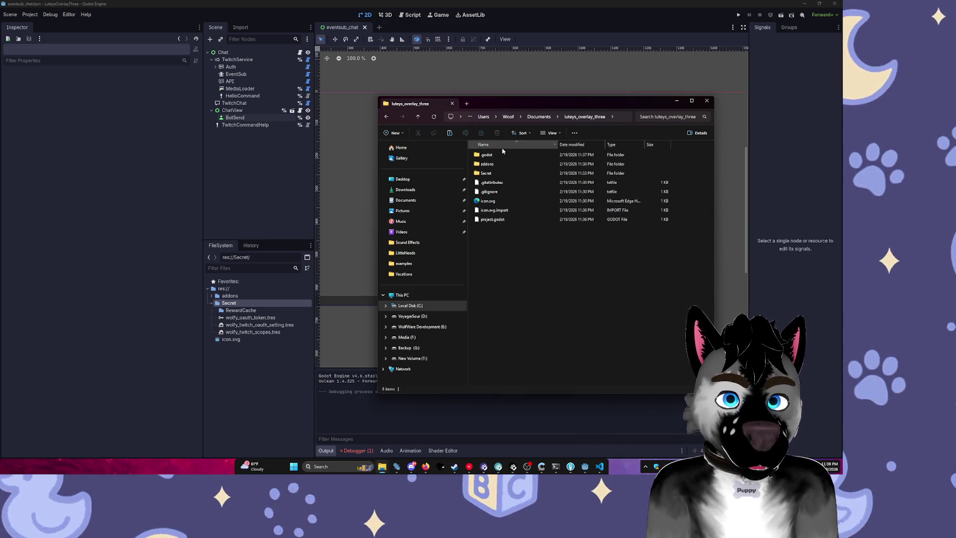
click(505, 174)
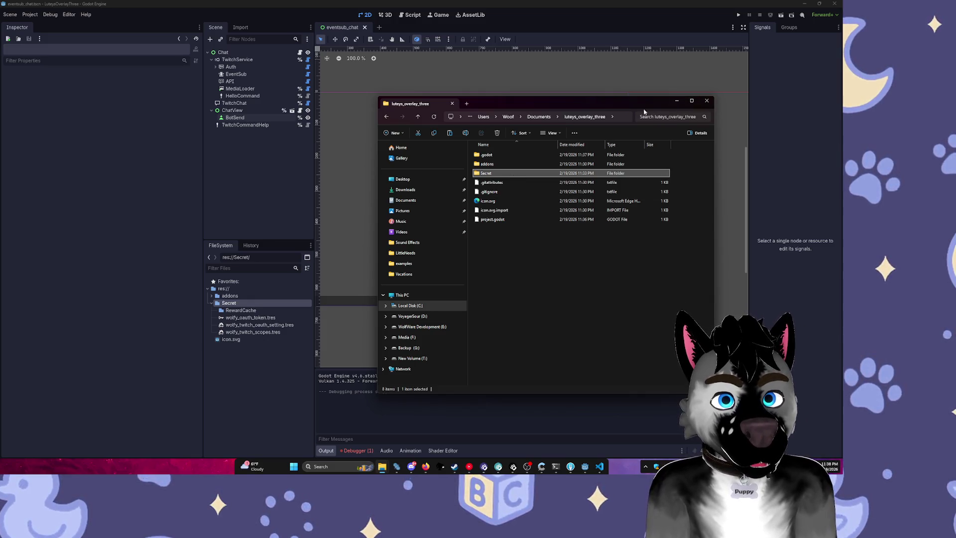
click(708, 102)
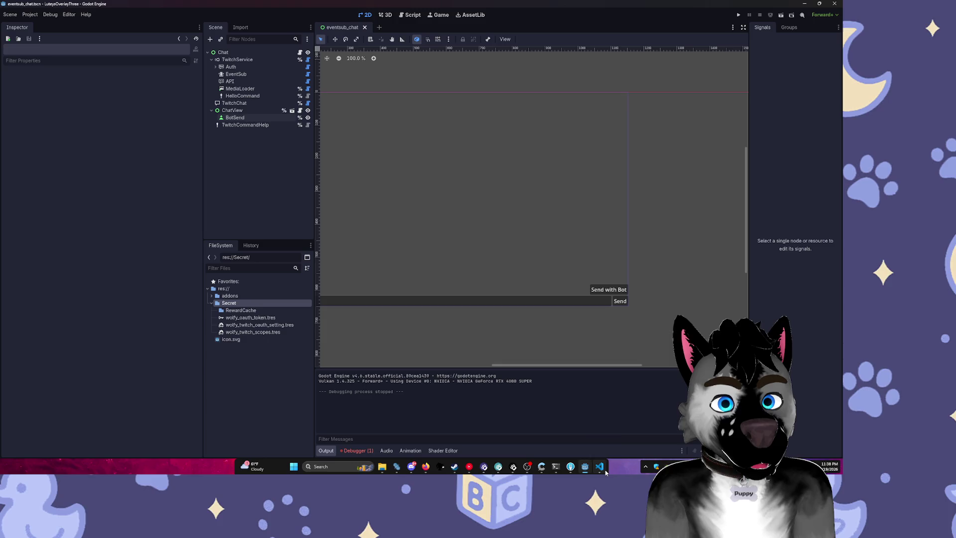
Step: Close the VS Code window
mouse_move(606, 472)
click(604, 439)
click(617, 409)
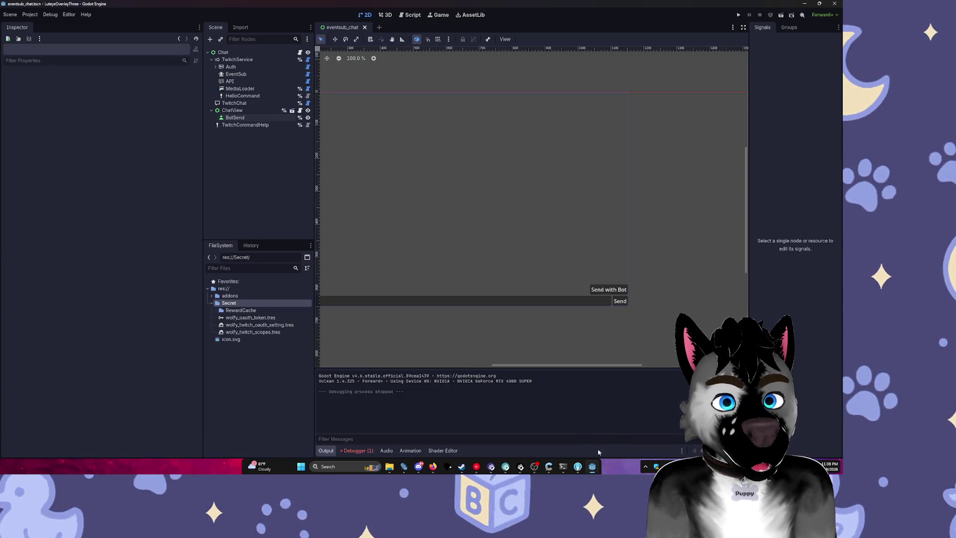
Step: Skip to the next song in the music player and return to the LuteyOverlayTwo Godot editor
mouse_move(520, 466)
click(523, 428)
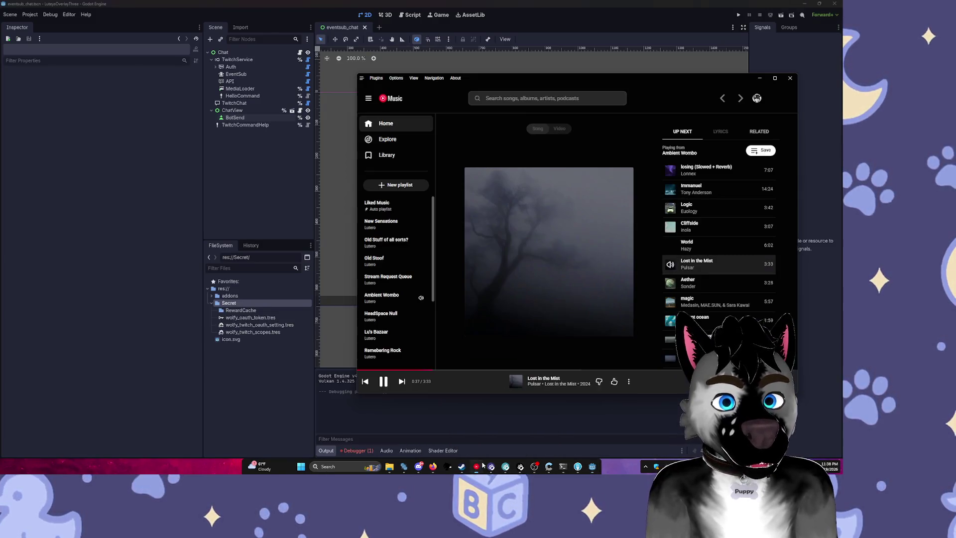
key(XF86AudioNext)
click(592, 466)
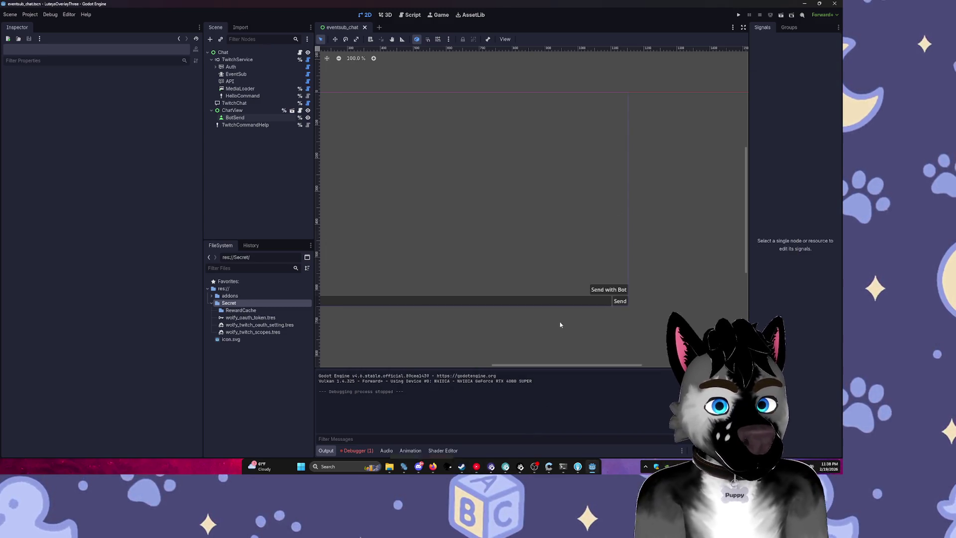
key(XF86AudioLowerVolume)
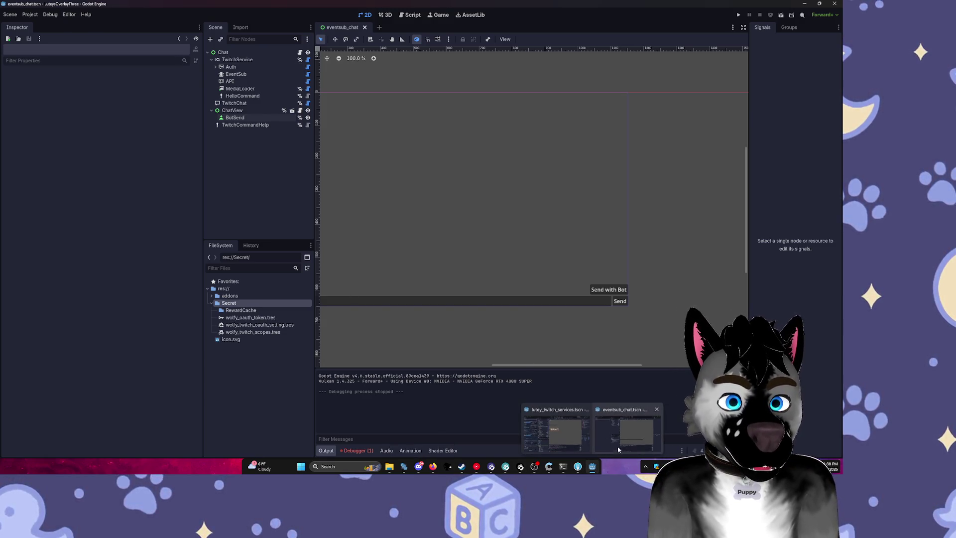
mouse_move(595, 463)
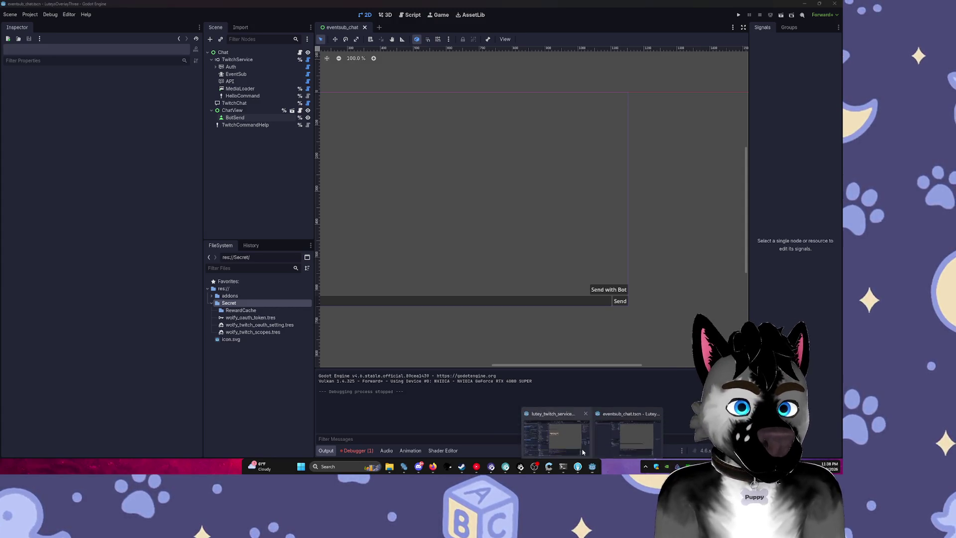
click(620, 436)
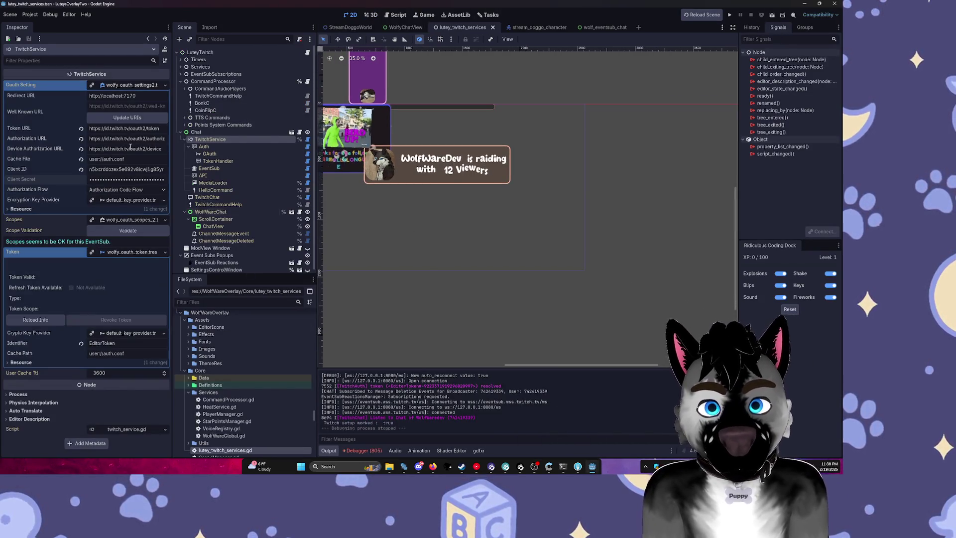
Step: Paste the Secret folder into WolfWareOverlay's Core folder and open the wolf_eventsub_chat scene
click(209, 313)
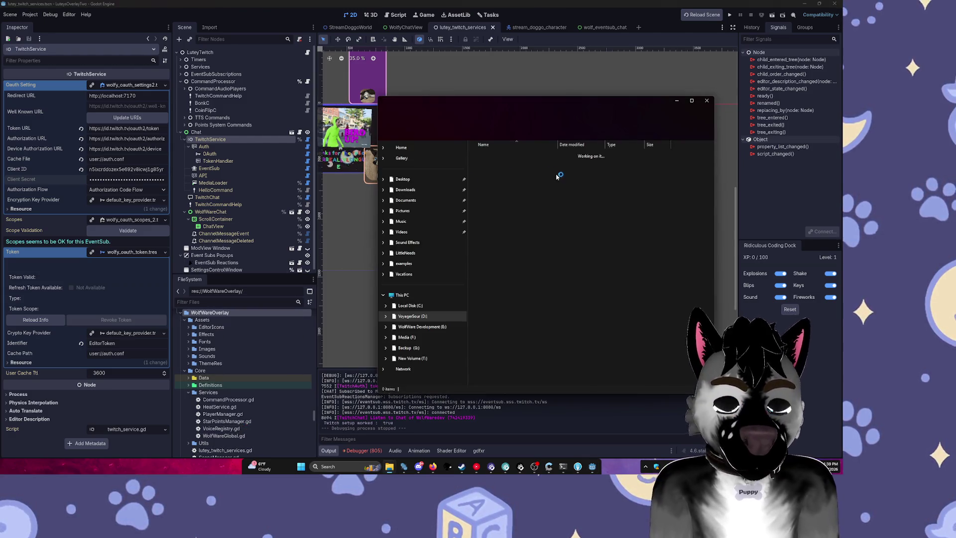
double_click(485, 164)
key(ctrl+v)
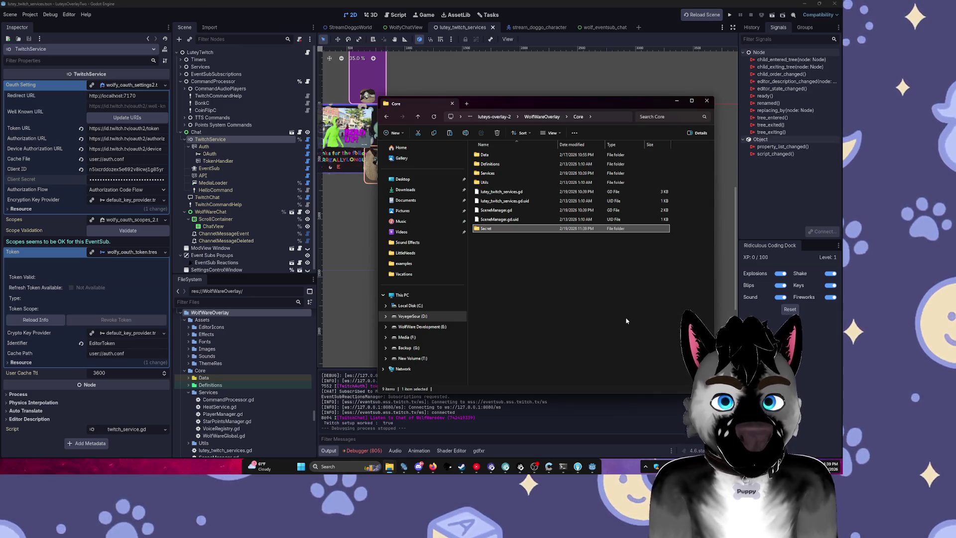
double_click(210, 132)
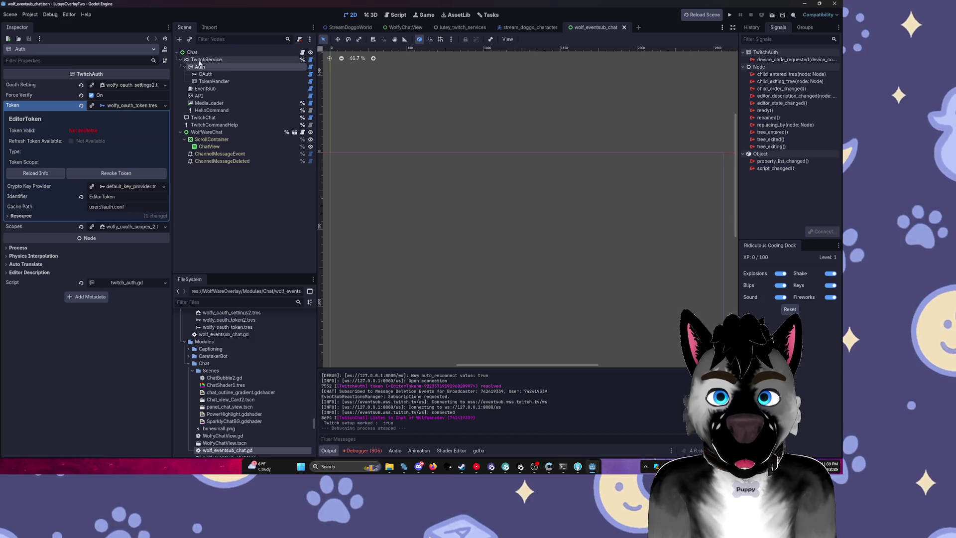
Step: Clear TwitchService's OAuth setting, scopes and token, then assign wolfy_twitch_oauth_setting.tres
click(222, 59)
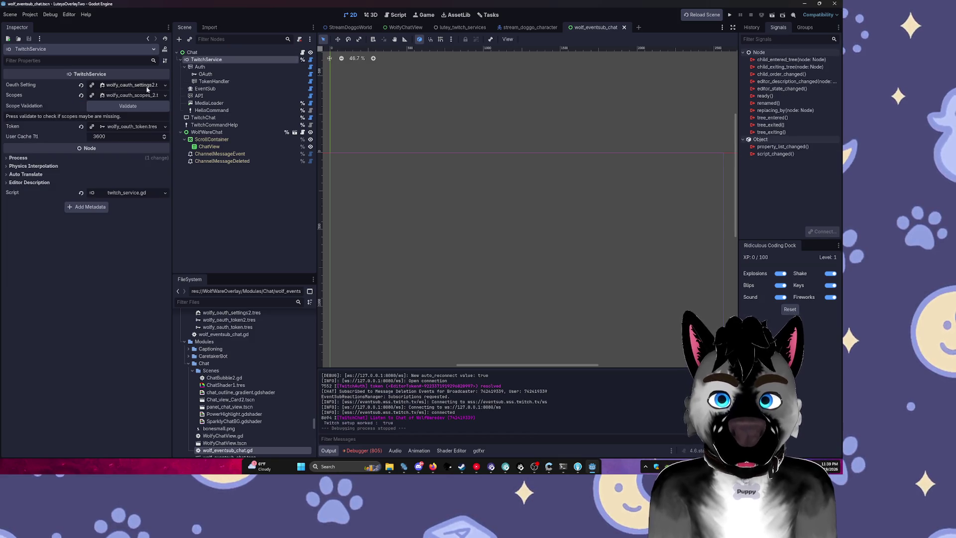
click(81, 85)
click(81, 95)
click(81, 126)
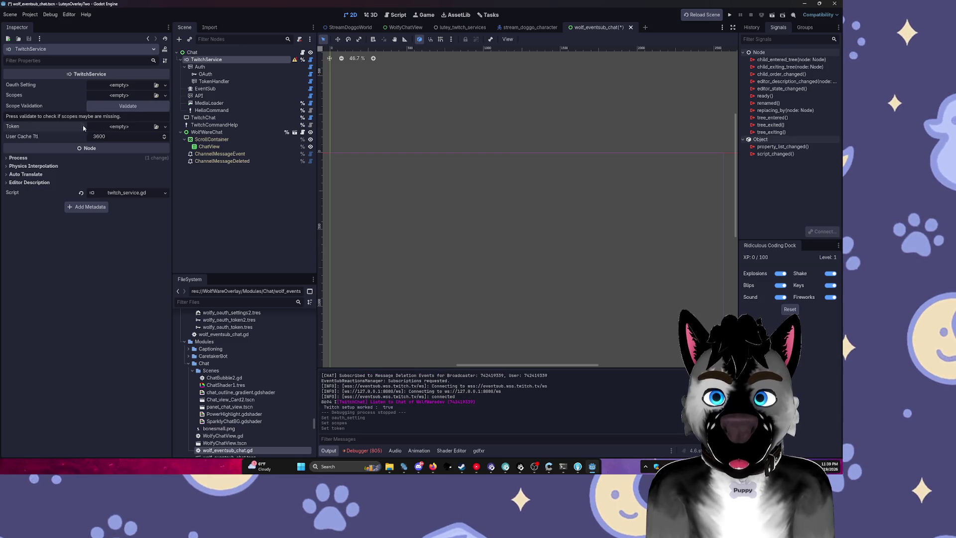
click(156, 85)
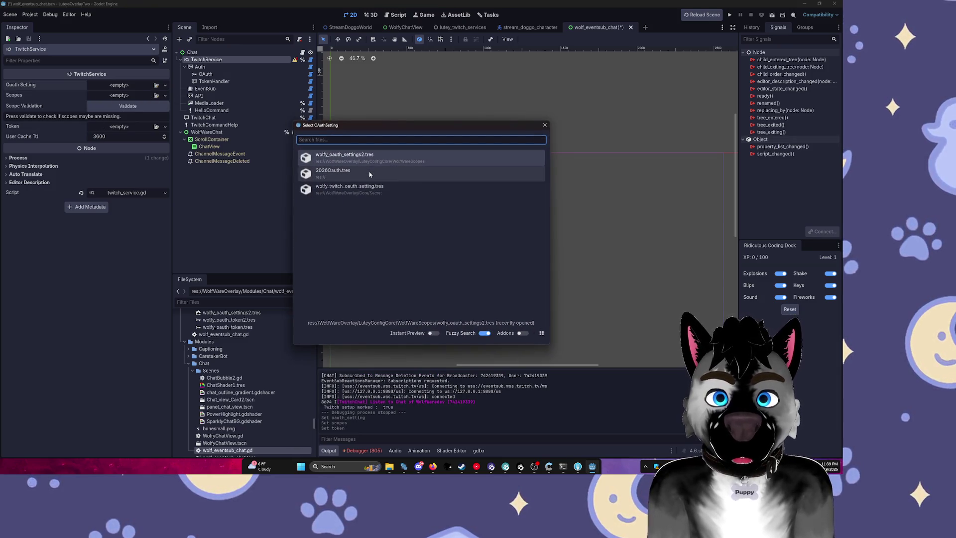
click(543, 125)
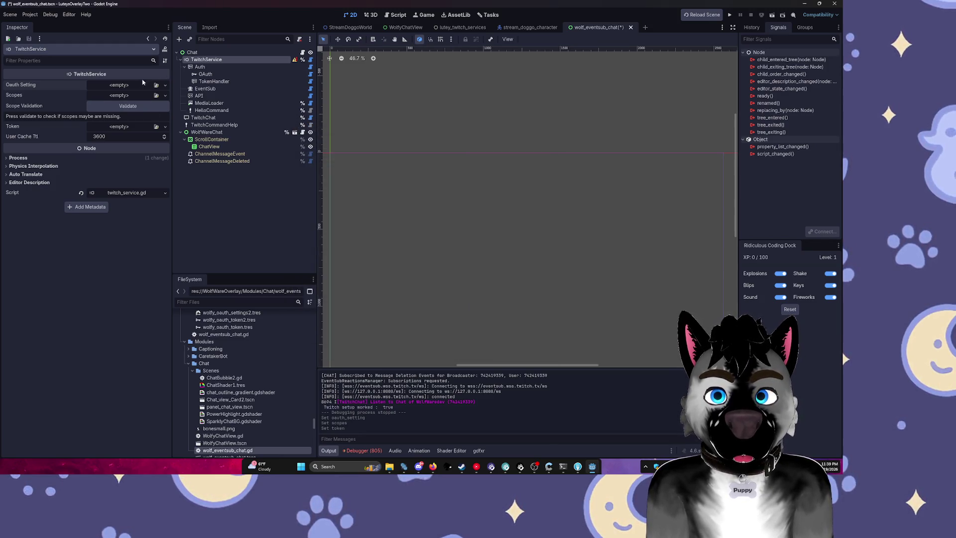
click(156, 85)
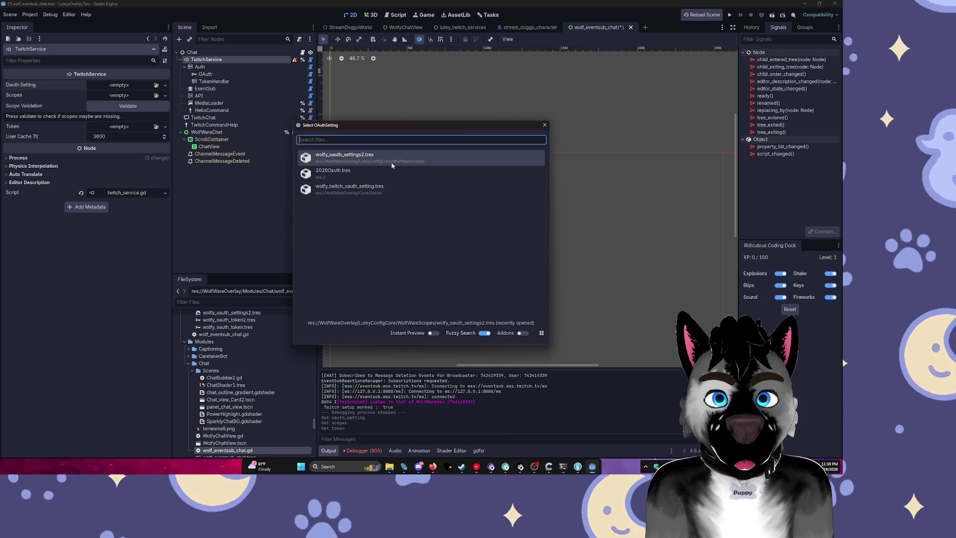
click(367, 190)
Step: Assign wolfy_twitch_scopes.tres and wolfy_oauth_token.tres as TwitchService's scopes and token
click(206, 60)
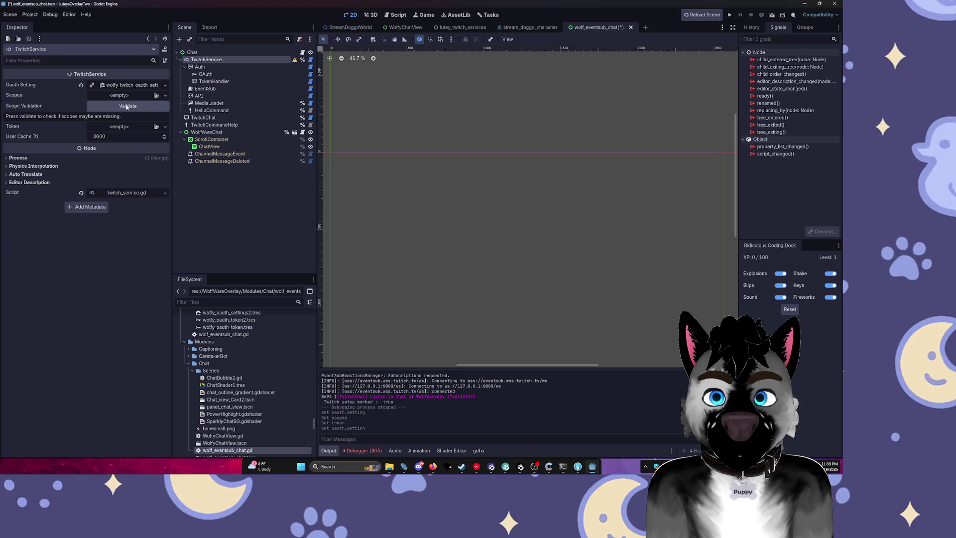
click(164, 97)
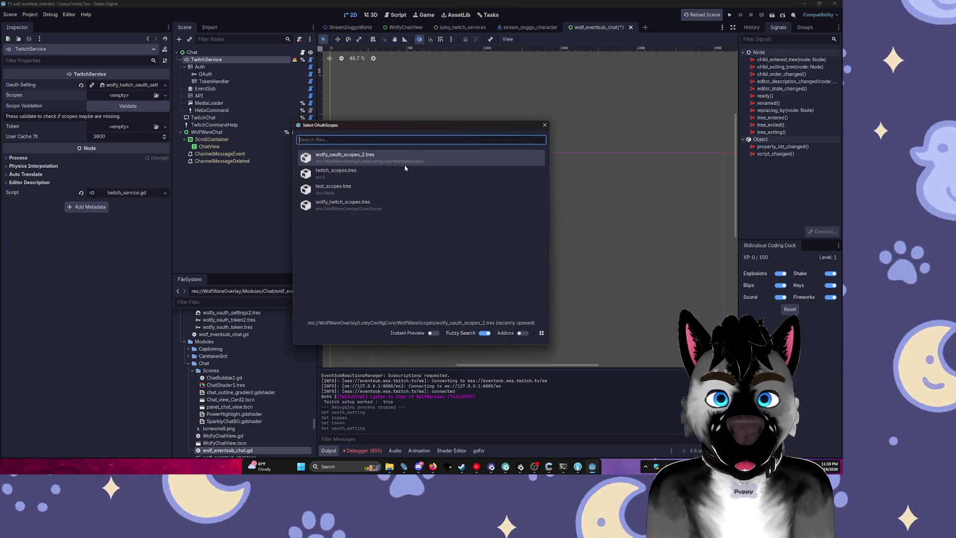
click(348, 204)
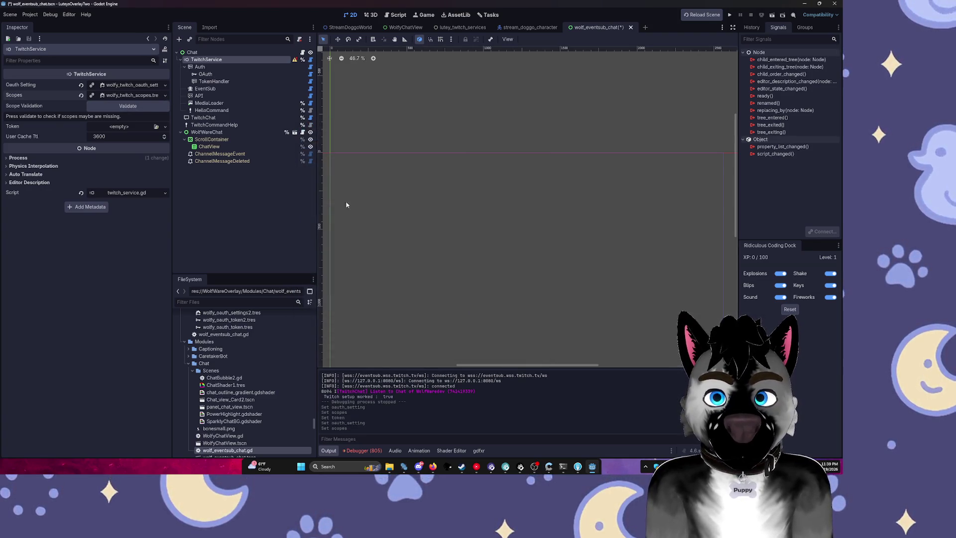
click(156, 127)
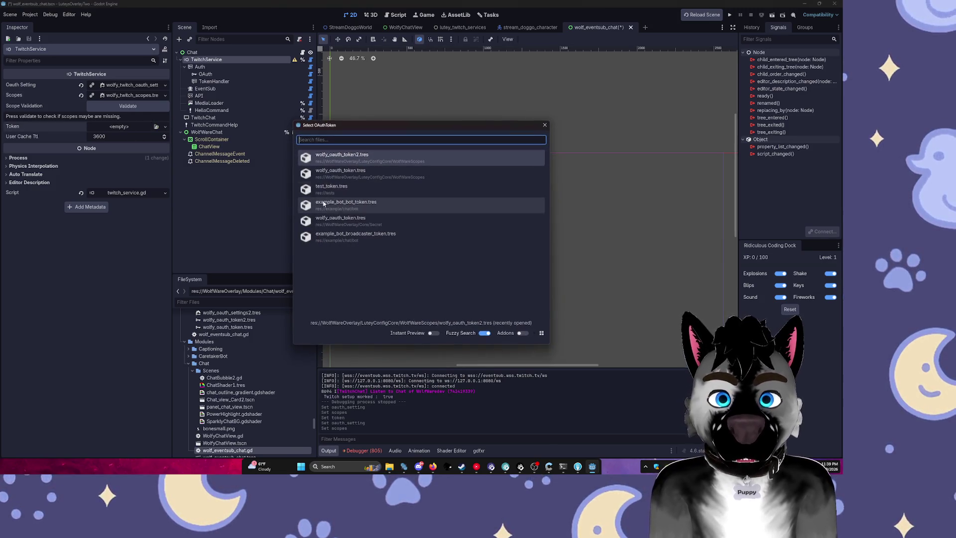
click(371, 223)
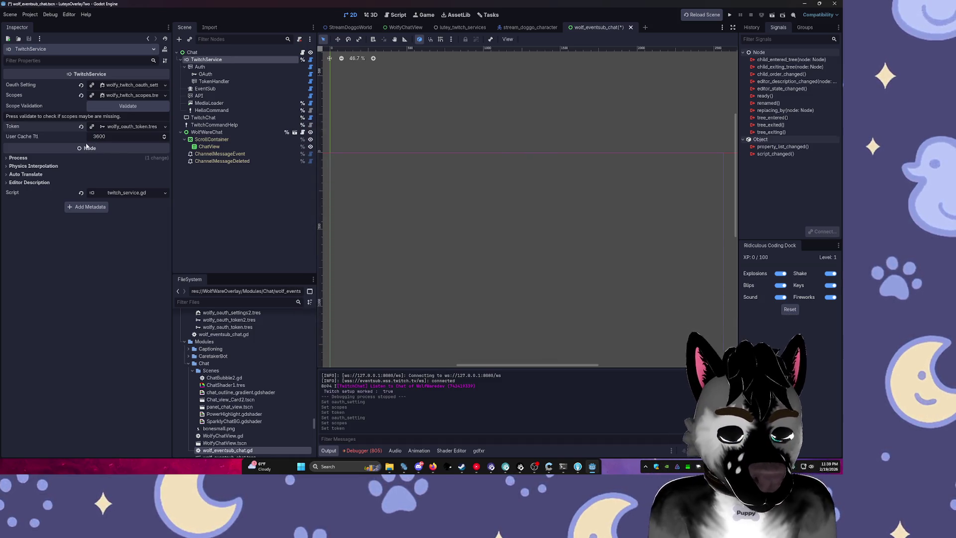
Step: Validate the scopes and reload the Auth token info, showing it valid until 2026-02-20
click(112, 107)
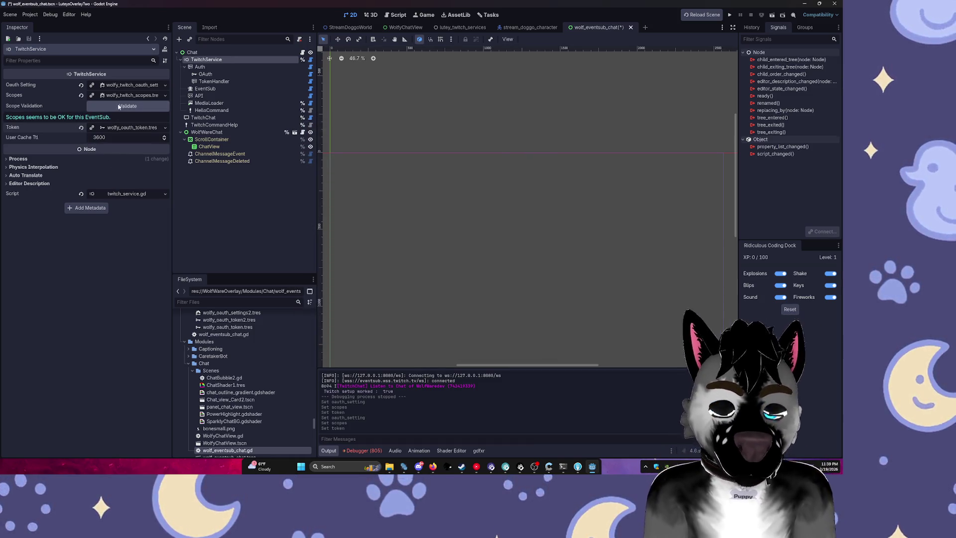
click(201, 66)
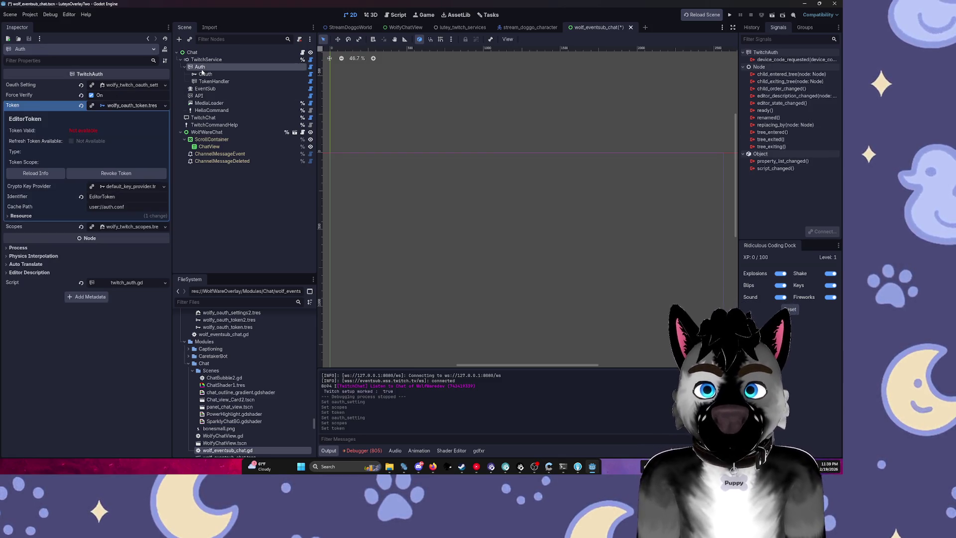
click(50, 172)
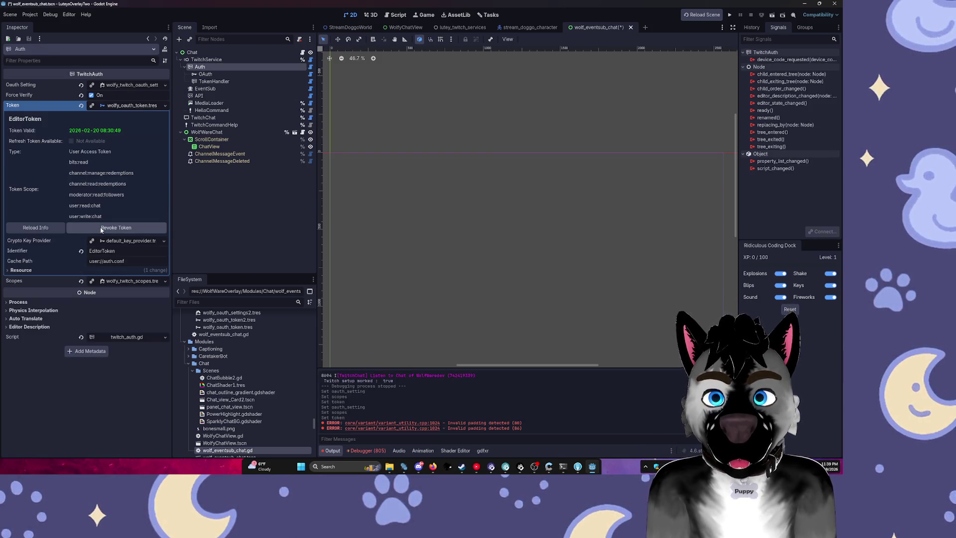
Step: Paste the client secret into the Auth node's OAuth setting, keeping Authorization Code Flow
click(138, 107)
click(139, 107)
click(141, 86)
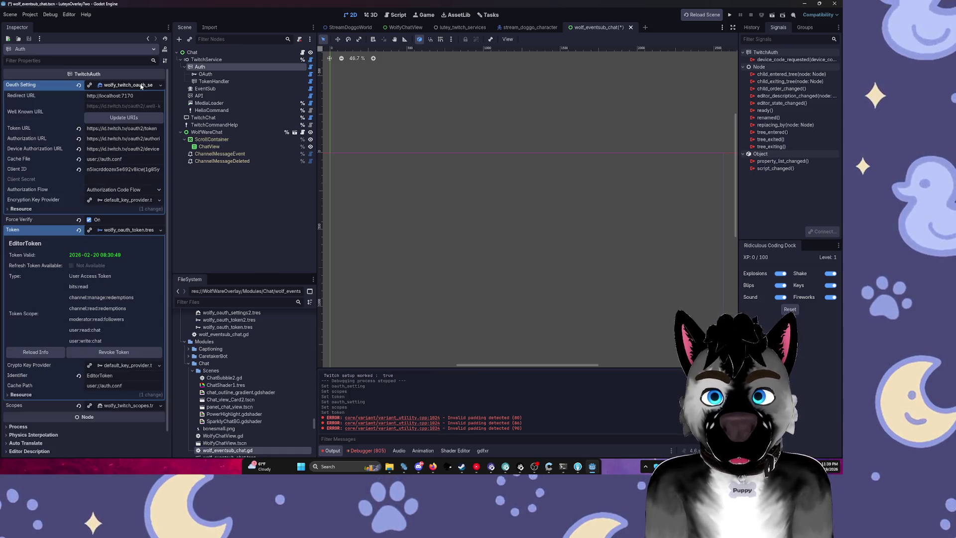
click(127, 181)
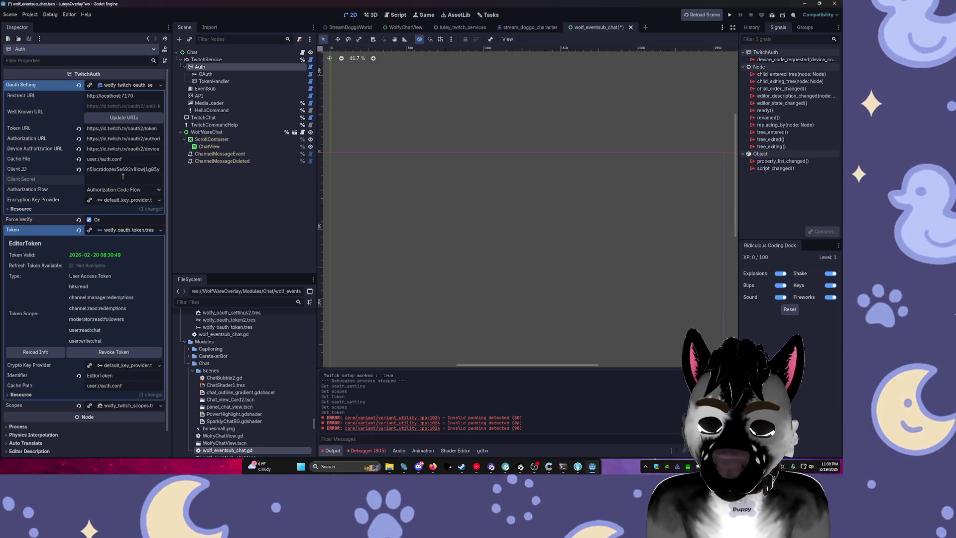
key(alt+Tab)
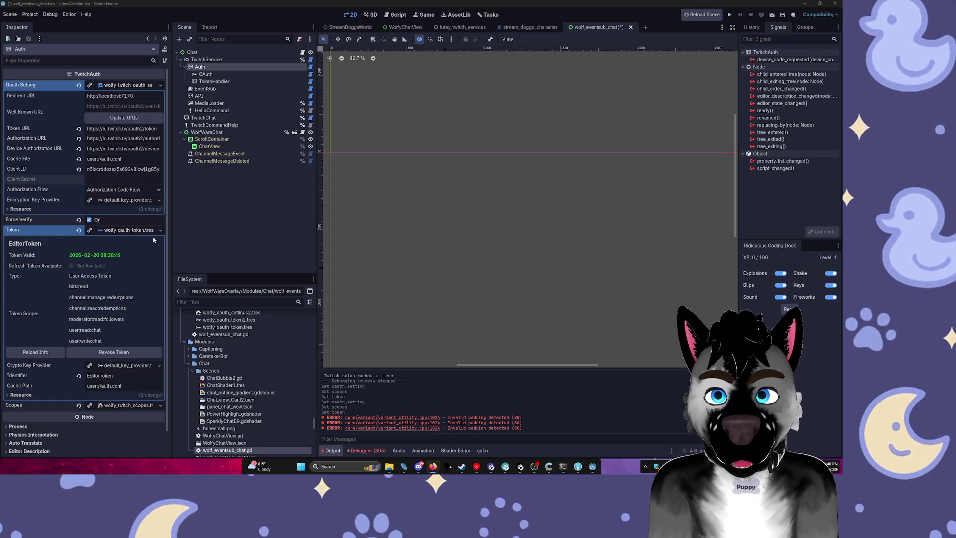
click(156, 189)
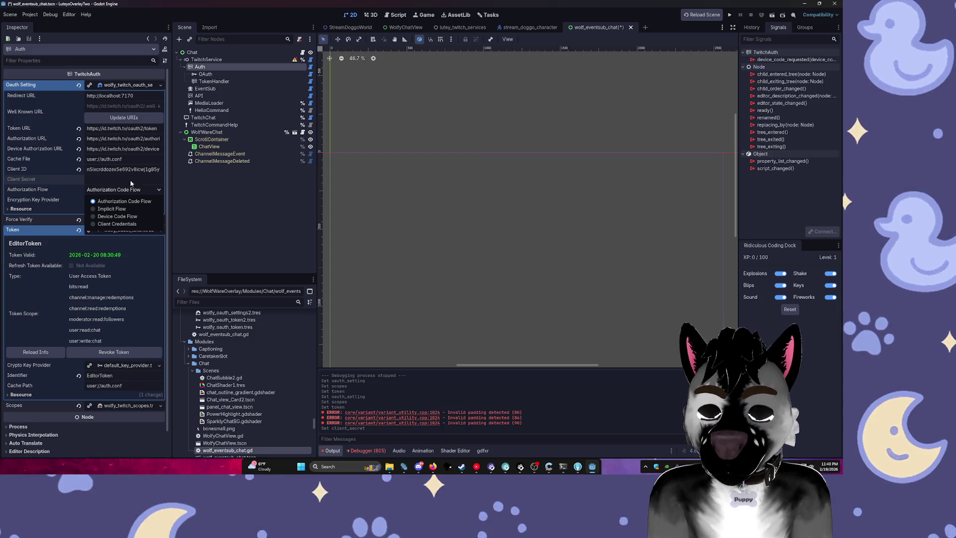
click(169, 191)
key(ctrl+v)
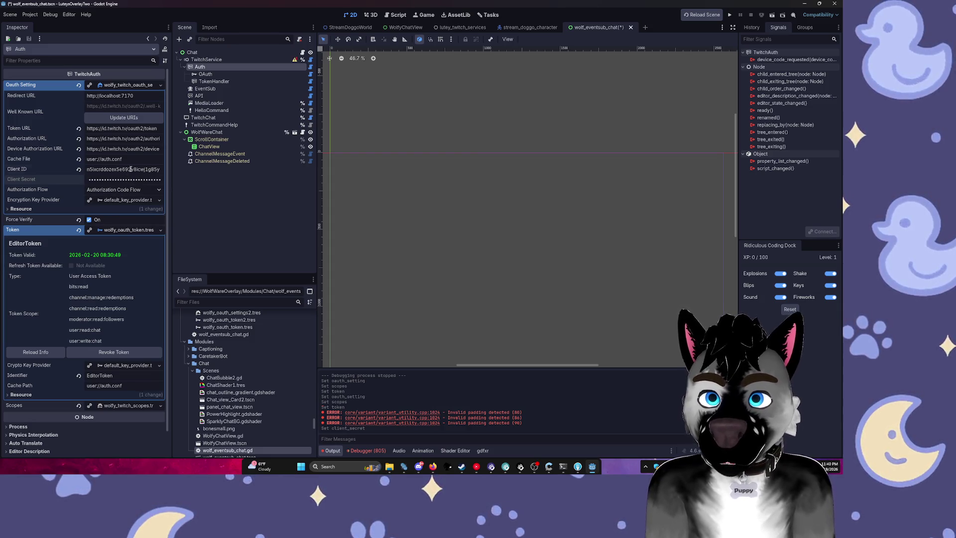
mouse_move(131, 169)
mouse_down()
mouse_move(87, 169)
mouse_move(158, 169)
mouse_up()
click(224, 214)
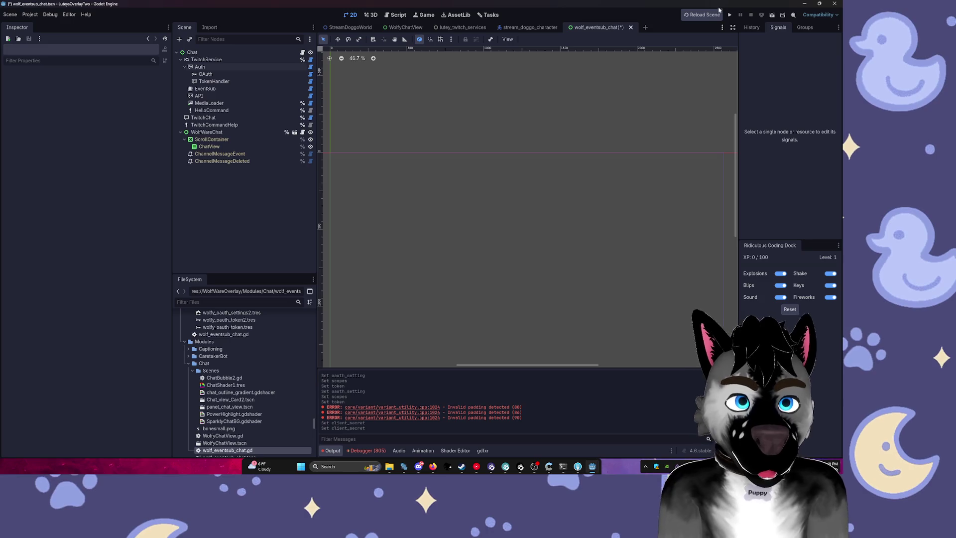
Step: Run the overlay project and bring up the LuteysOverlayTwo editor
click(728, 15)
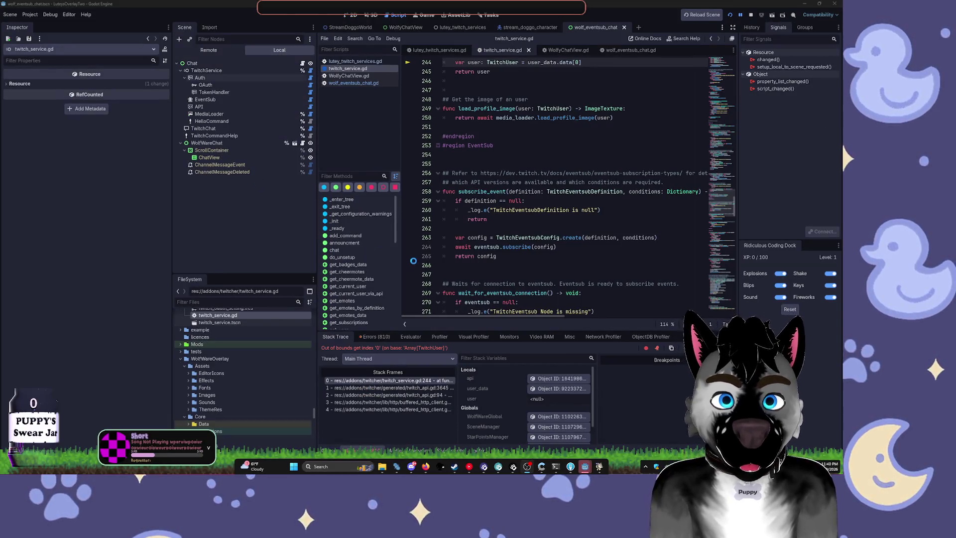
click(574, 468)
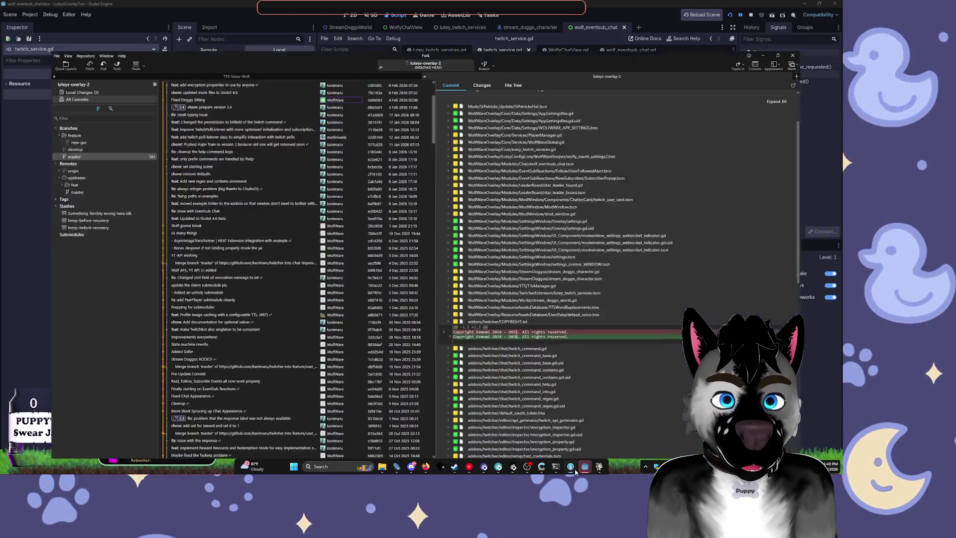
click(584, 467)
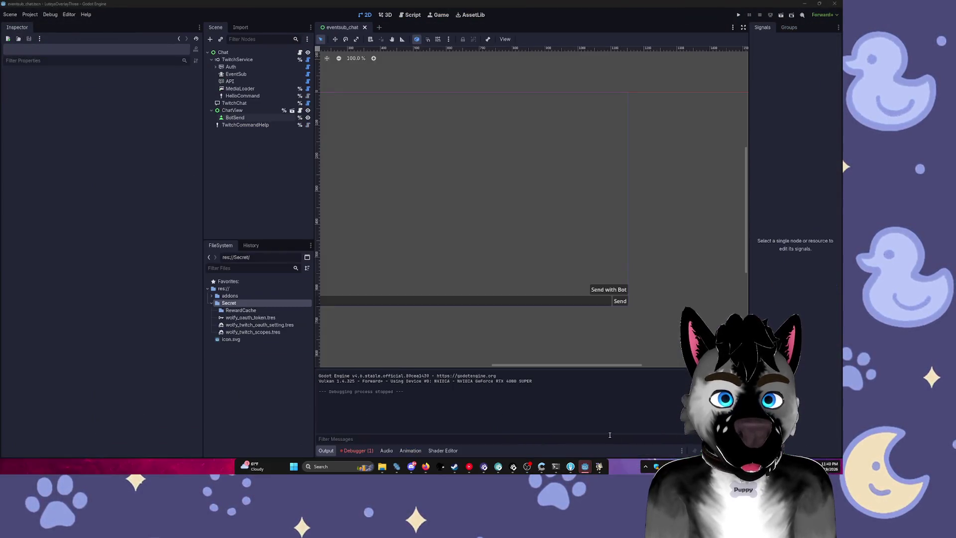
click(548, 433)
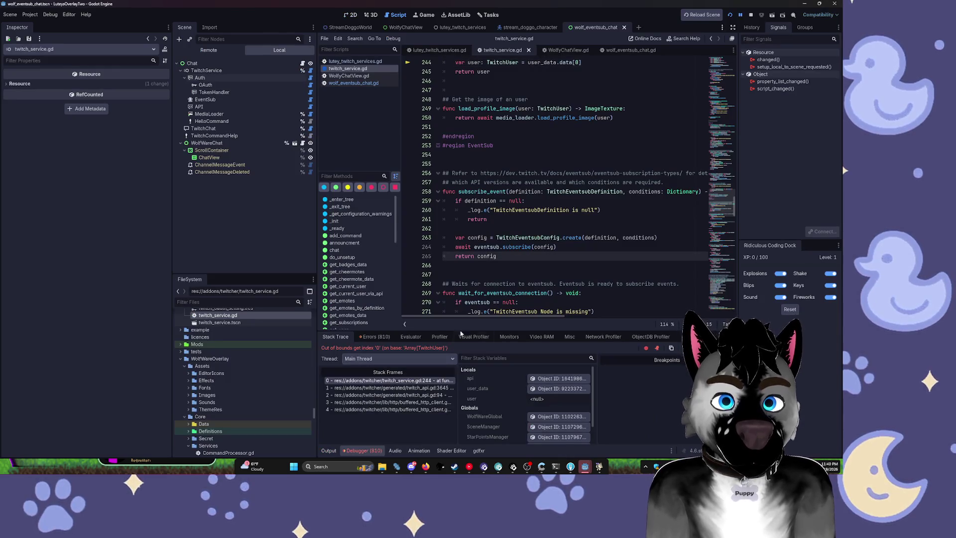
Step: Inspect the out-of-bounds error at twitch_service.gd line 244, then resume execution
scroll(500, 180, up, 4)
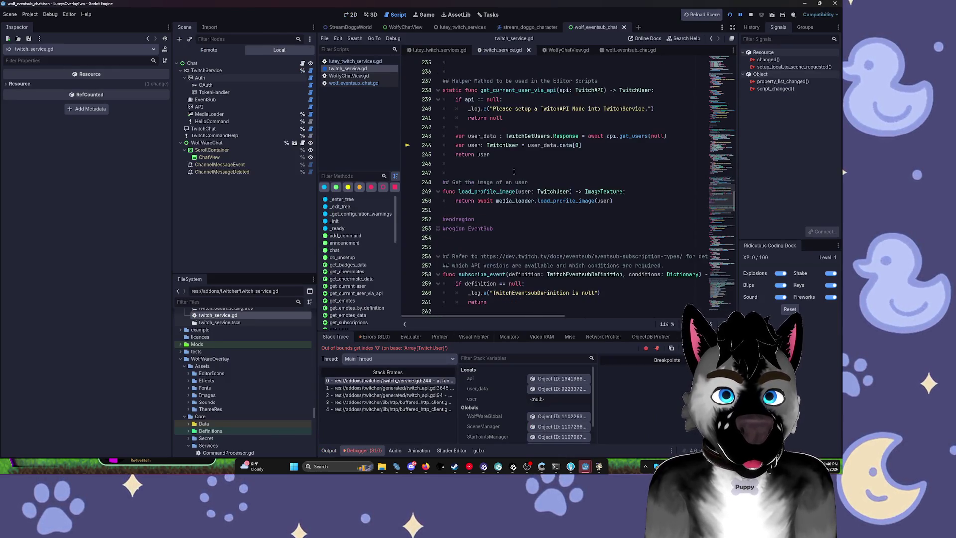
click(432, 380)
mouse_move(541, 185)
scroll(553, 146, up, 1)
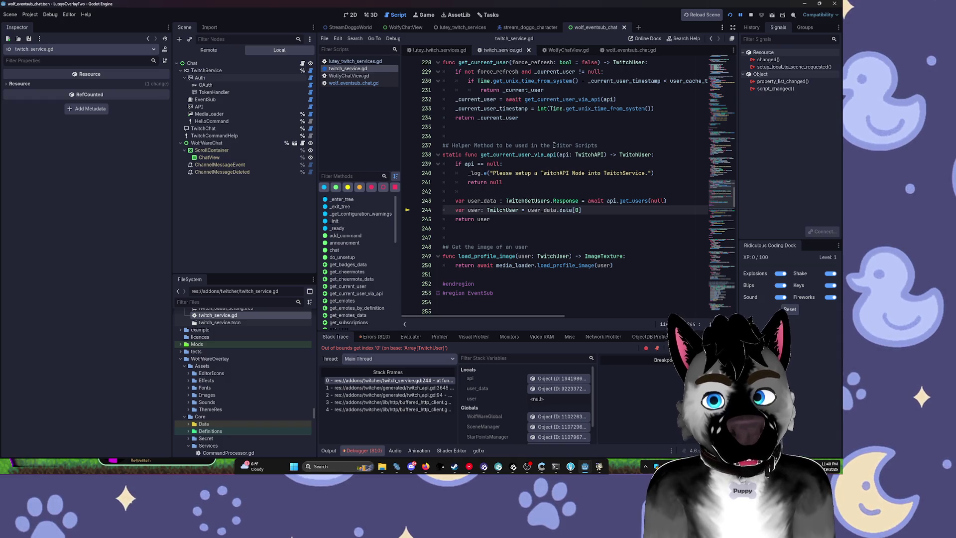
scroll(552, 133, up, 2)
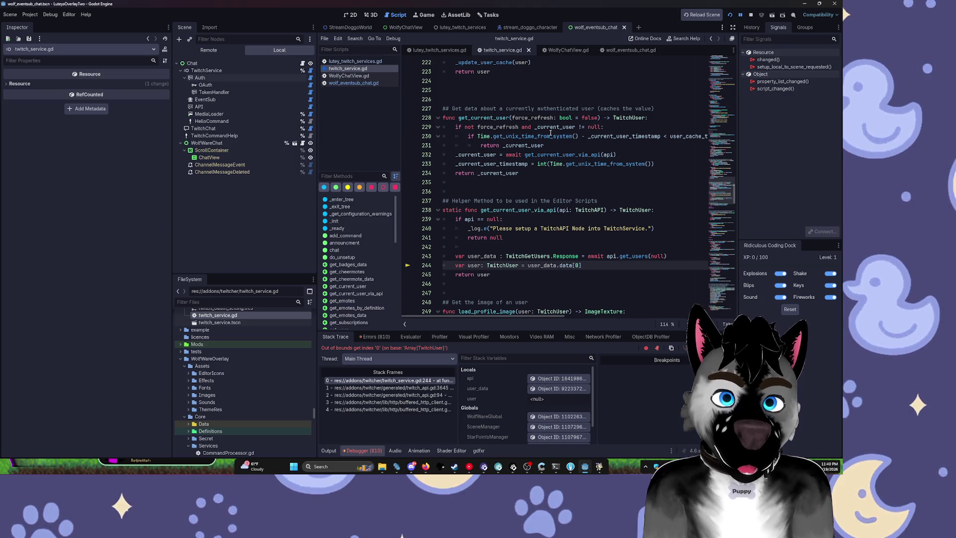
key(F12)
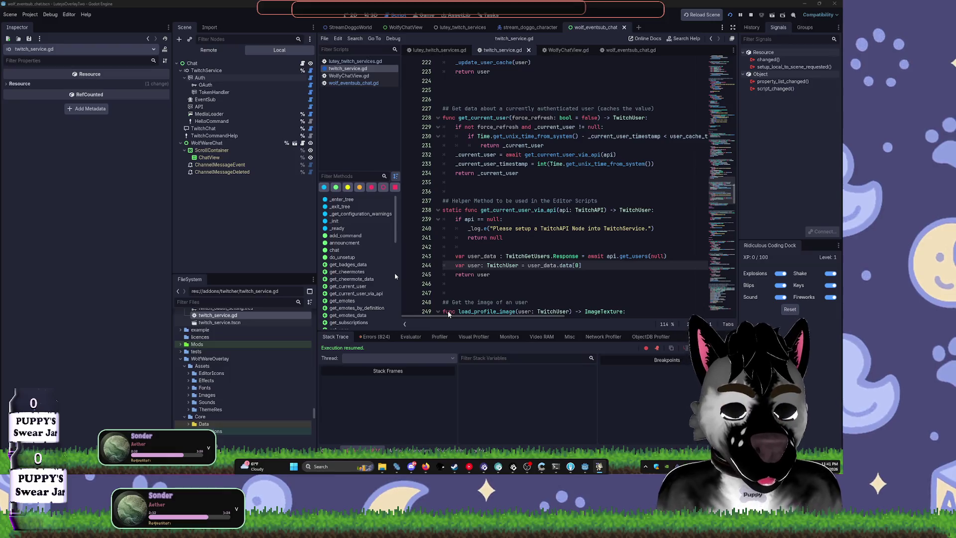
Step: Stop the project with F8, browse twitch_service.gd to the top, and return to the 2D view
key(F8)
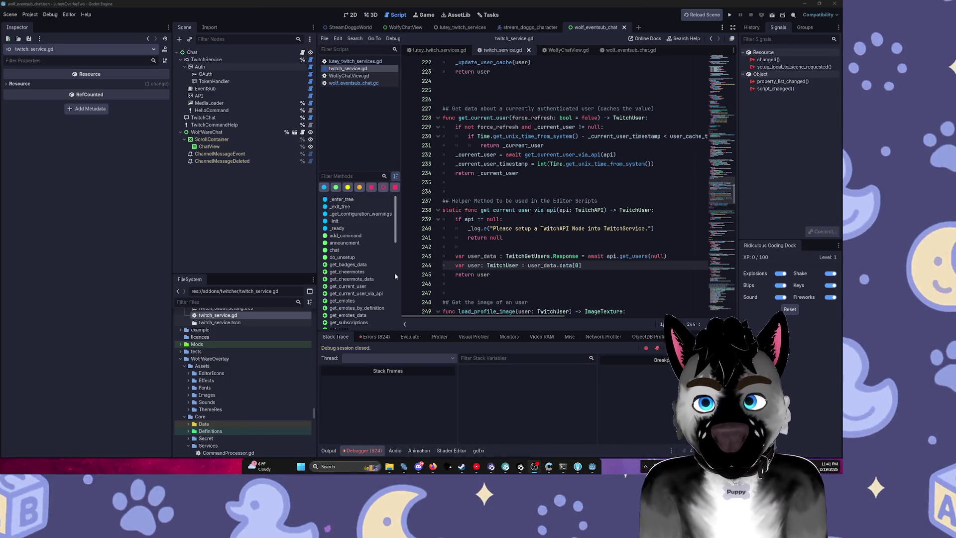
click(582, 174)
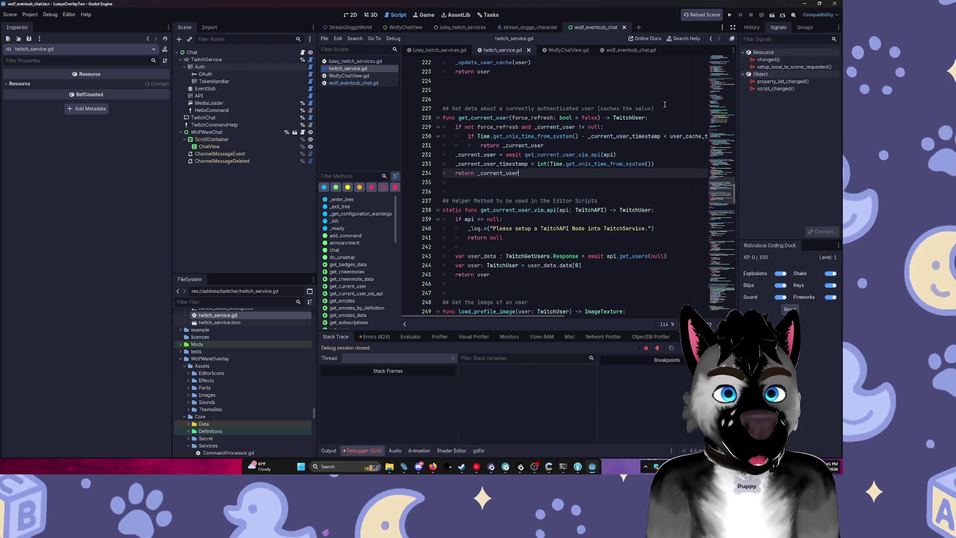
click(645, 93)
scroll(647, 97, up, 5)
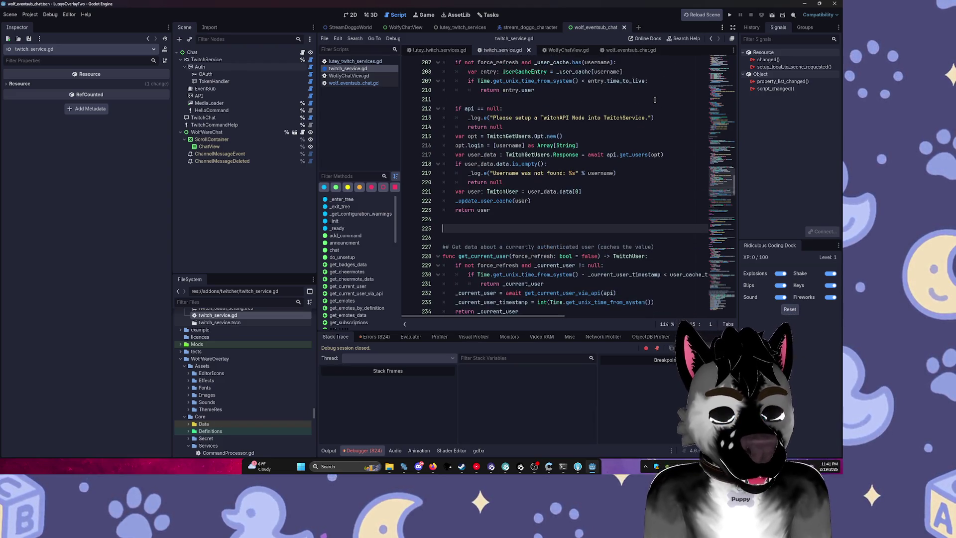
scroll(637, 136, up, 12)
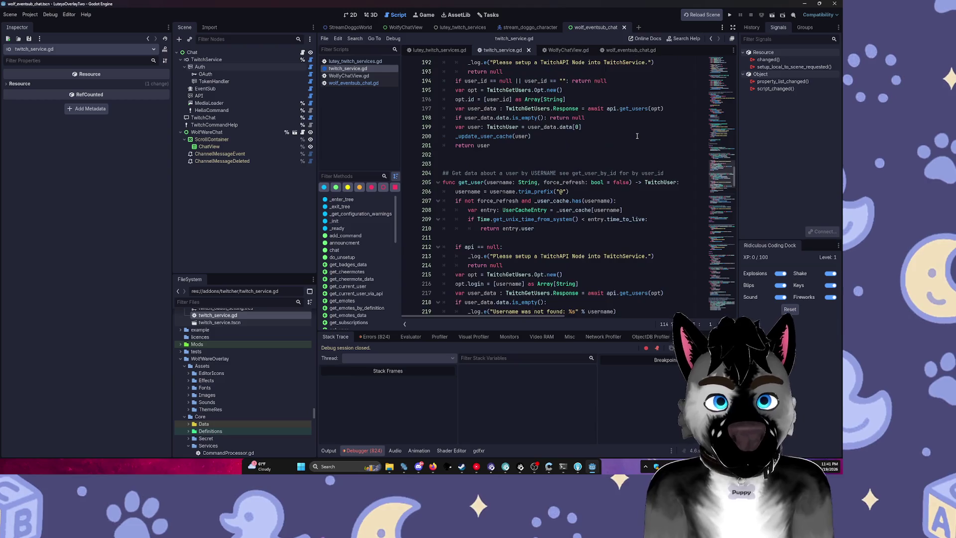
scroll(630, 136, up, 3)
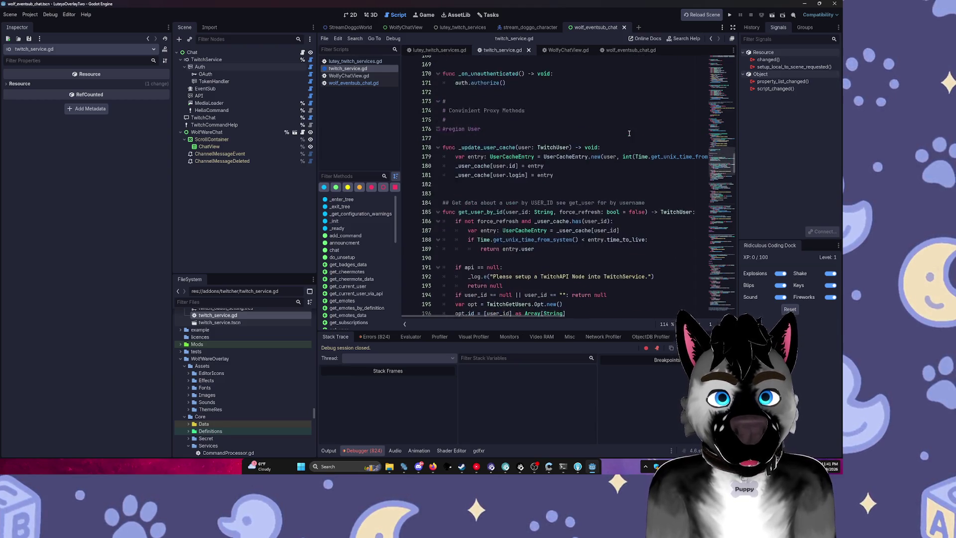
scroll(626, 135, up, 5)
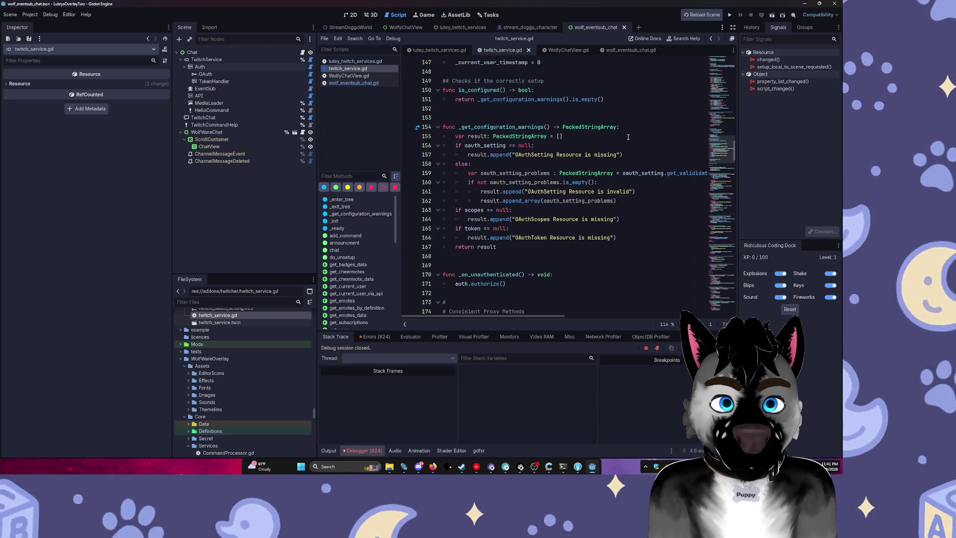
scroll(625, 137, up, 10)
click(722, 69)
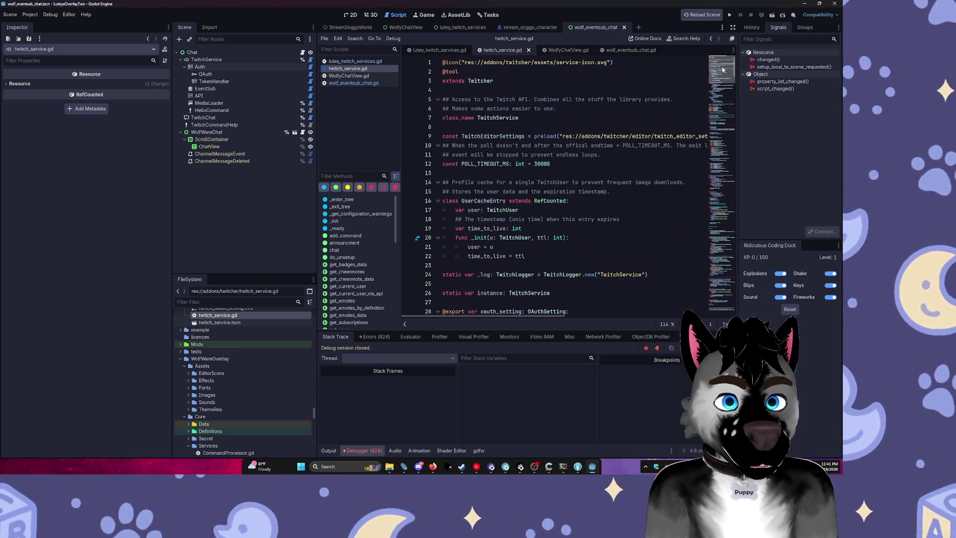
click(354, 15)
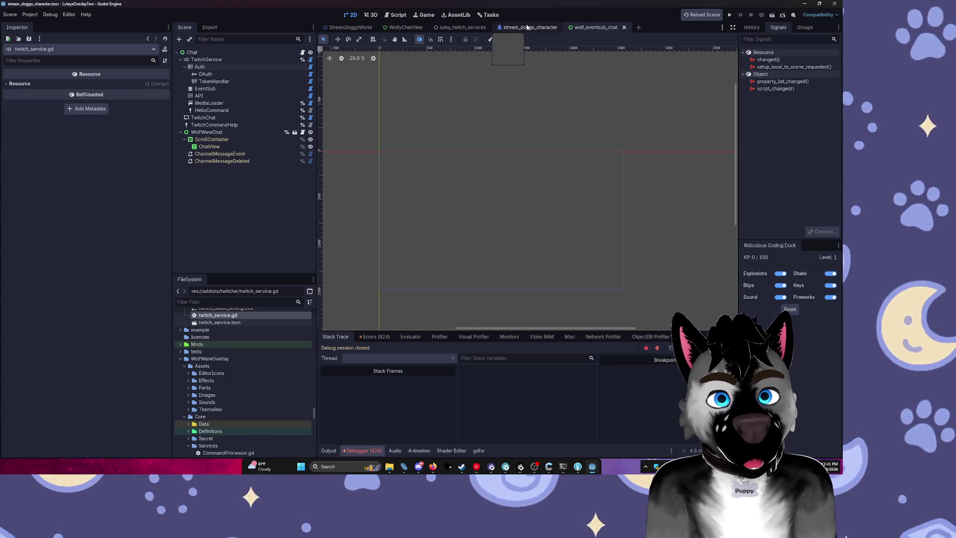
Step: Open lutey_twitch_services and validate TwitchService's configured scopes
click(463, 27)
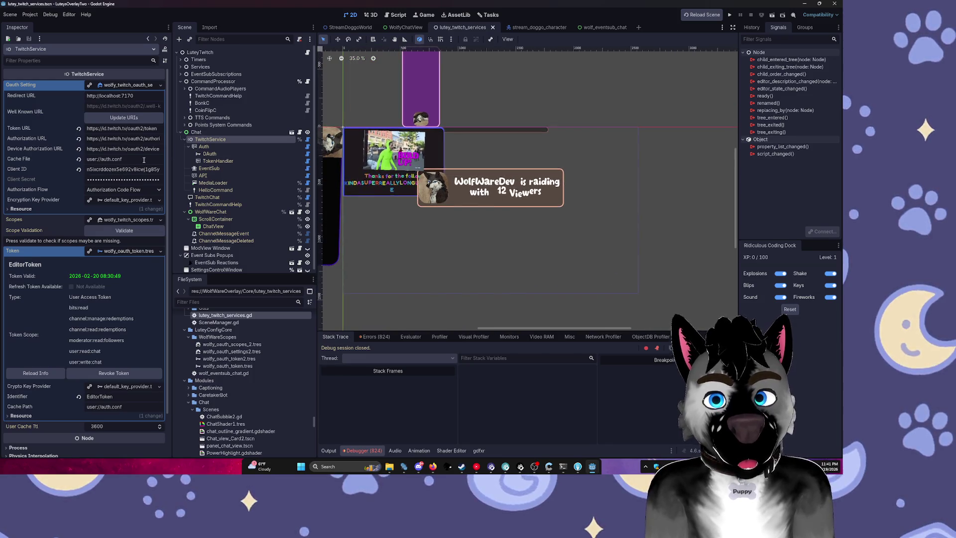
click(124, 117)
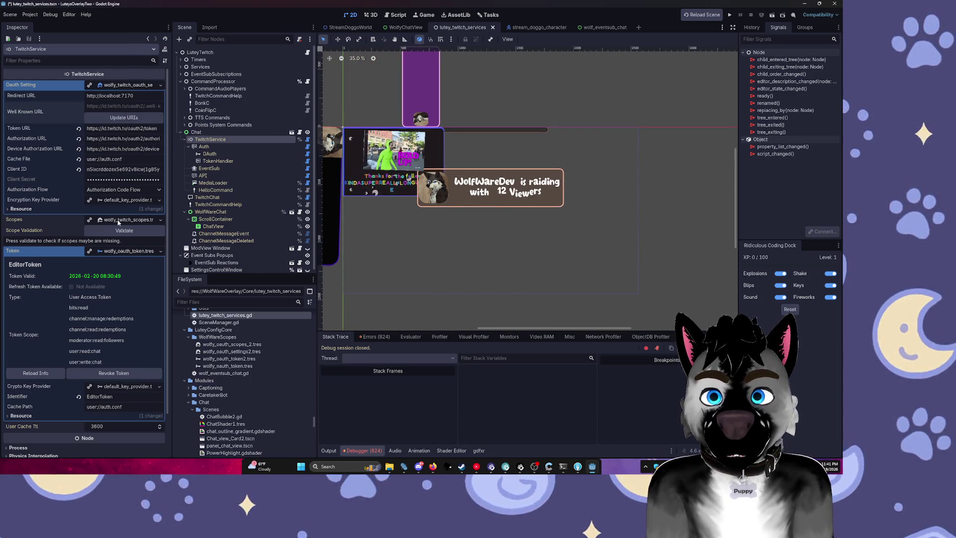
click(124, 230)
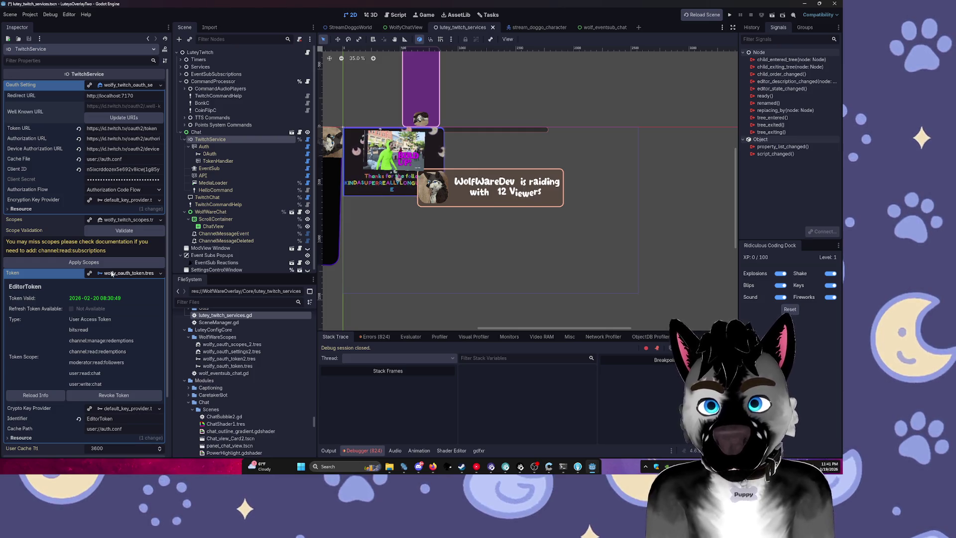
Step: Quick-load wolfy_oauth_scopes_2.tres (27 scopes) as the scopes resource and run the project
click(118, 220)
scroll(105, 249, down, 10)
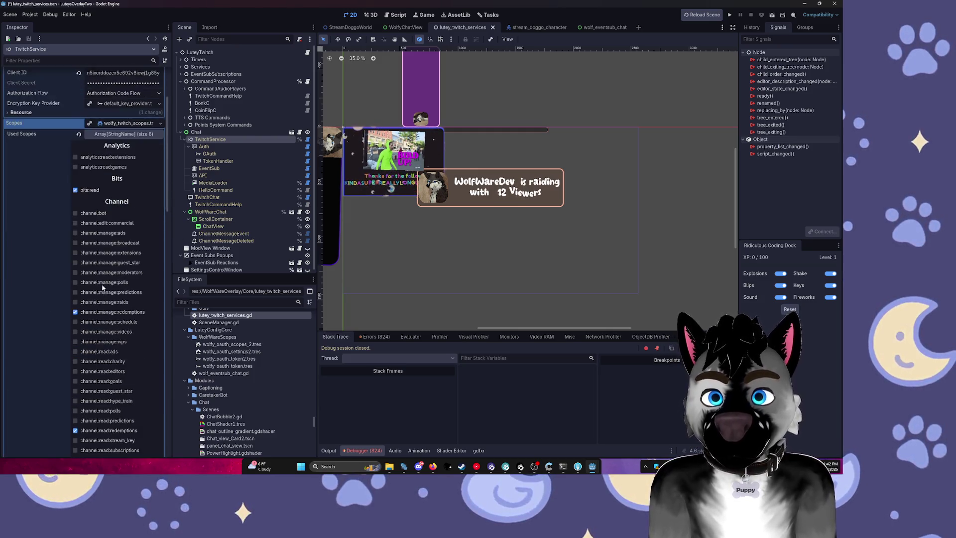
scroll(107, 224, up, 10)
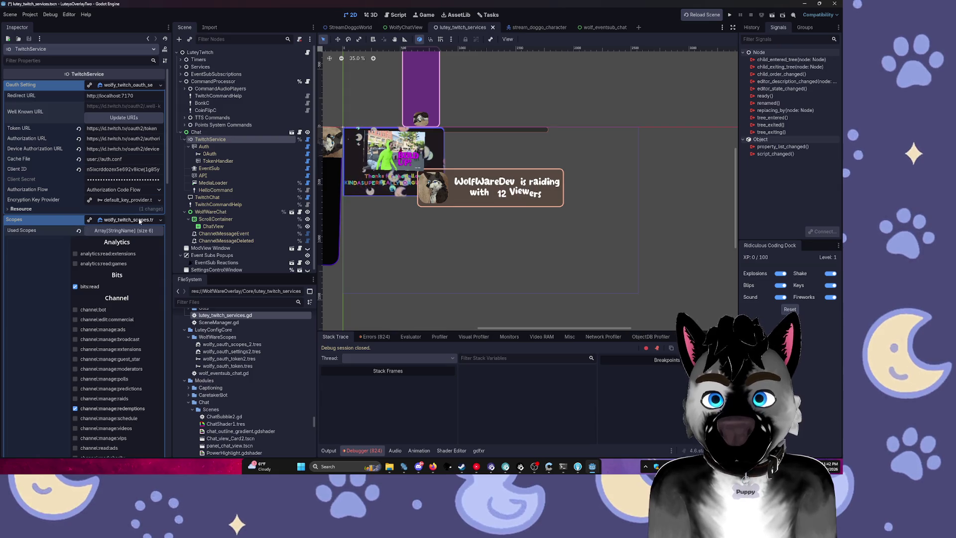
click(160, 219)
click(129, 257)
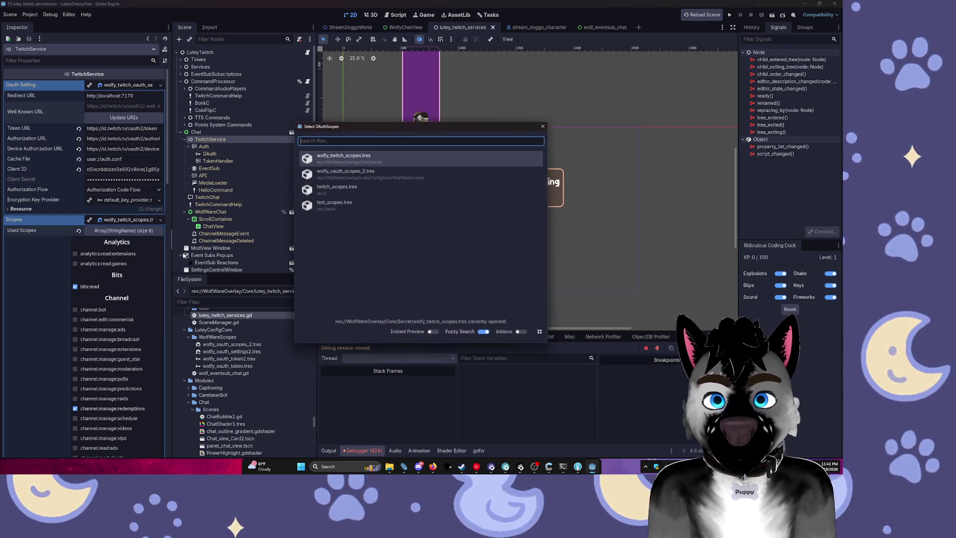
click(372, 178)
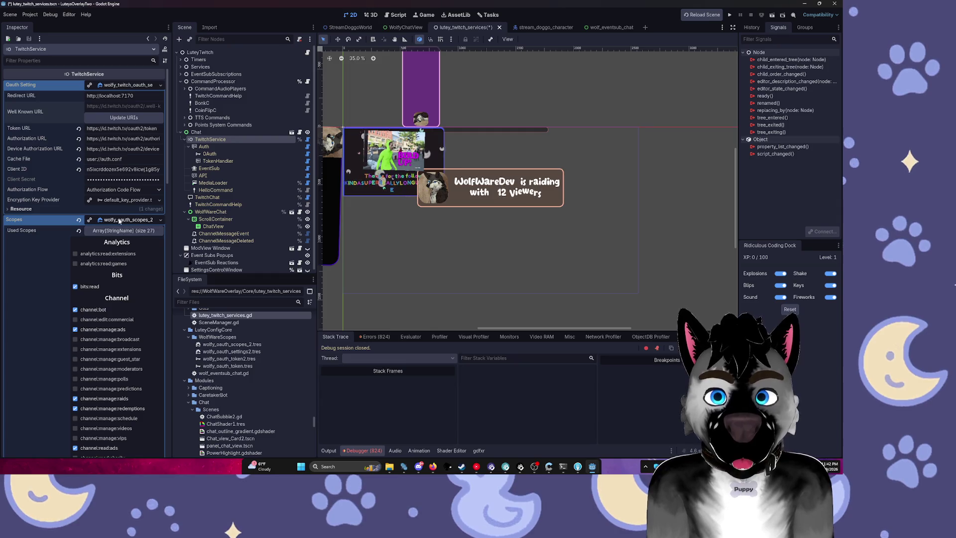
click(730, 16)
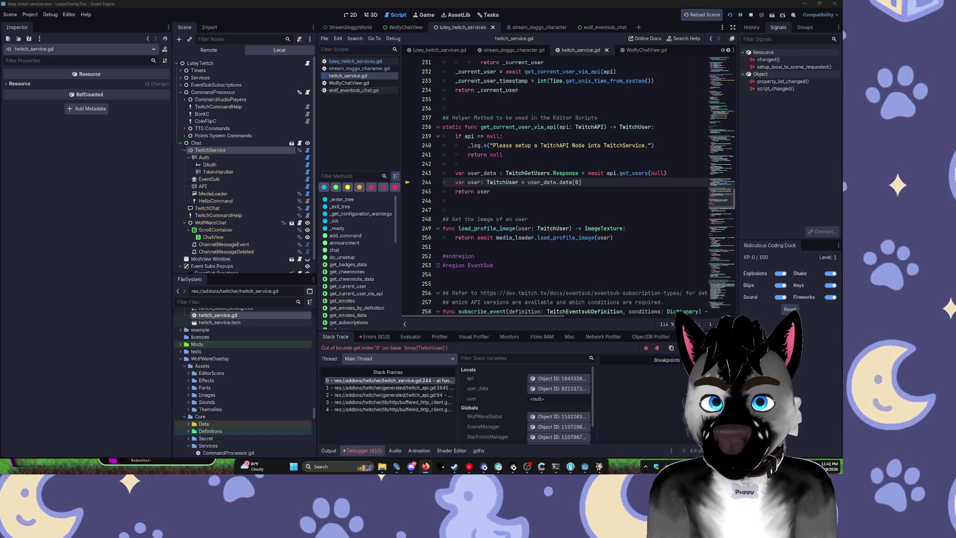
Step: Continue the halted run past the twitch_service.gd error with F12
click(557, 228)
key(F12)
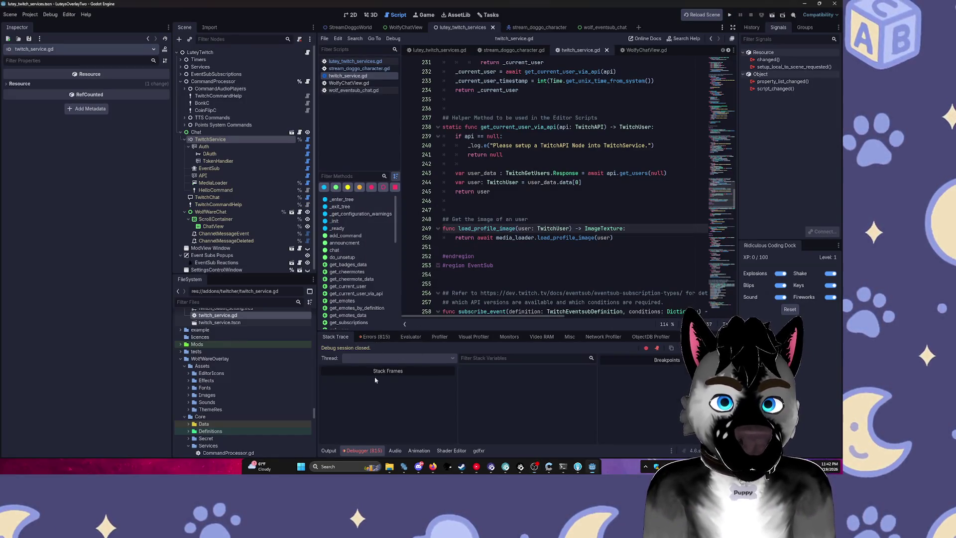
Step: Follow the Errors tab entries through twitch_api.gd to line 77 of crypto_key_provider.gd
click(375, 337)
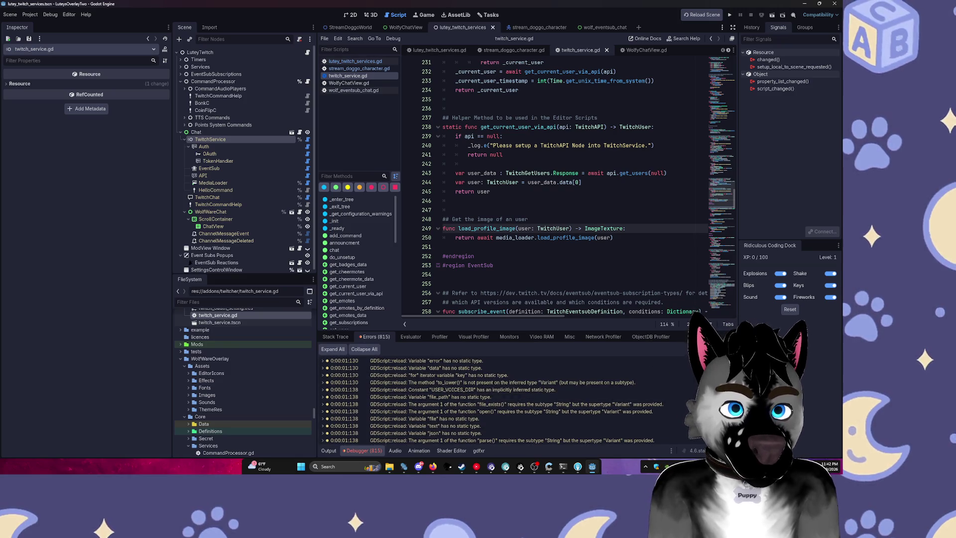
scroll(460, 439, down, 15)
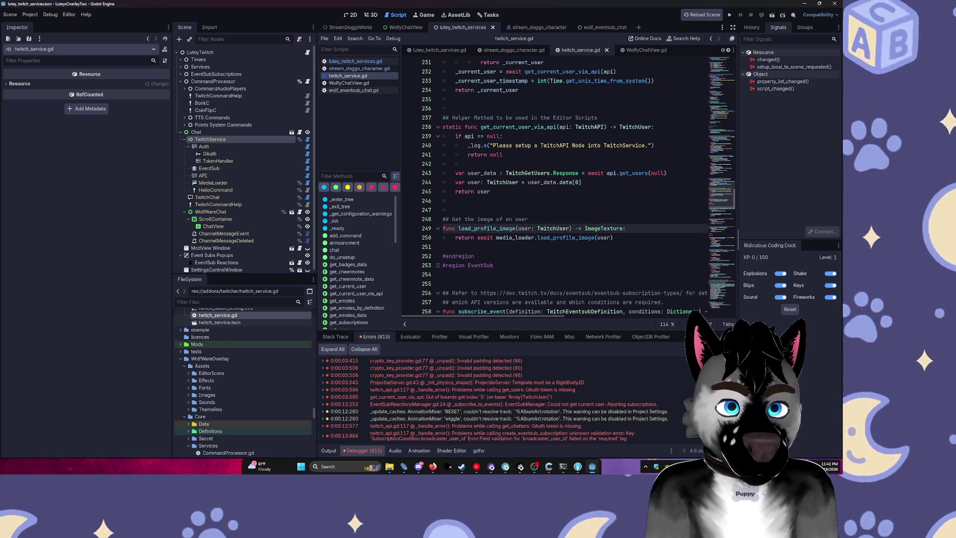
double_click(460, 437)
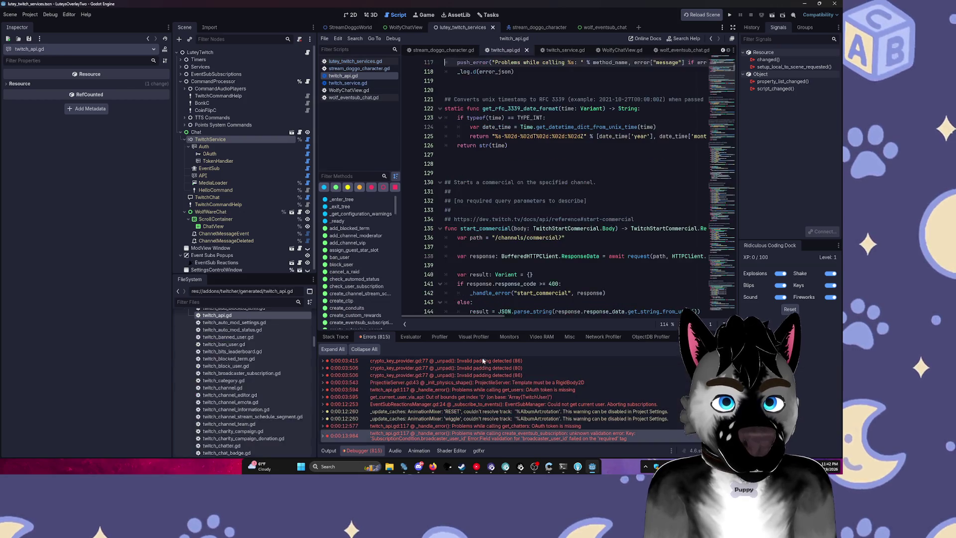
double_click(483, 361)
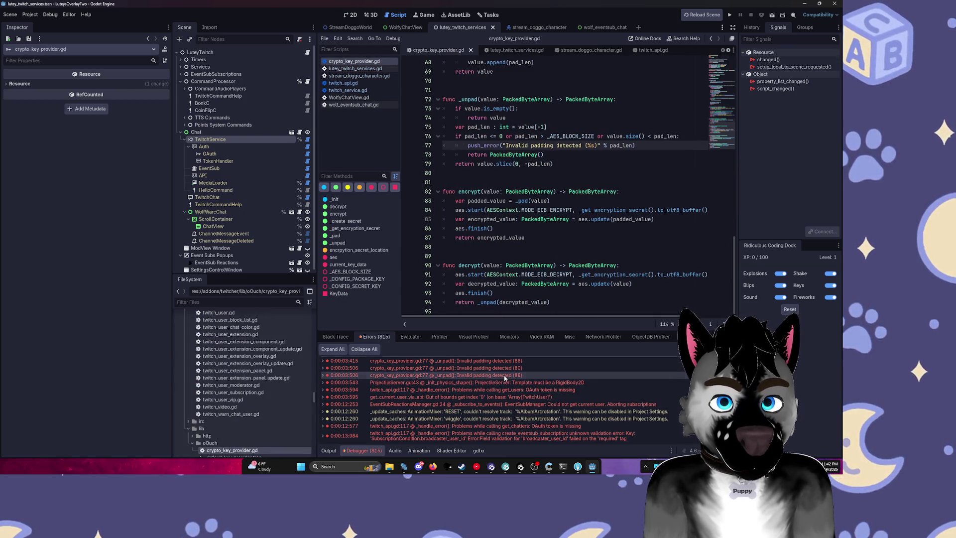
double_click(504, 376)
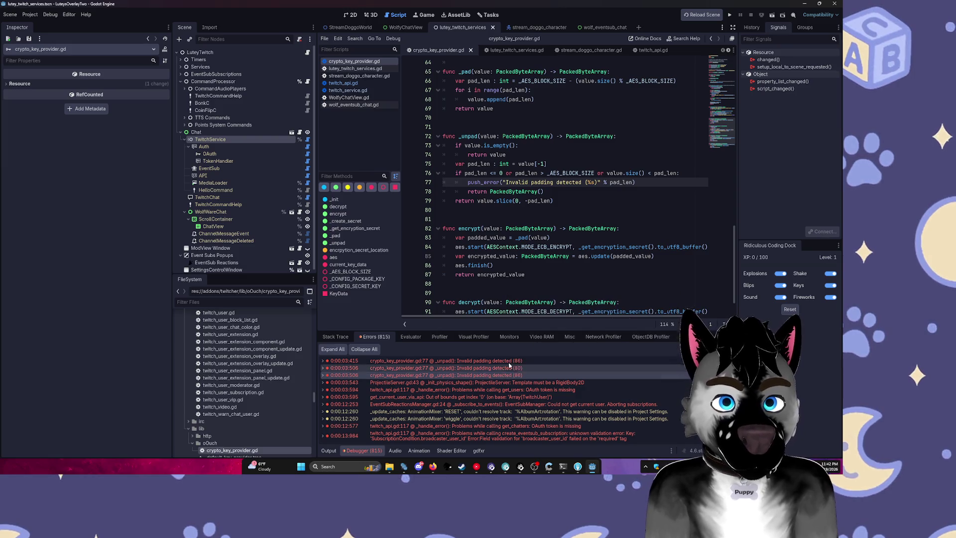
Step: Pick a Project menu command, cancel its confirmation prompt, and reopen the Project menu
click(30, 15)
mouse_move(63, 85)
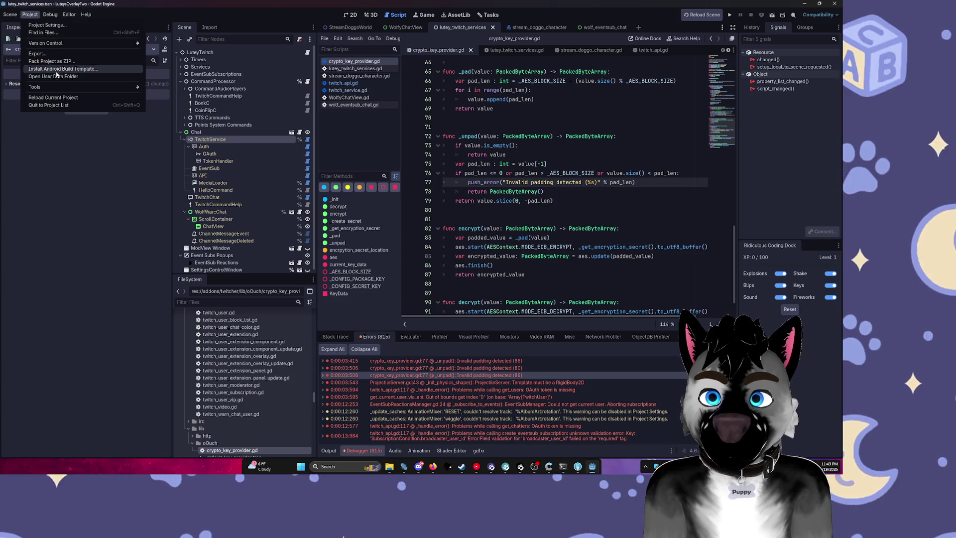
click(59, 69)
key(Escape)
click(29, 15)
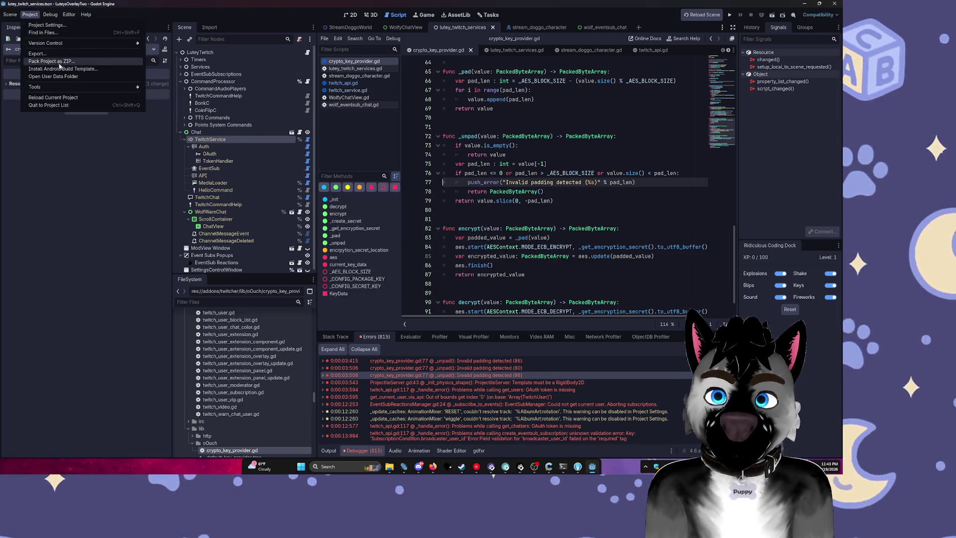
Step: Delete encryption_key.cfg and auth.conf from the LuteysOverlayTwo user data folder
click(60, 77)
drag(547, 105, 205, 111)
click(164, 272)
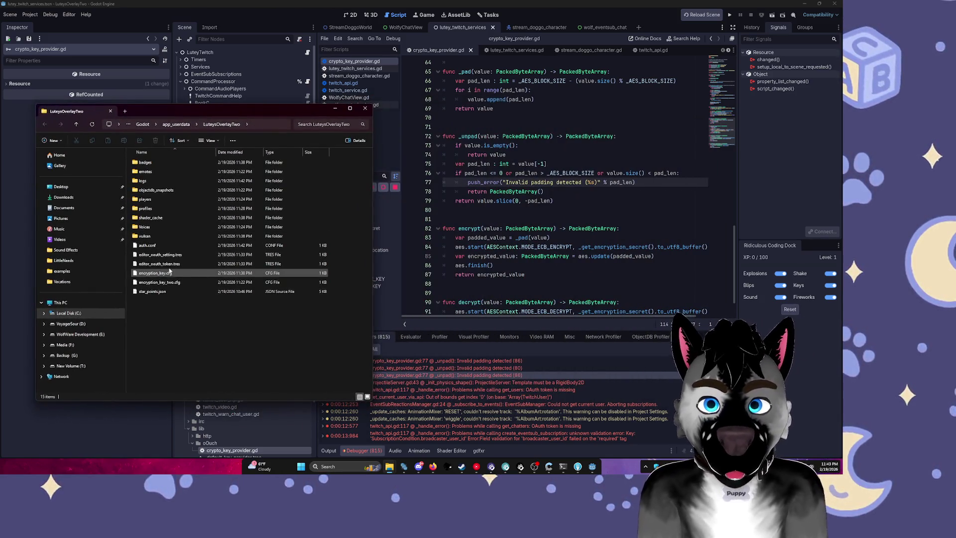
key(Delete)
key(Delete)
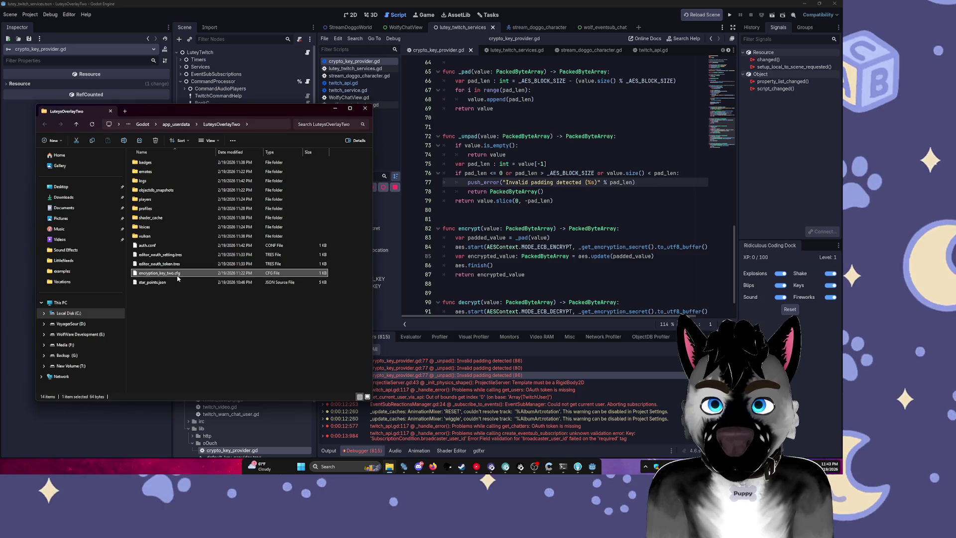
key(Up)
key(Up)
key(Up)
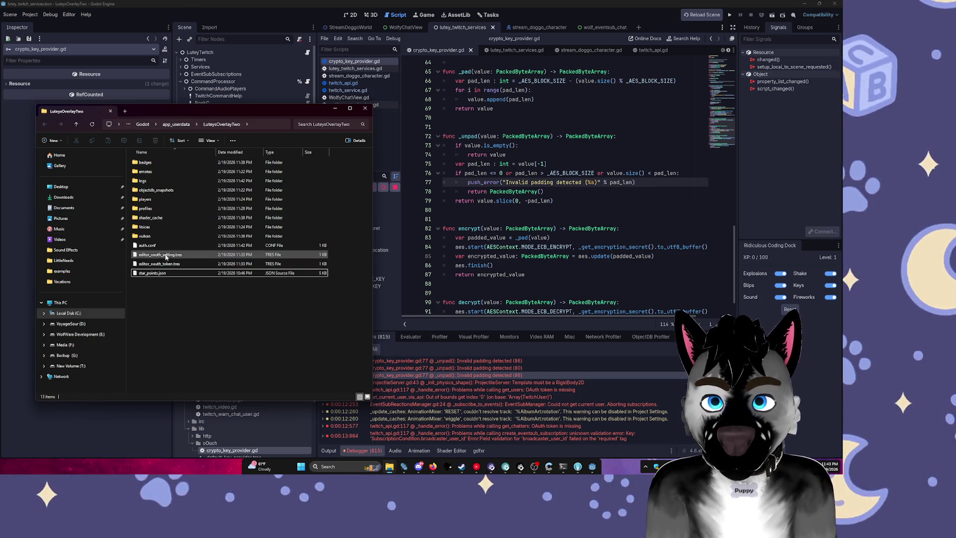
key(Delete)
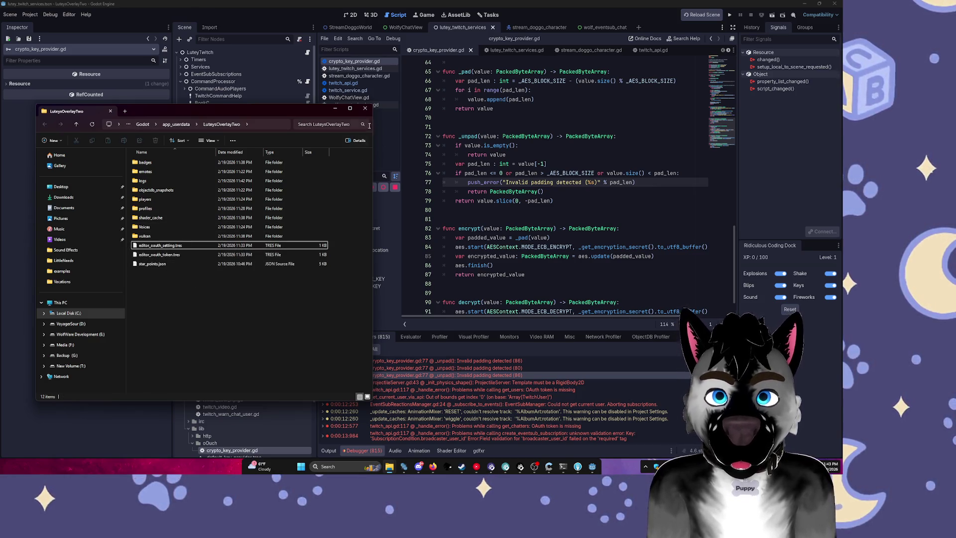
Step: Close the user data folder window and reload the current project
click(365, 109)
click(30, 15)
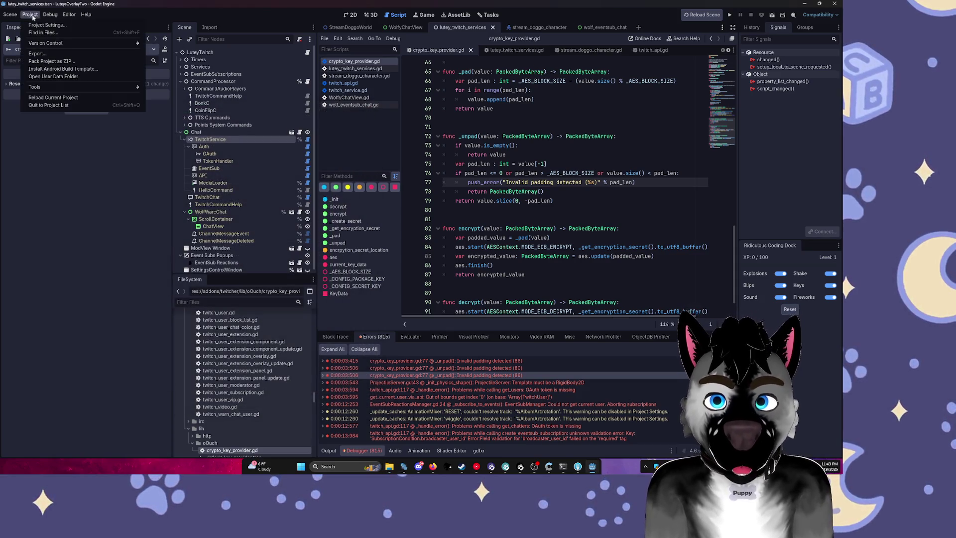
click(53, 97)
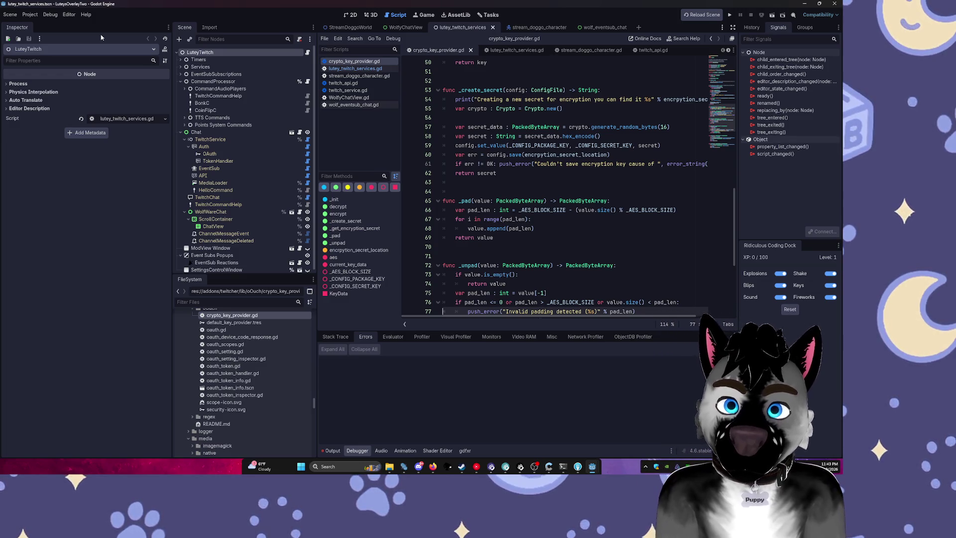
Step: Select TwitchService, click into its Client Secret field, then run the project to retry authentication
click(210, 140)
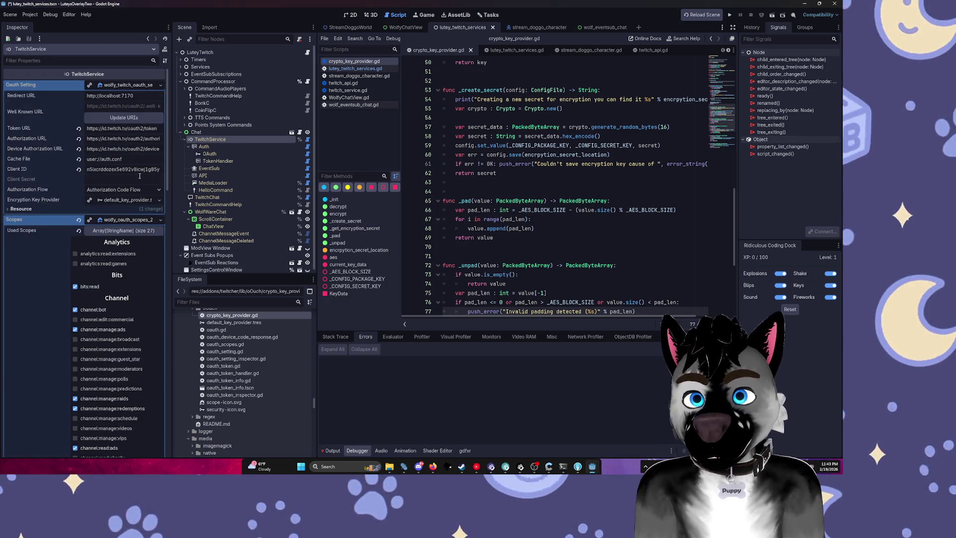
click(115, 179)
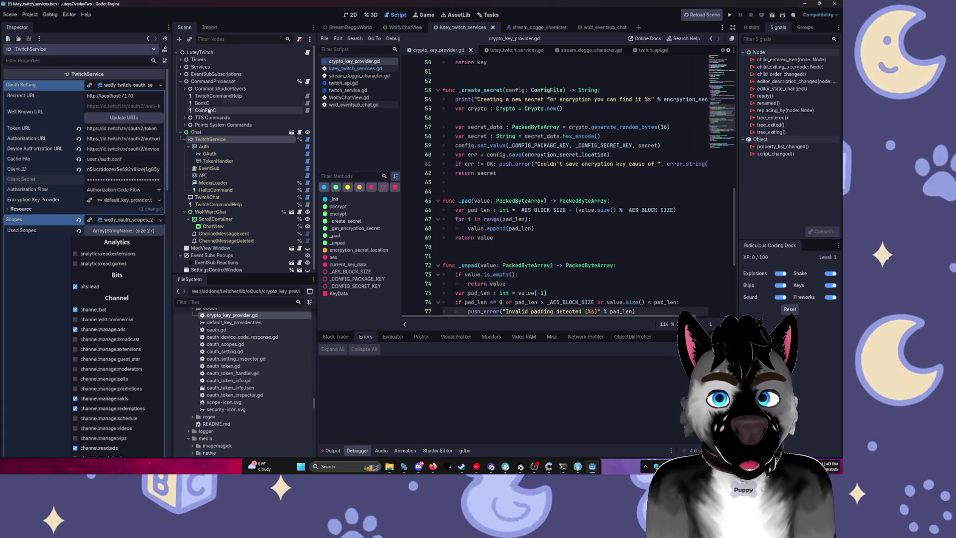
click(729, 15)
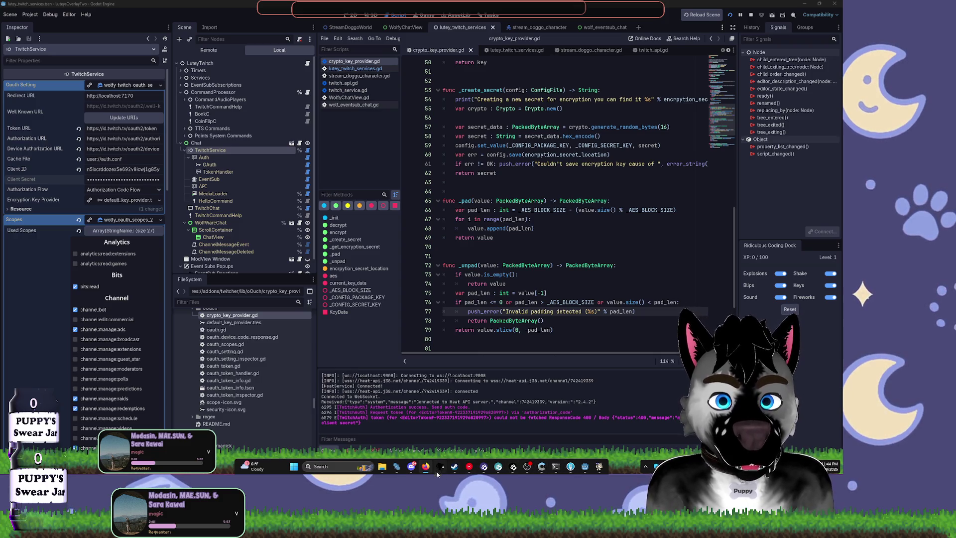
mouse_move(599, 466)
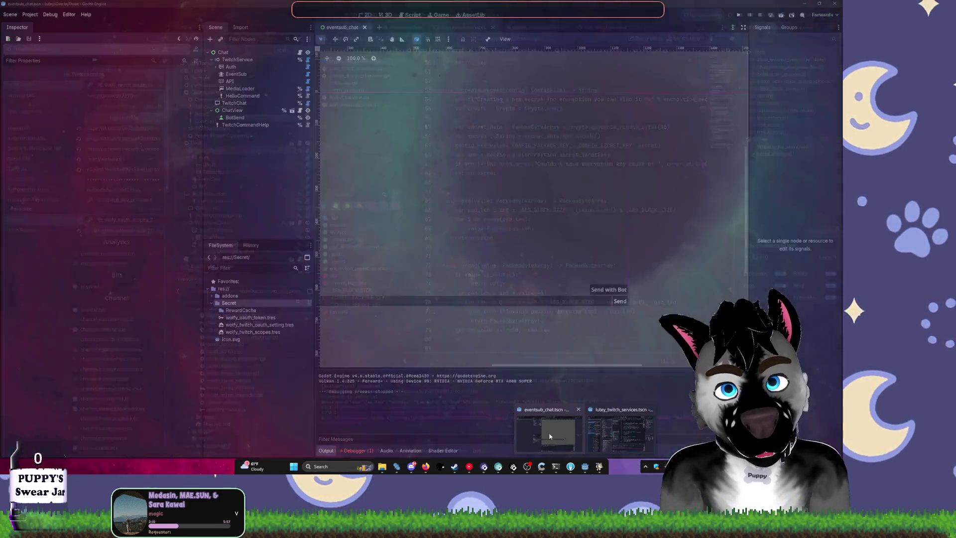
click(549, 436)
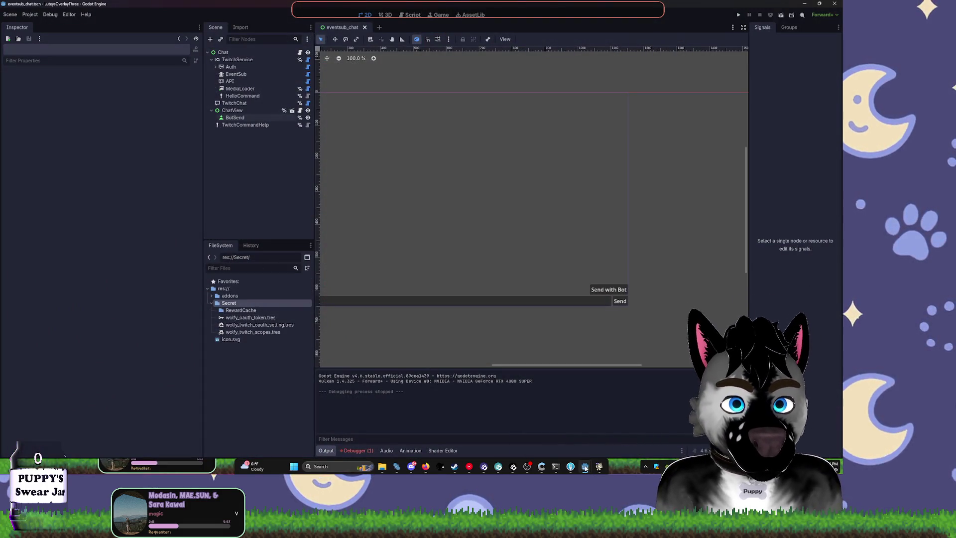
click(585, 468)
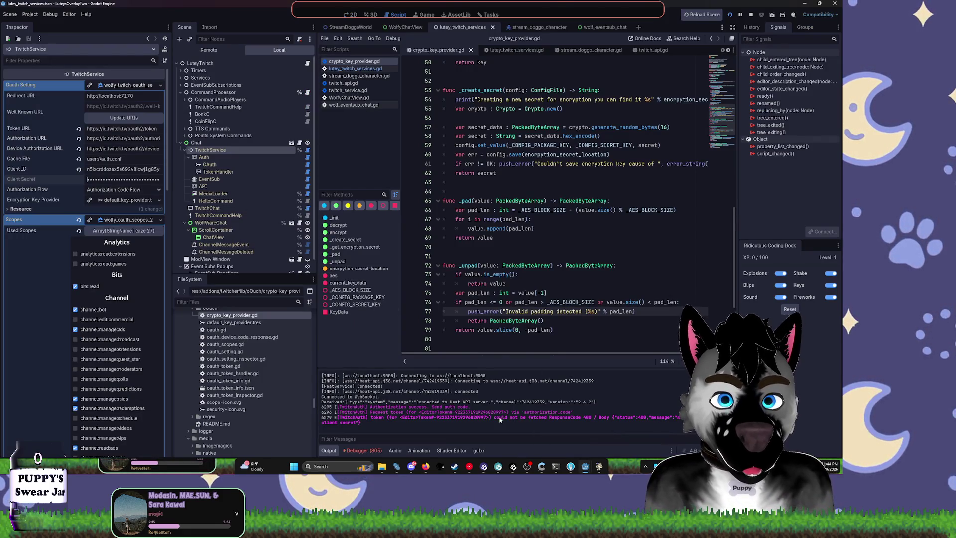
Step: Paste the new client secret over TwitchService's existing Client Secret value
double_click(114, 180)
key(ctrl+v)
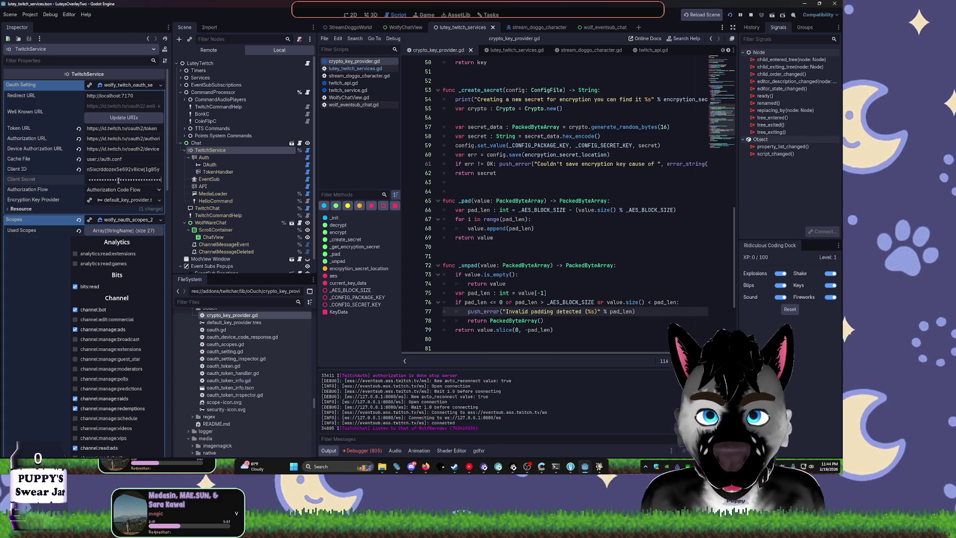
drag(162, 169, 133, 169)
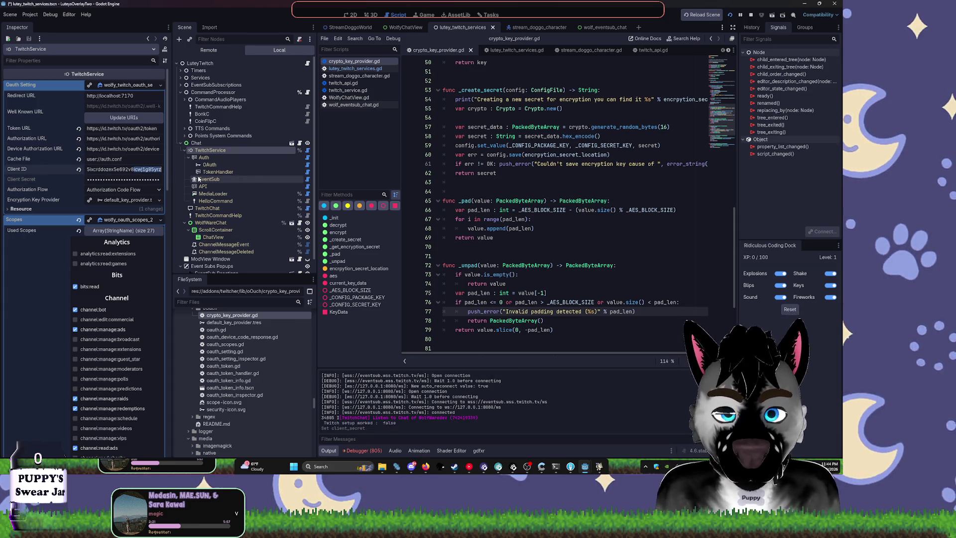
Step: Check the OAuth setting's options without changes, then switch to the wolf_eventsub_chat scene
right_click(114, 83)
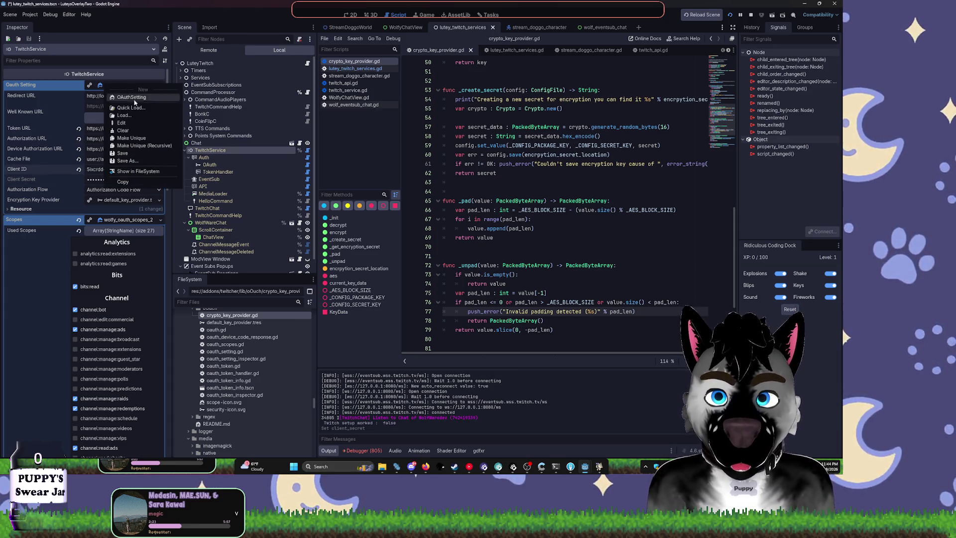
click(144, 160)
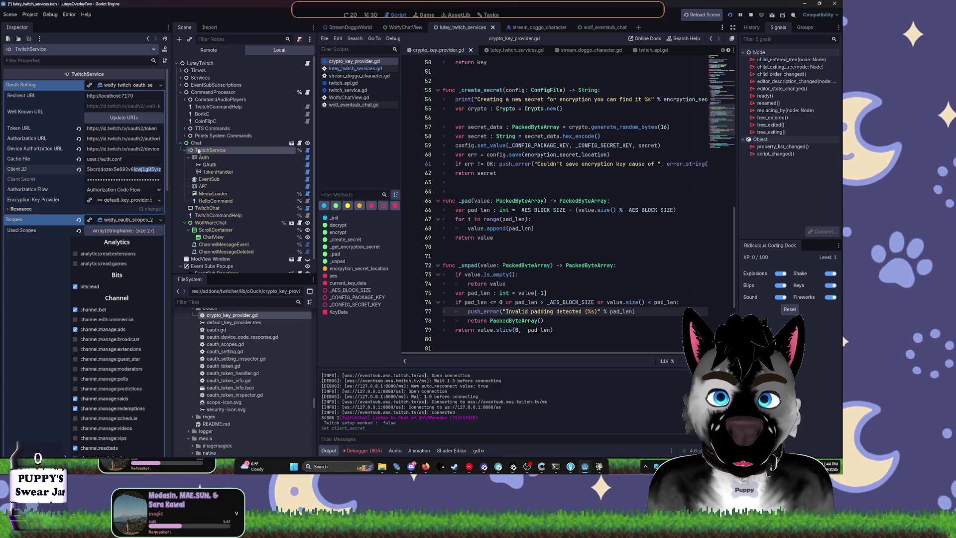
click(292, 143)
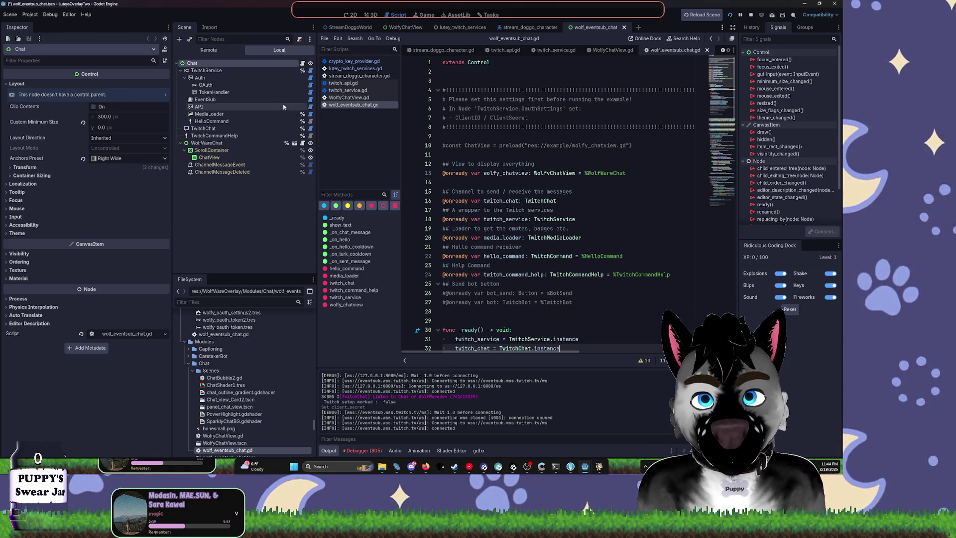
Step: Select the Auth node and revoke its stored token locally
click(206, 70)
click(199, 77)
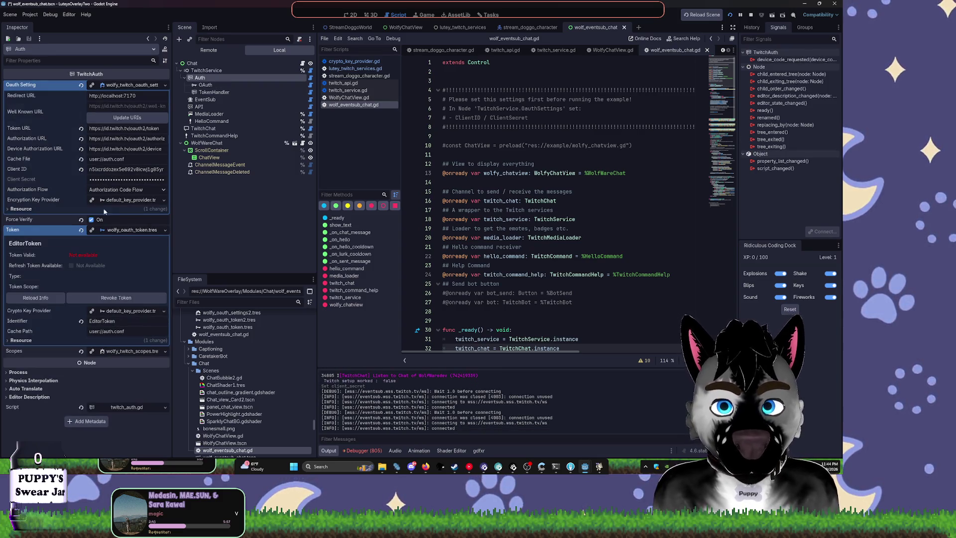
click(91, 297)
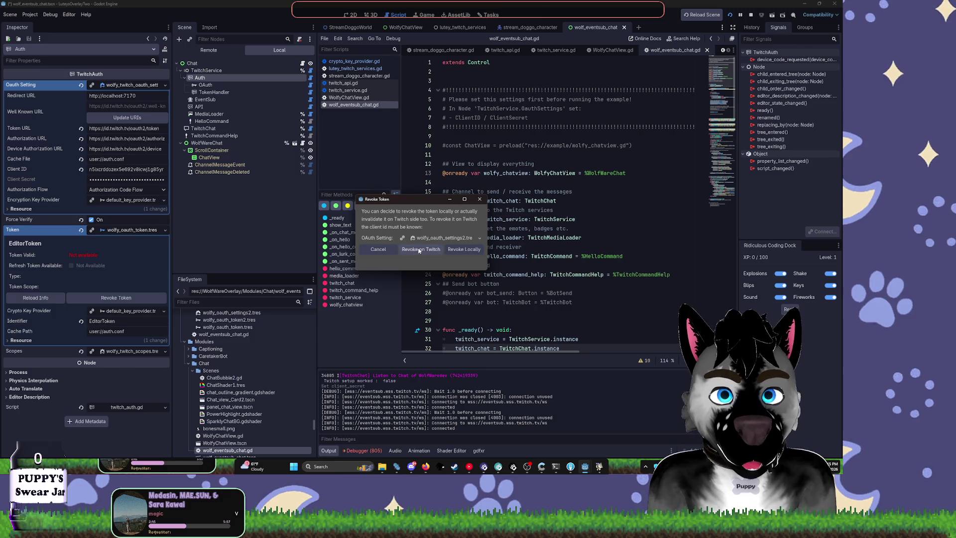
click(464, 249)
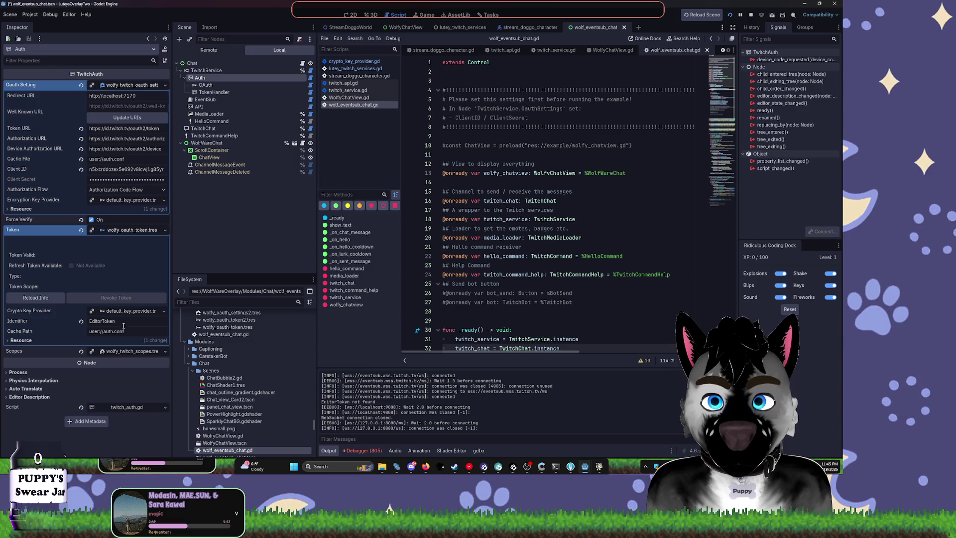
Step: Review the Auth scopes, set Authorization Flow to Implicit Flow, and save the scene
click(125, 351)
scroll(126, 355, down, 10)
scroll(134, 299, up, 10)
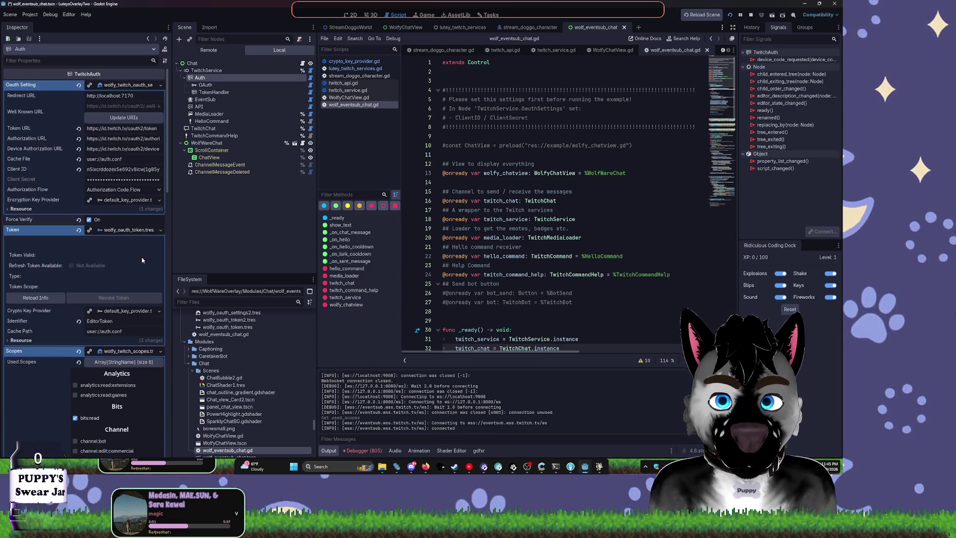
click(125, 190)
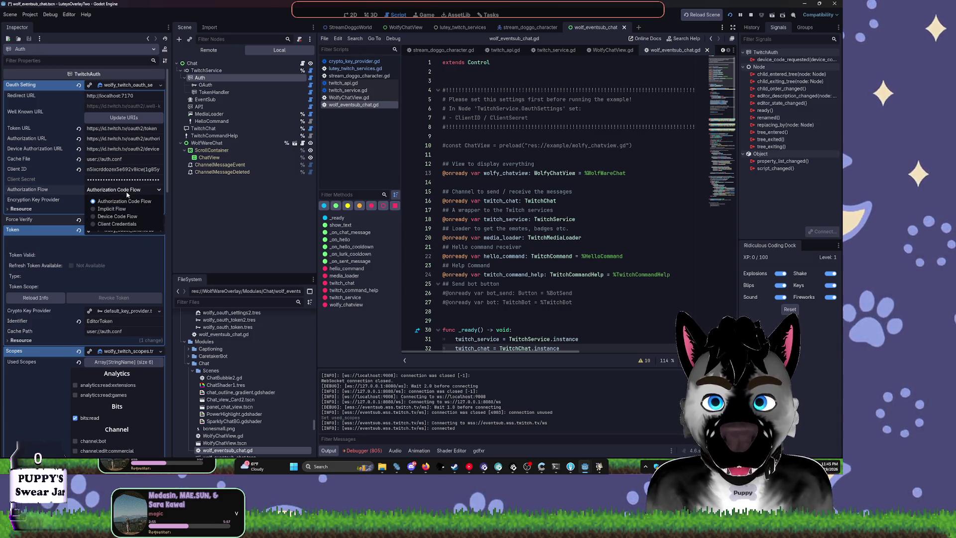
click(135, 210)
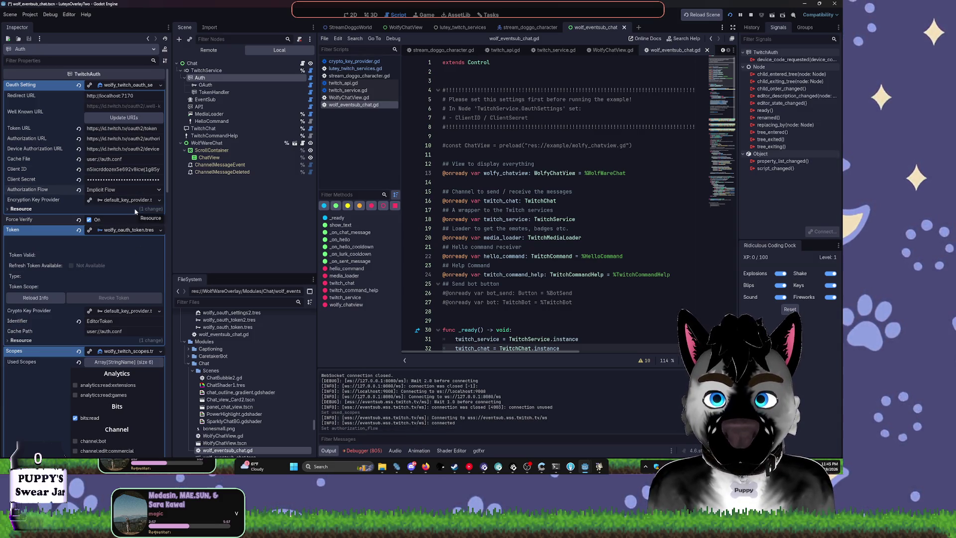
key(ctrl+s)
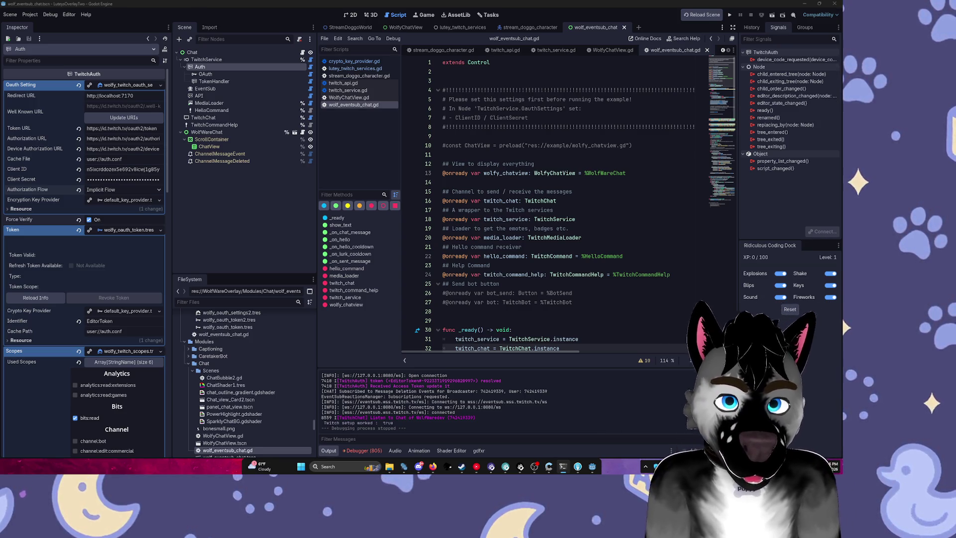
Step: Place the caret in wolf_eventsub_chat.gd's twitch_service declaration and scroll down to _ready
click(518, 219)
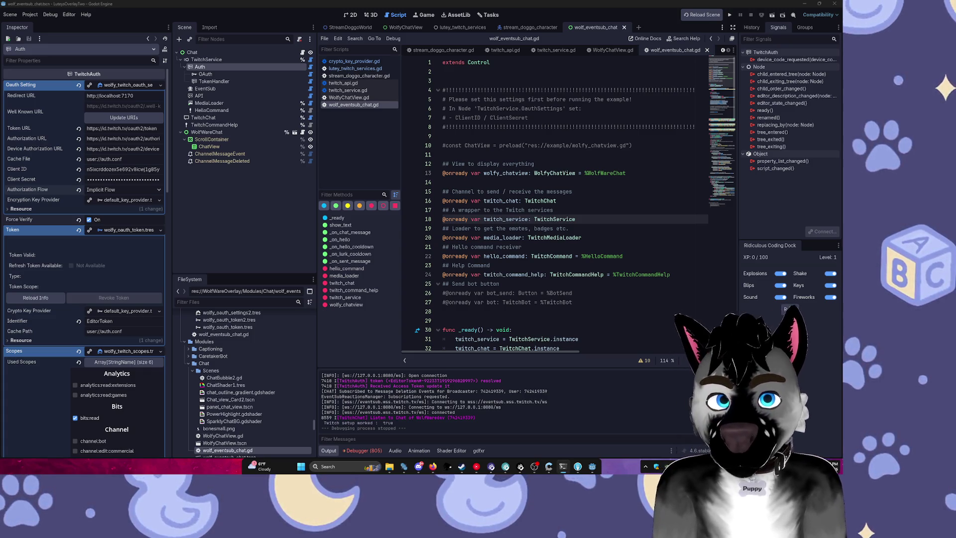
scroll(527, 207, down, 8)
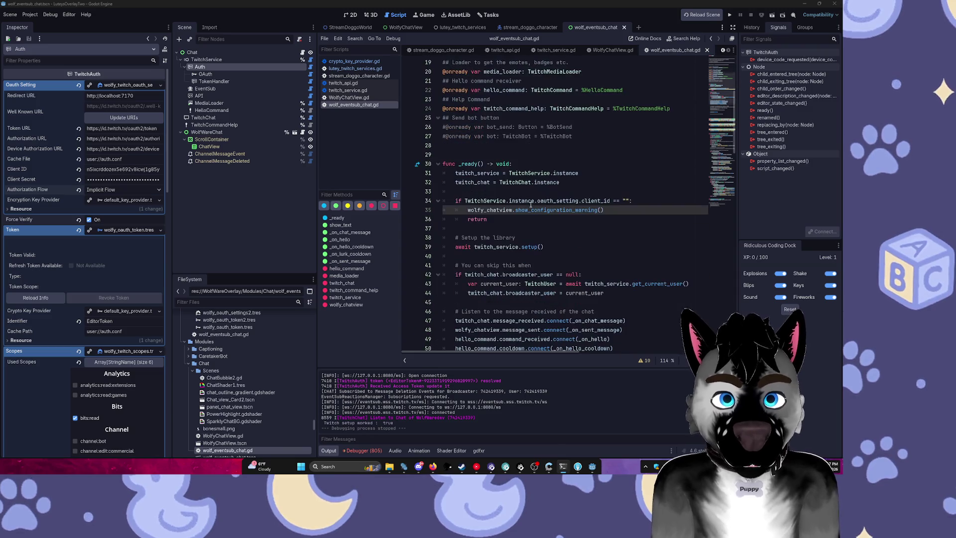
scroll(556, 195, down, 12)
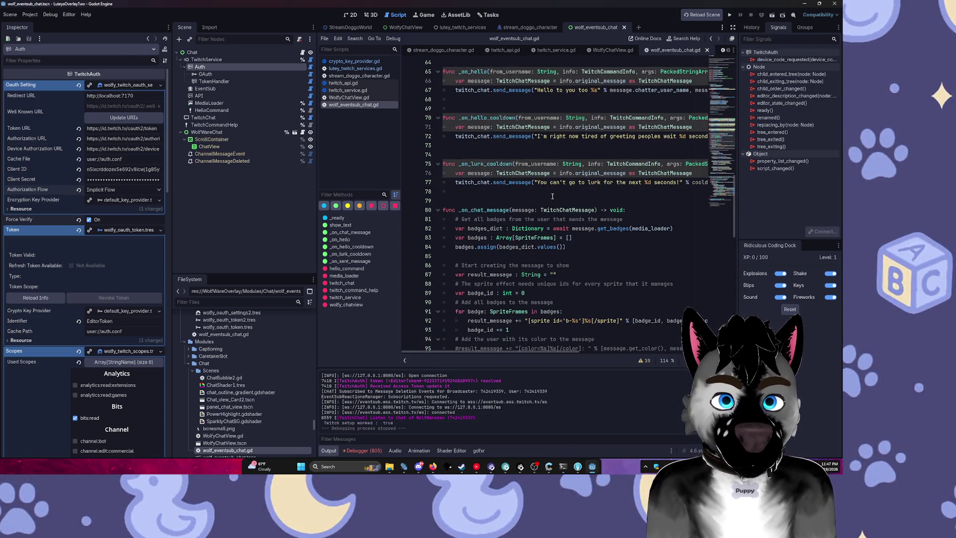
scroll(540, 208, down, 6)
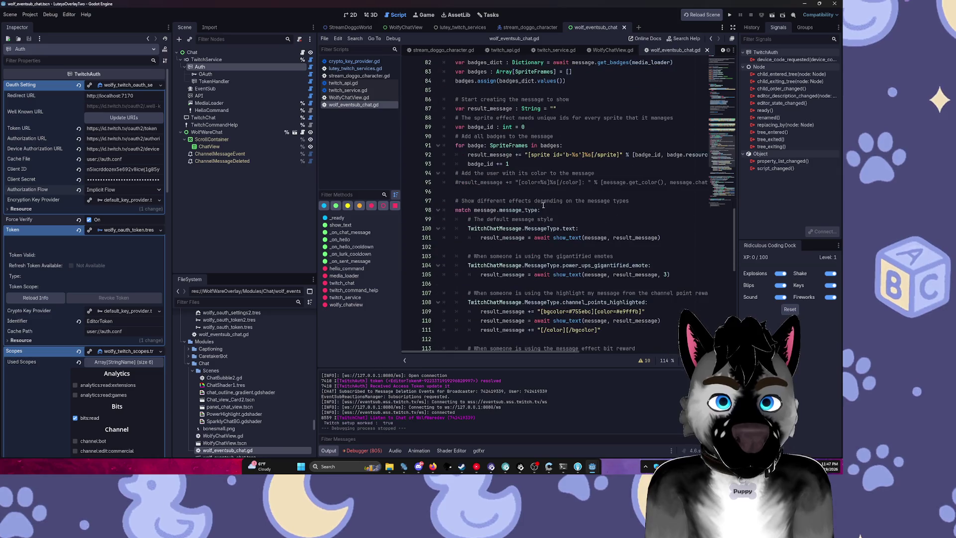
scroll(550, 218, down, 5)
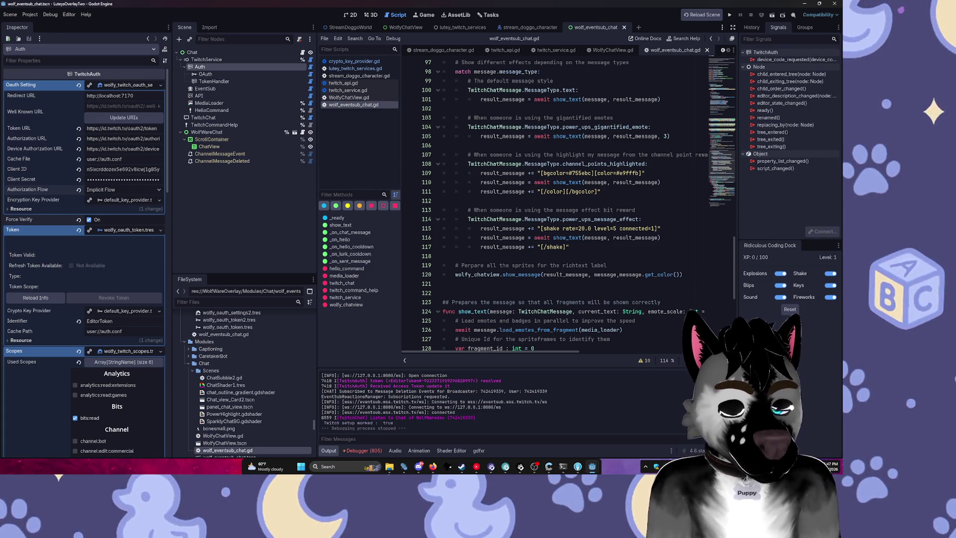
key(Return)
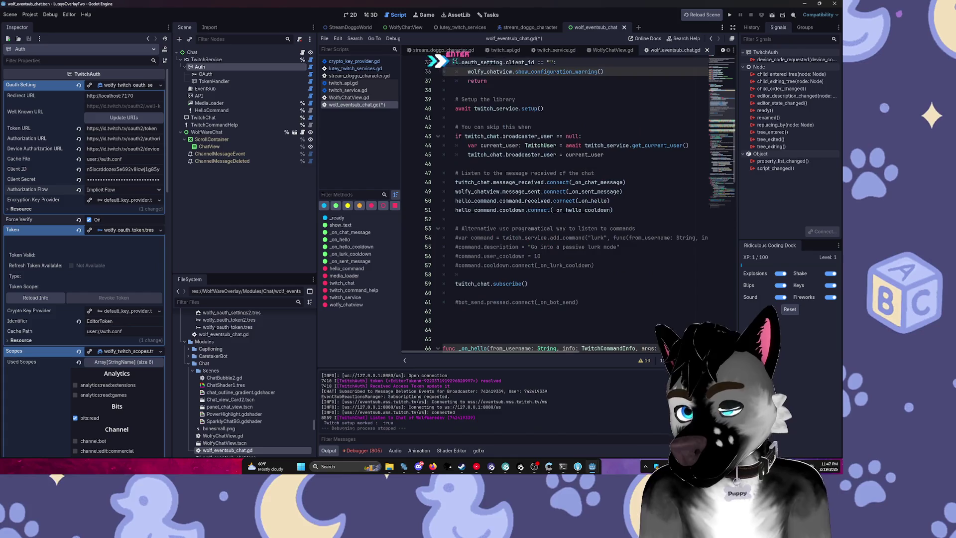
key(BackSpace)
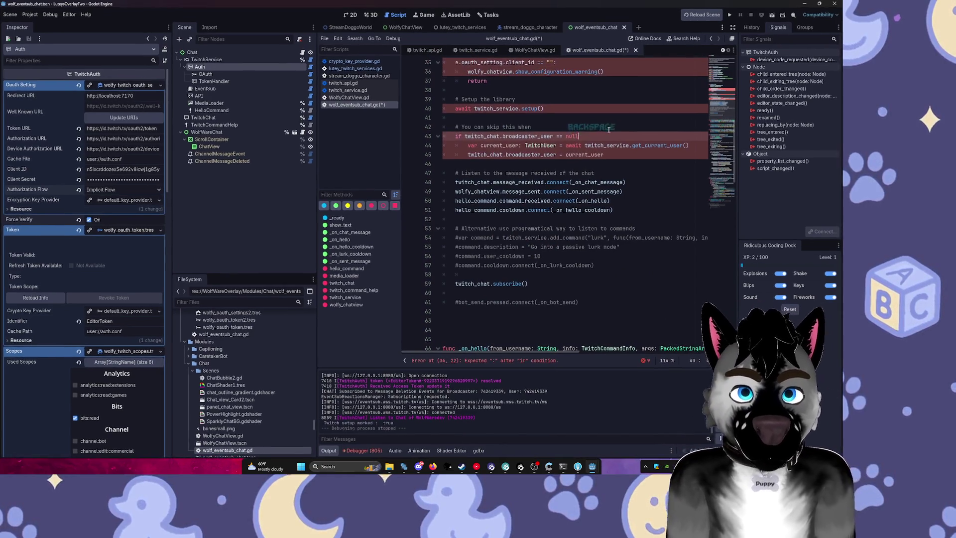
key(ctrl+z)
key(ctrl+z)
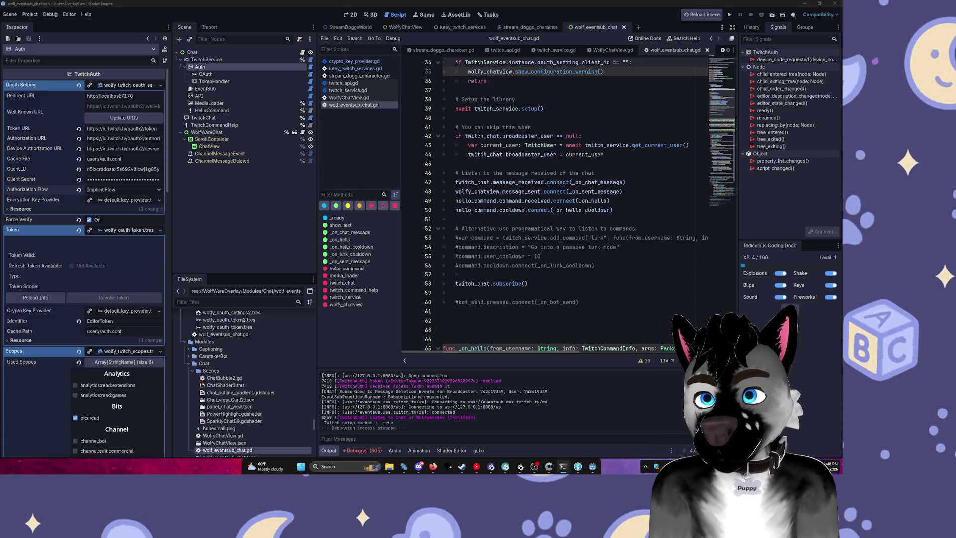
scroll(482, 199, up, 3)
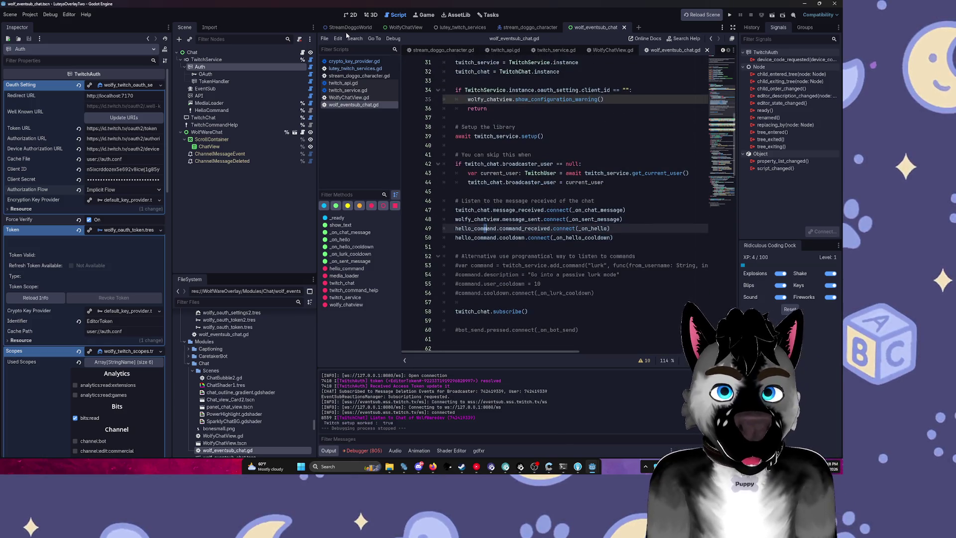
click(350, 29)
click(350, 14)
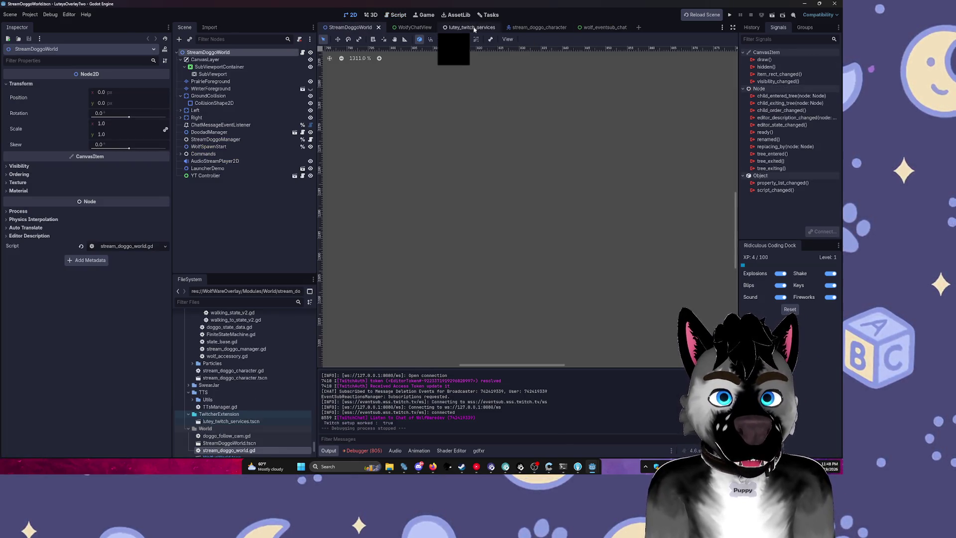
click(413, 27)
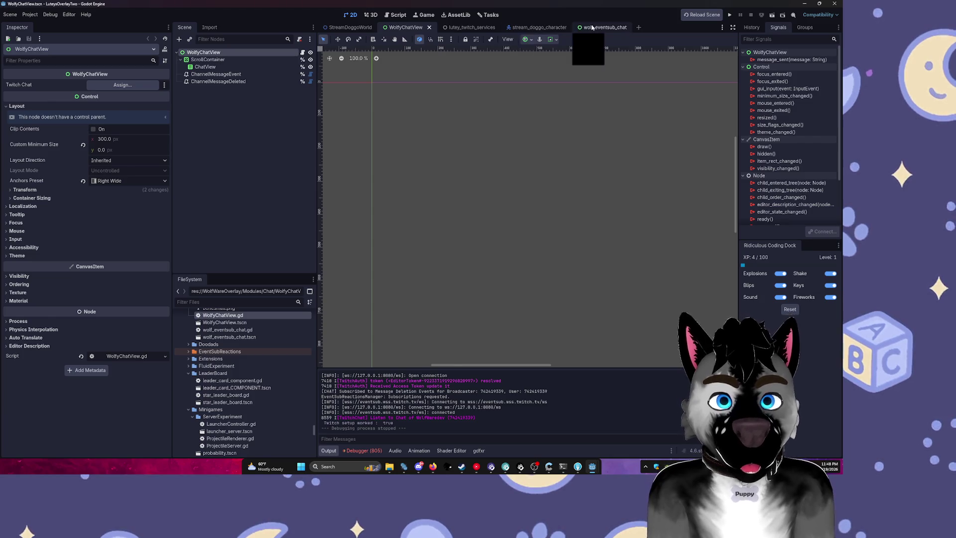
click(604, 27)
click(308, 52)
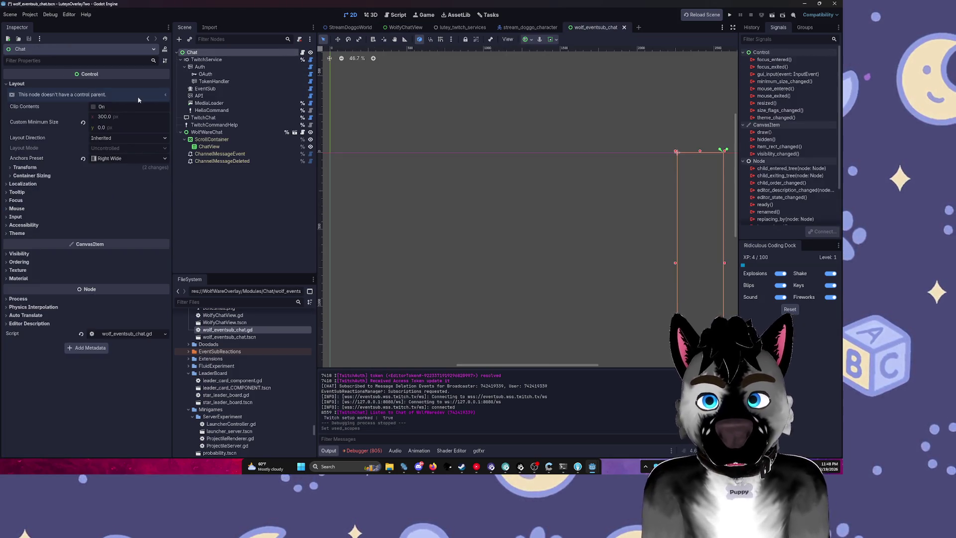
click(310, 52)
scroll(488, 147, up, 10)
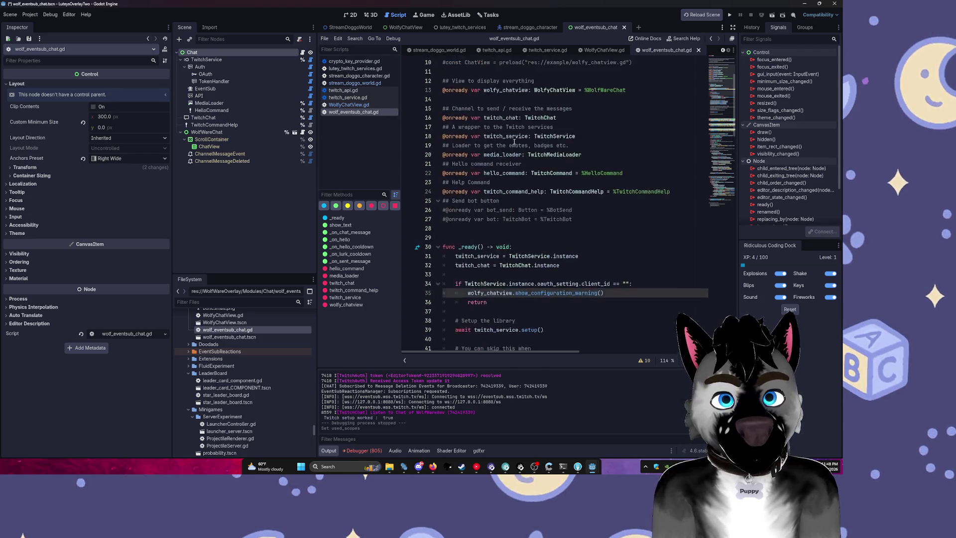
scroll(489, 147, down, 6)
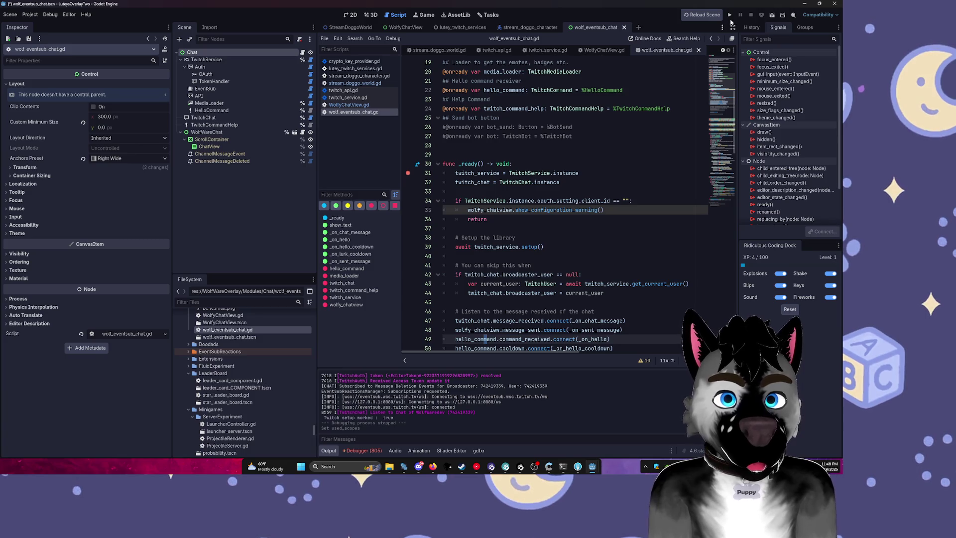
Step: Run the overlay, resume past the line-31 breakpoint with F12, then open Project Settings
click(509, 173)
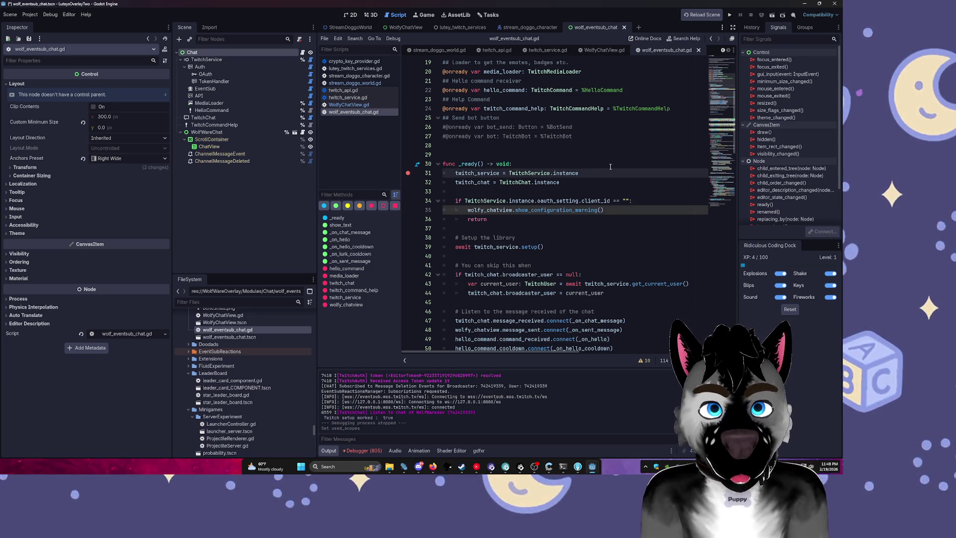
click(729, 15)
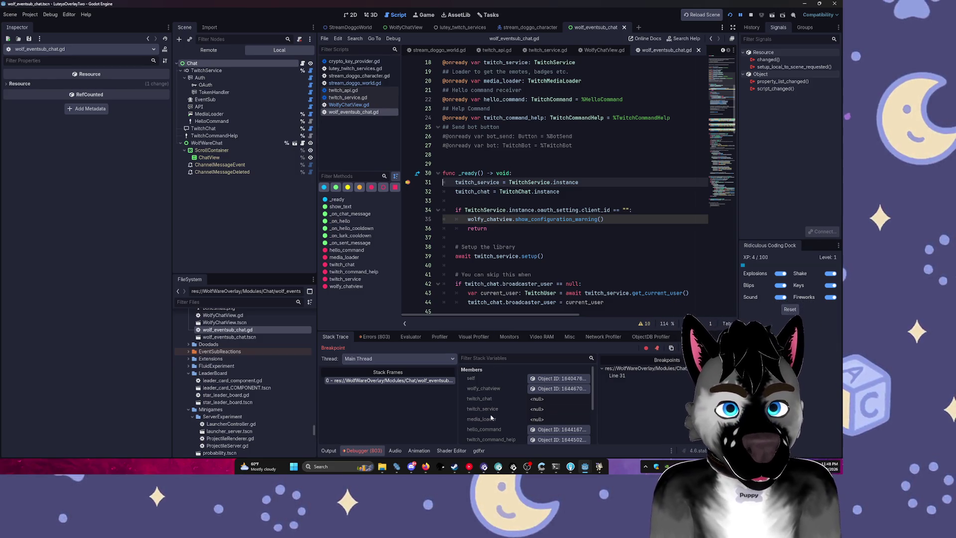
key(F12)
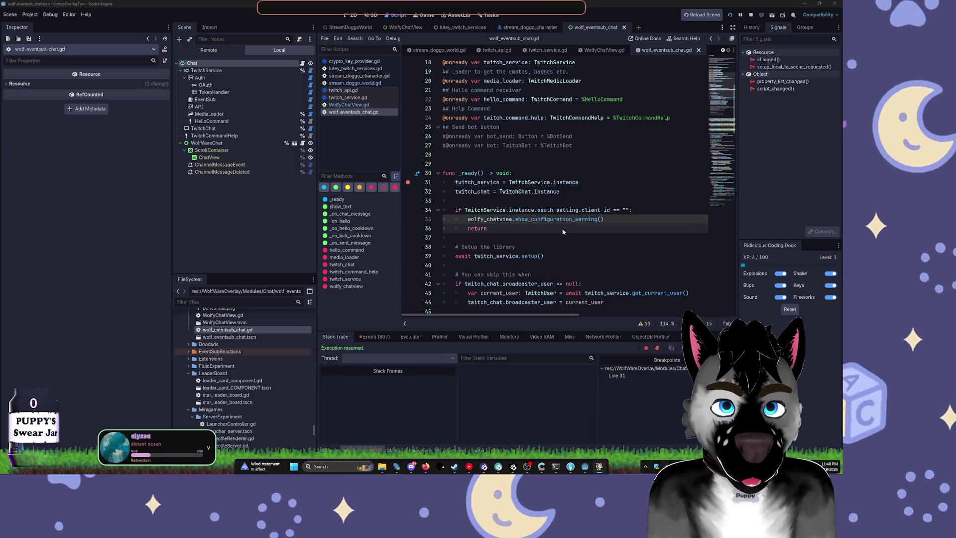
click(30, 13)
click(45, 26)
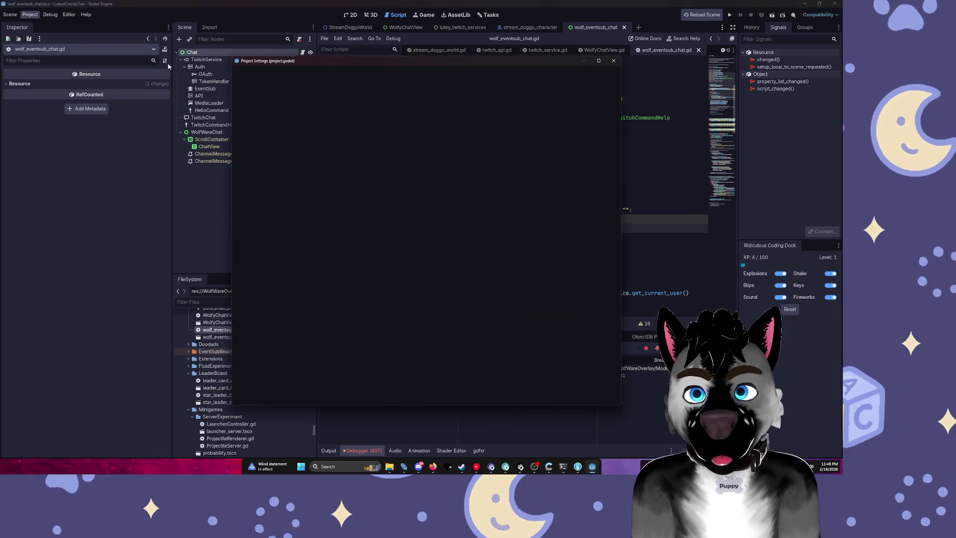
Step: Review the five enabled singletons in the Globals Autoload list, then close Project Settings
click(342, 72)
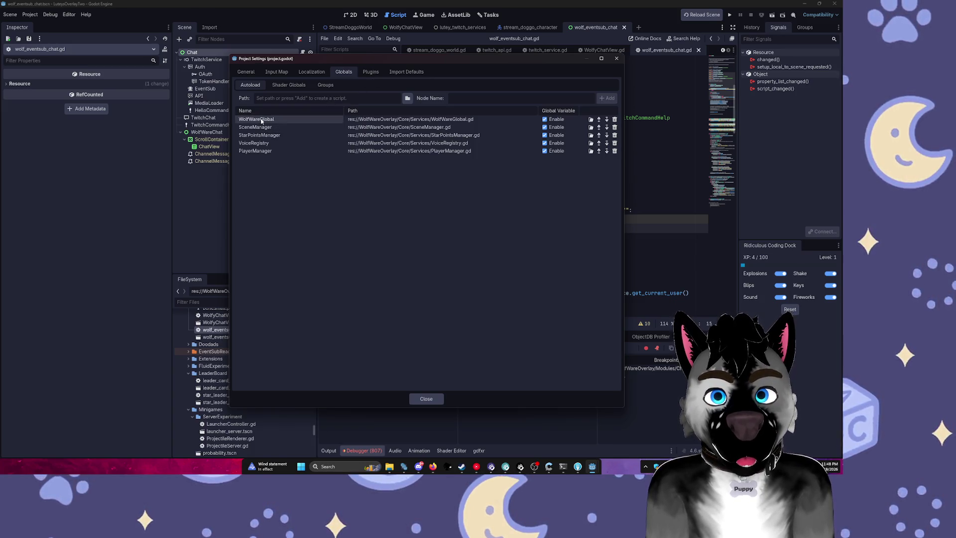
click(616, 58)
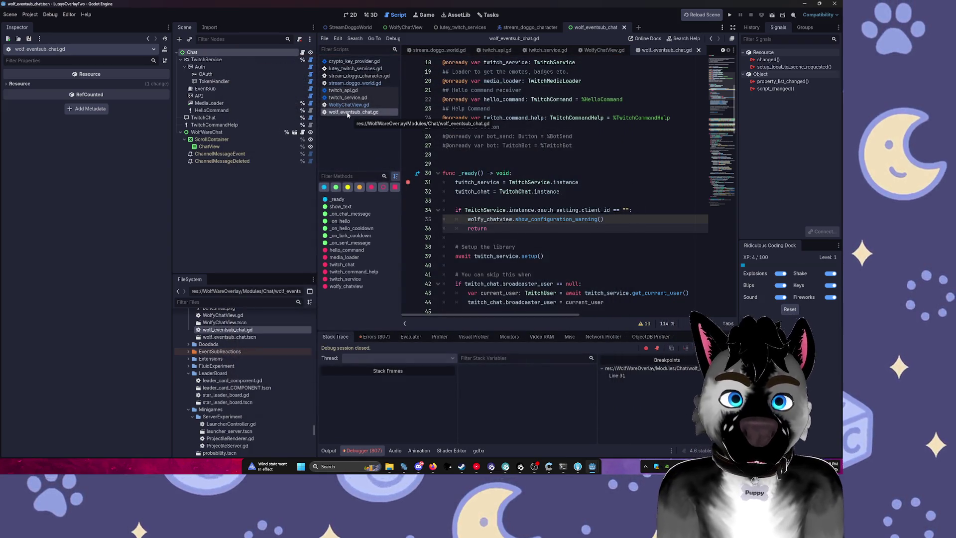
Step: Add 'await get_tree().create_timer(5).timeout' as line 31 of _ready and save the script
click(540, 173)
key(Return)
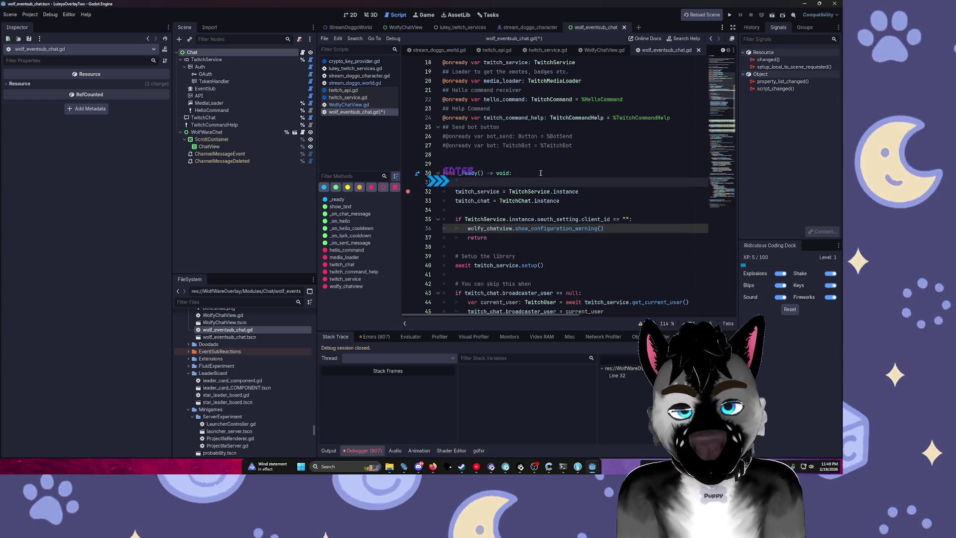
key(BackSpace)
key(BackSpace)
key(BackSpace)
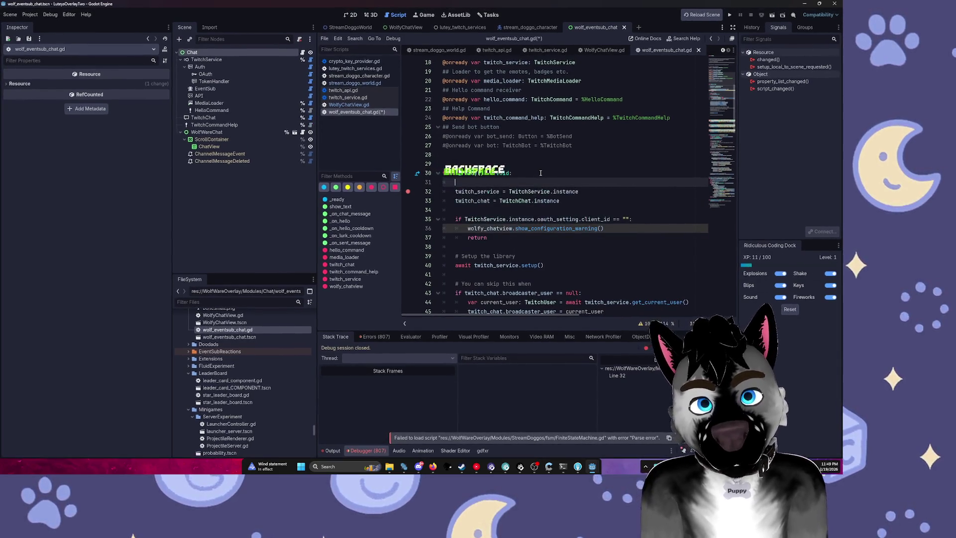
text(await get)
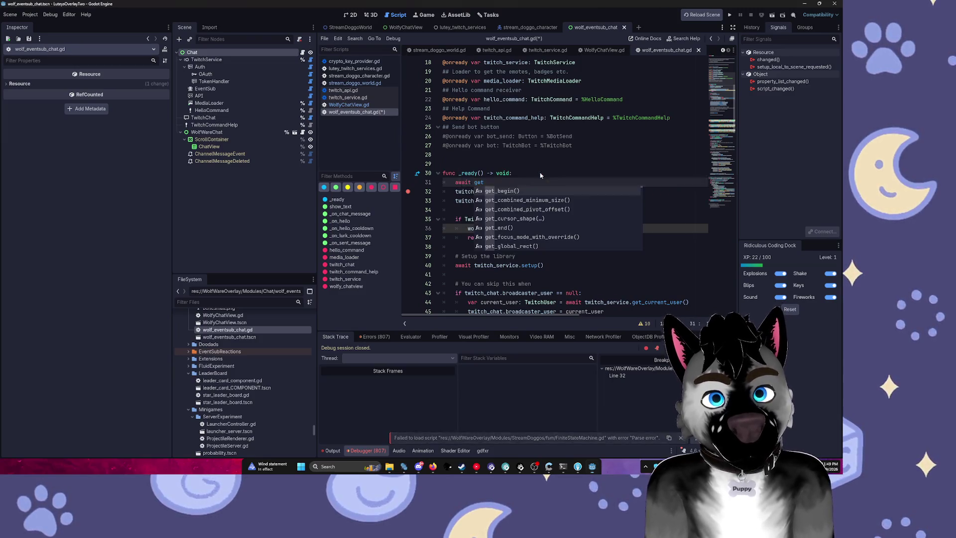
text(_t)
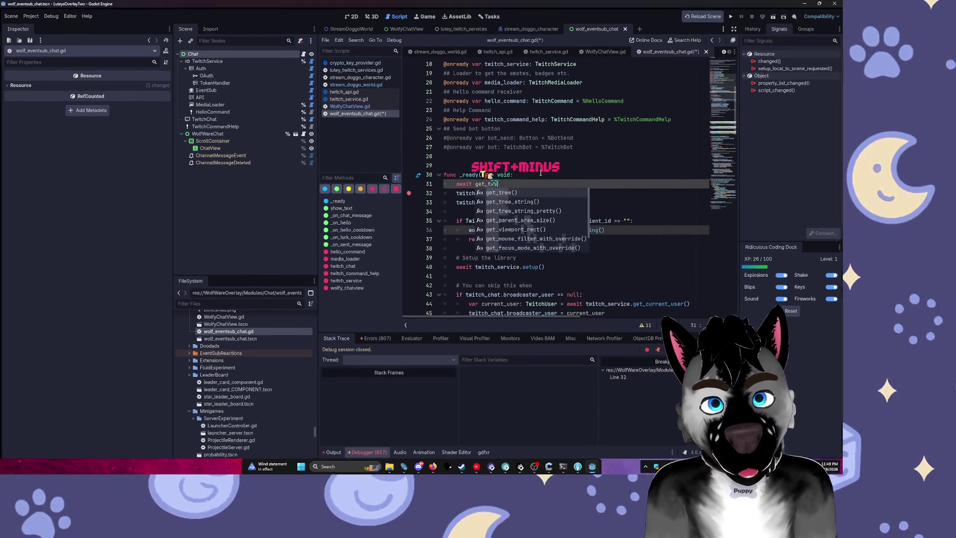
text(ree().ctim)
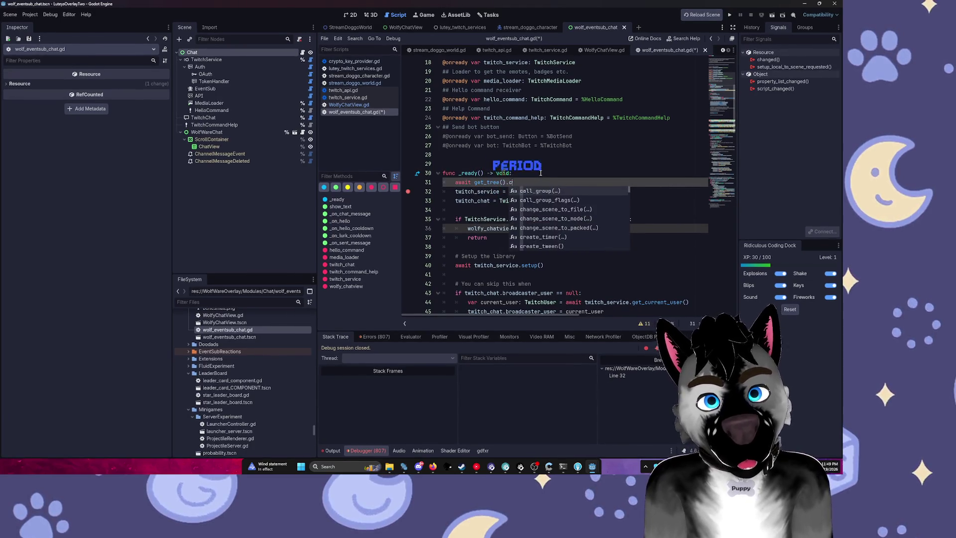
key(Tab)
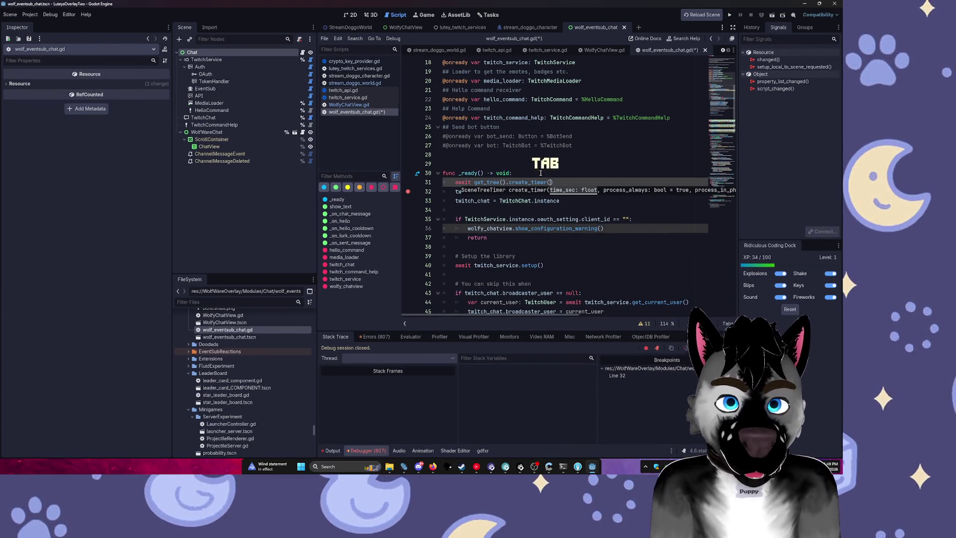
text(5).)
key(Tab)
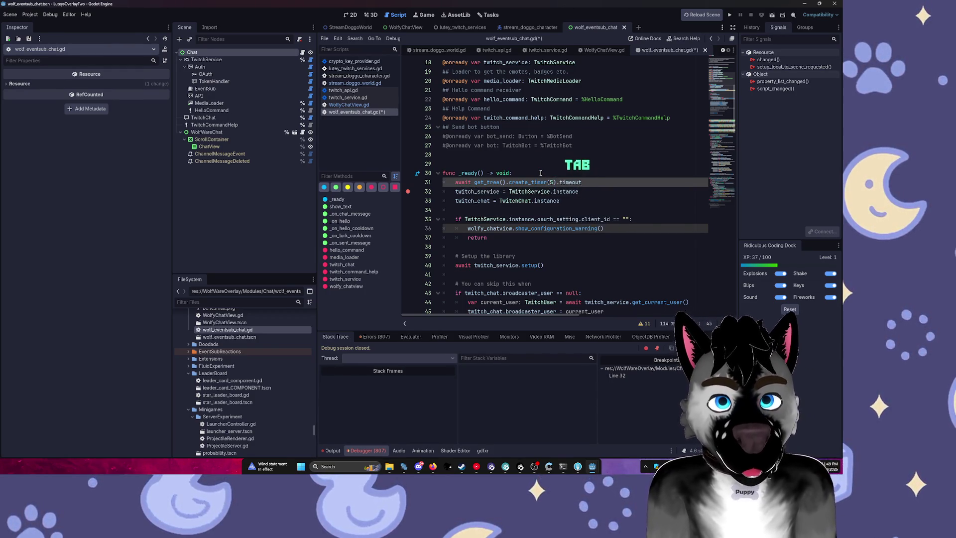
key(Down)
key(Down)
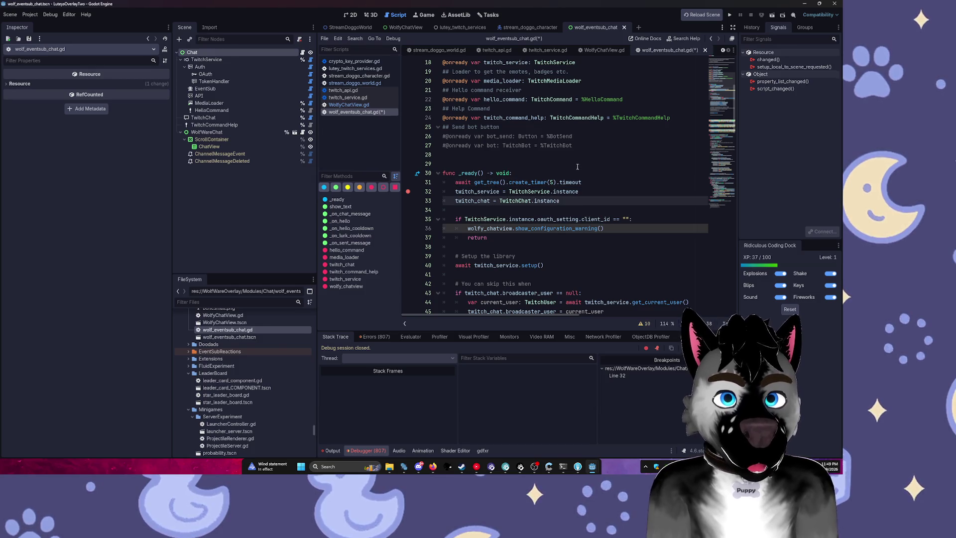
scroll(611, 180, up, 4)
key(ctrl+s)
Step: Run the project with F5 to test the 5-second delay
scroll(613, 192, down, 4)
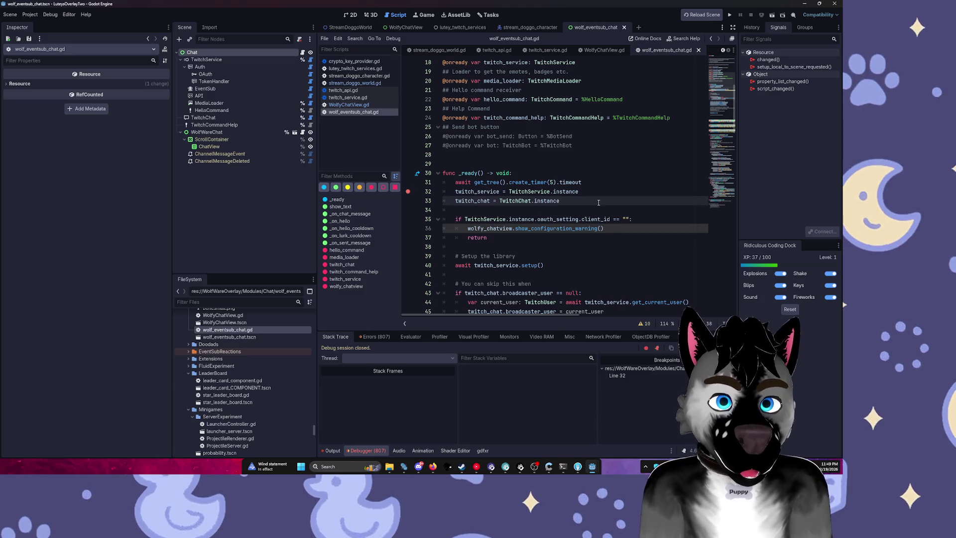
click(583, 182)
key(F5)
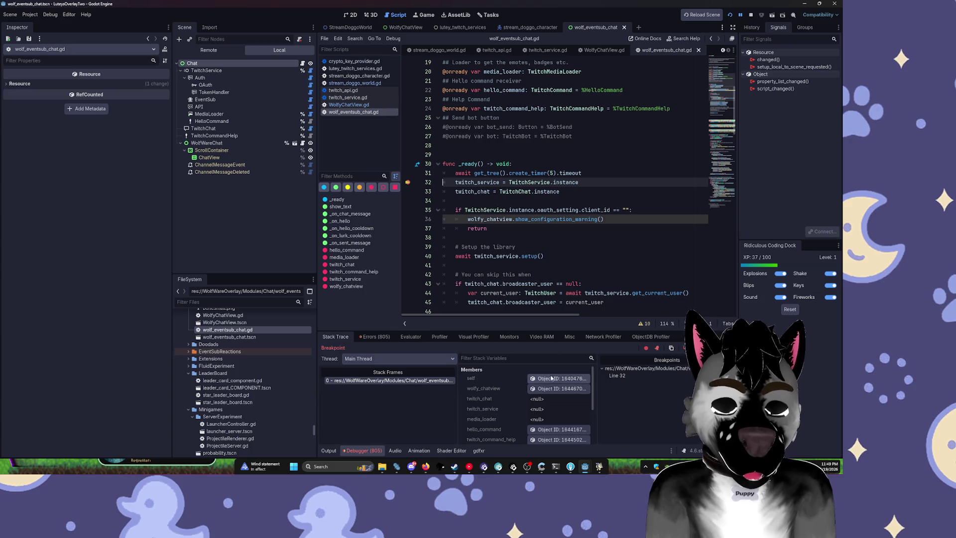
Step: Resume past the breakpoint, wait for the frozen editor to recover, then reload the current scene
key(F12)
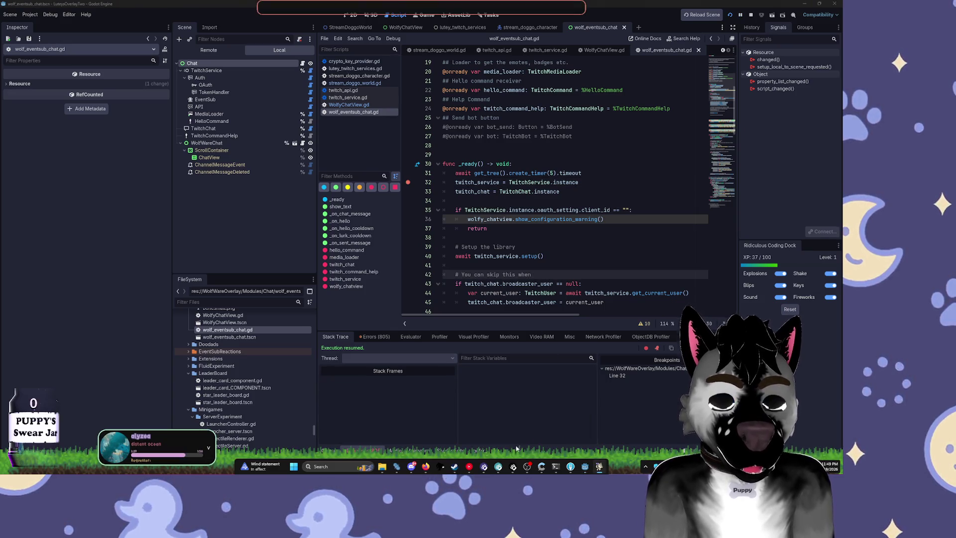
mouse_move(513, 464)
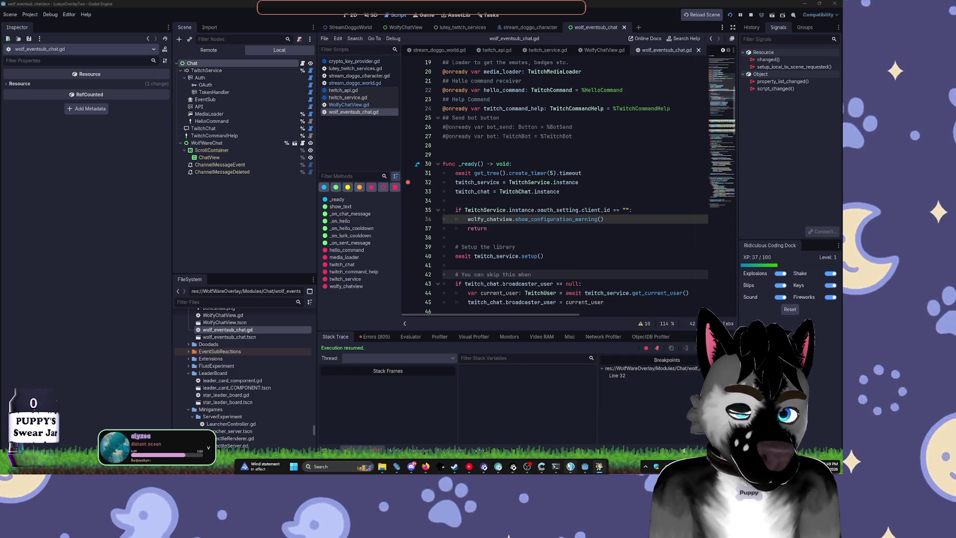
mouse_move(571, 466)
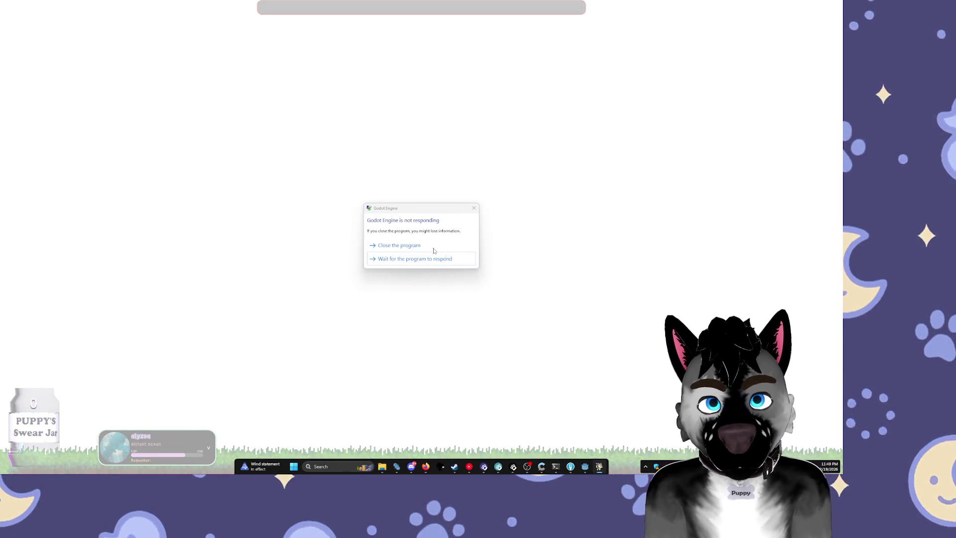
click(446, 256)
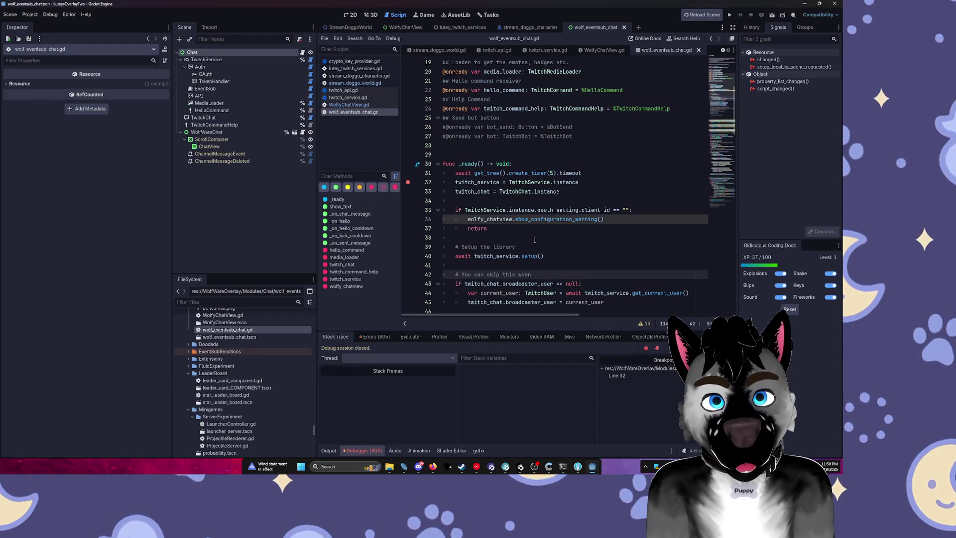
click(582, 172)
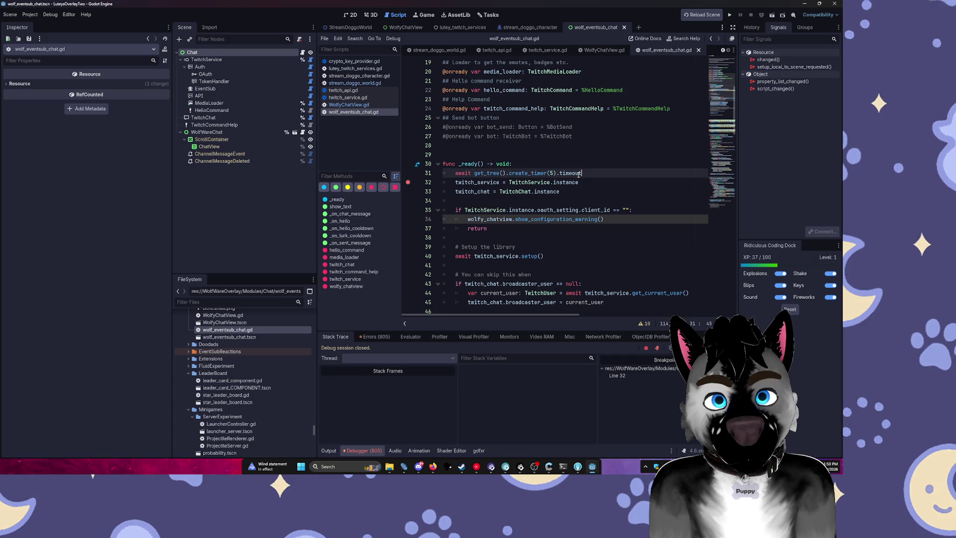
click(712, 15)
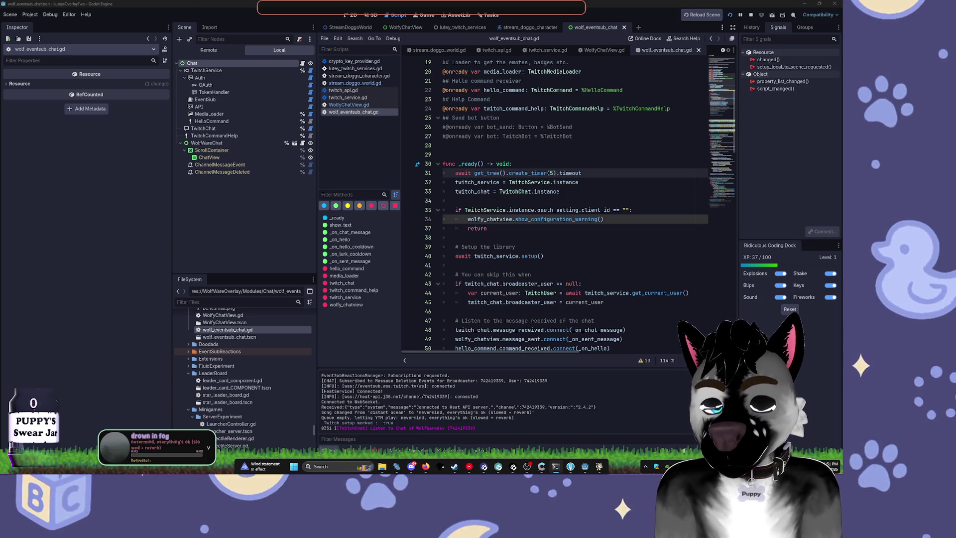
Step: Let the reloaded overlay connect to Twitch chat until Godot stops responding
key(super+n)
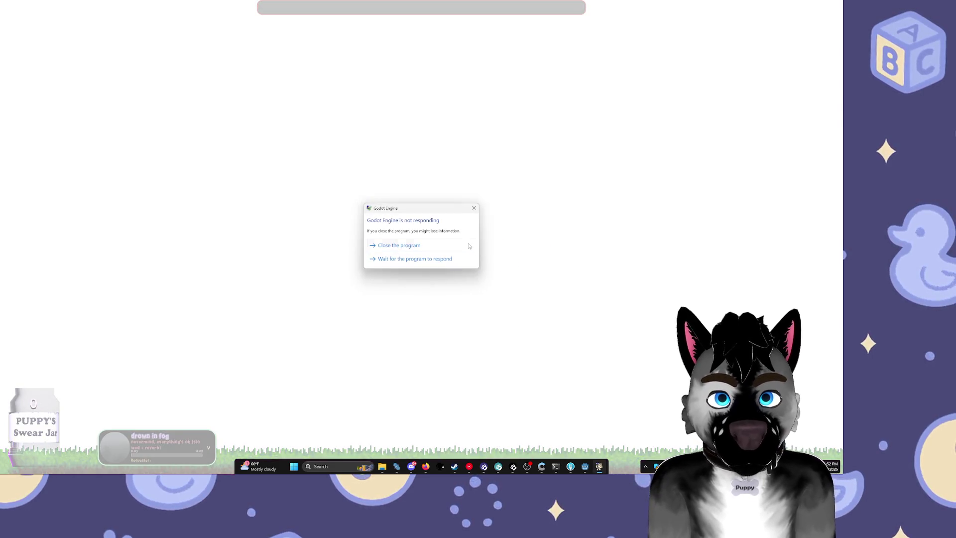
Step: Dismiss the anchor preset popup, save settings_control_WINDOW, and return to the lutey_twitch_services scene
scroll(681, 205, down, 8)
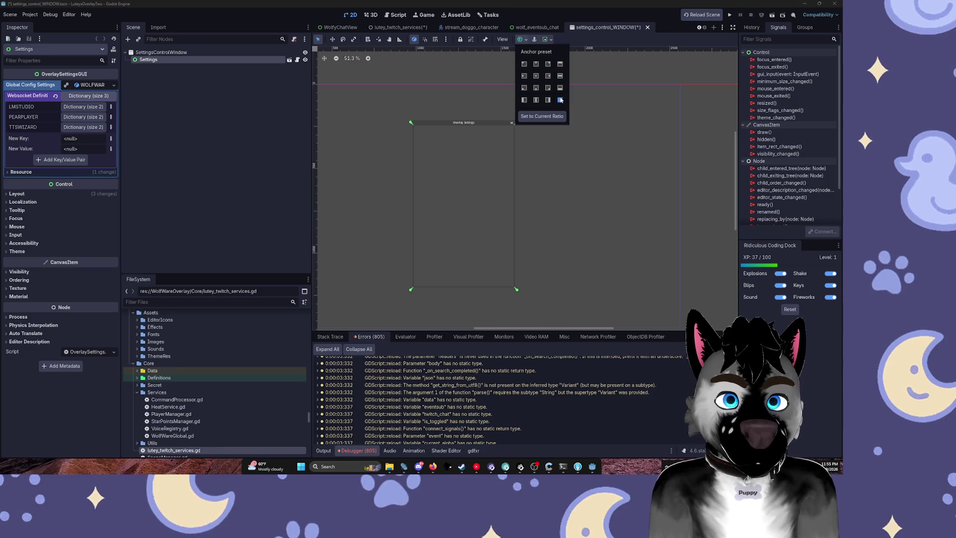
click(438, 87)
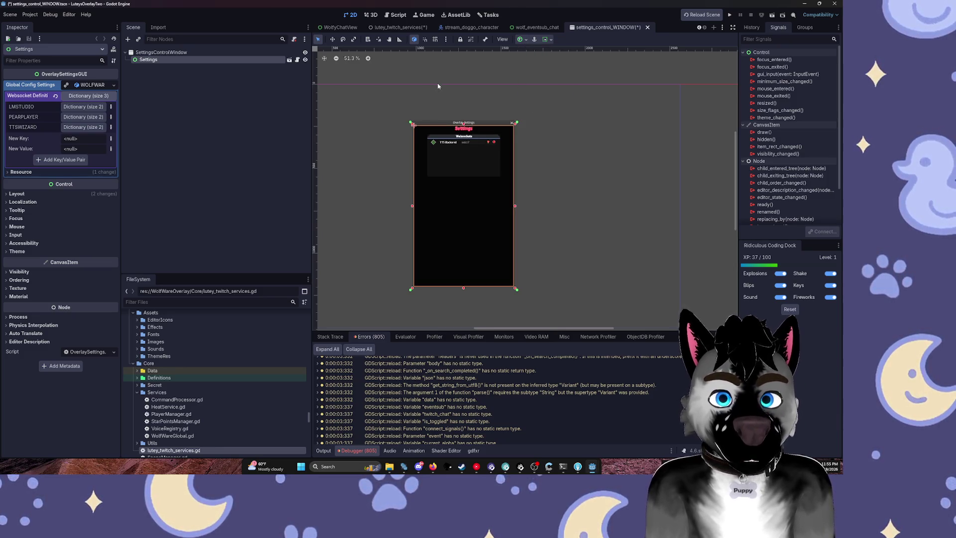
key(ctrl+s)
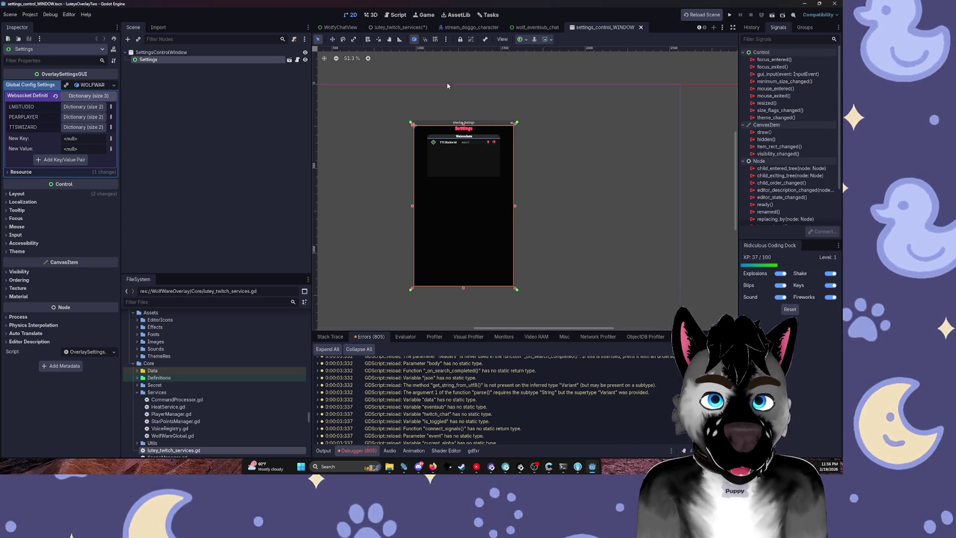
click(397, 28)
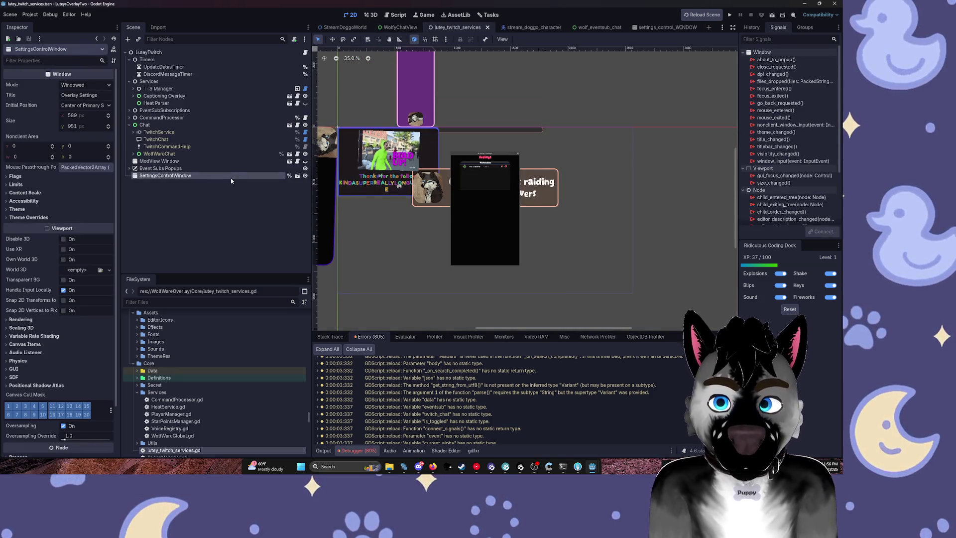
Step: Review the Event Subs Popups, WolfWareChat, TwitchChat, TwitchService and Chat nodes, widening the Inspector
click(207, 167)
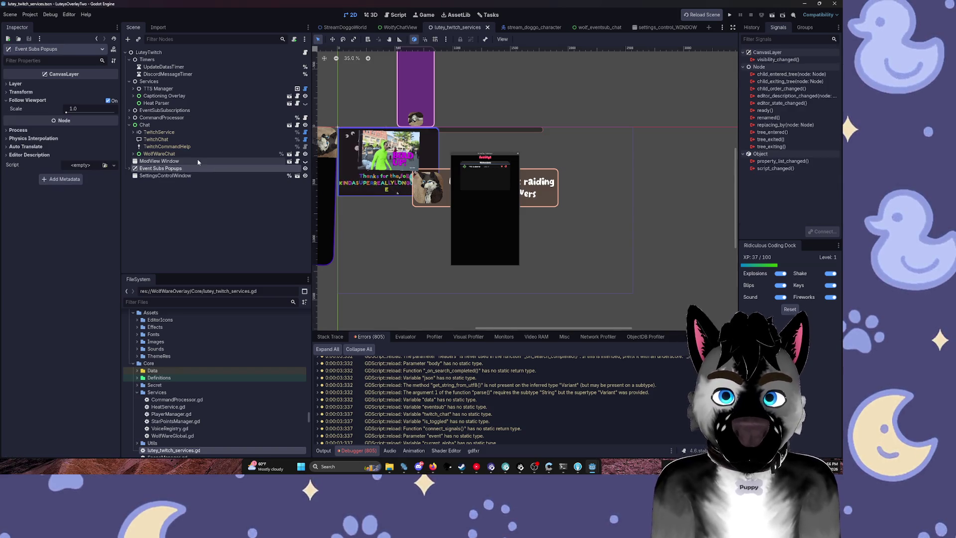
click(198, 154)
click(160, 139)
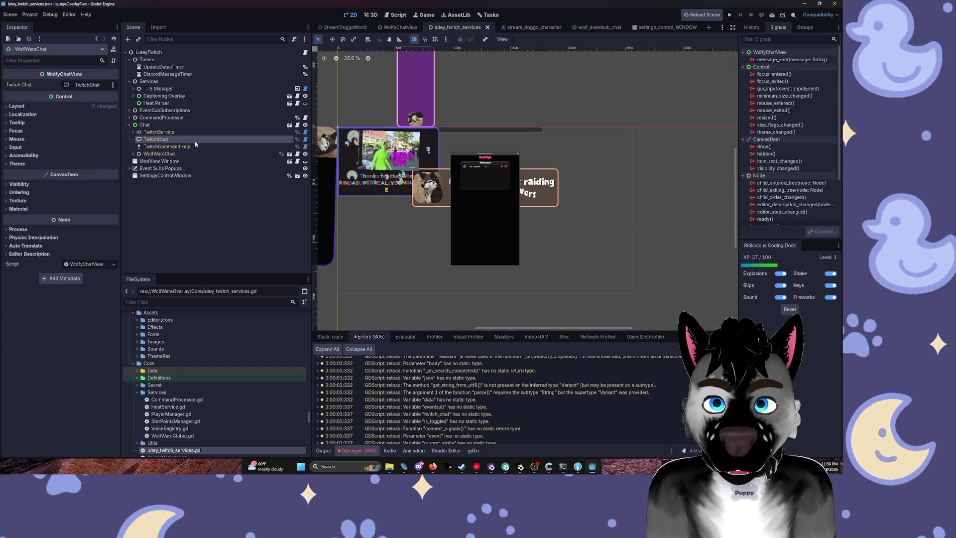
click(155, 131)
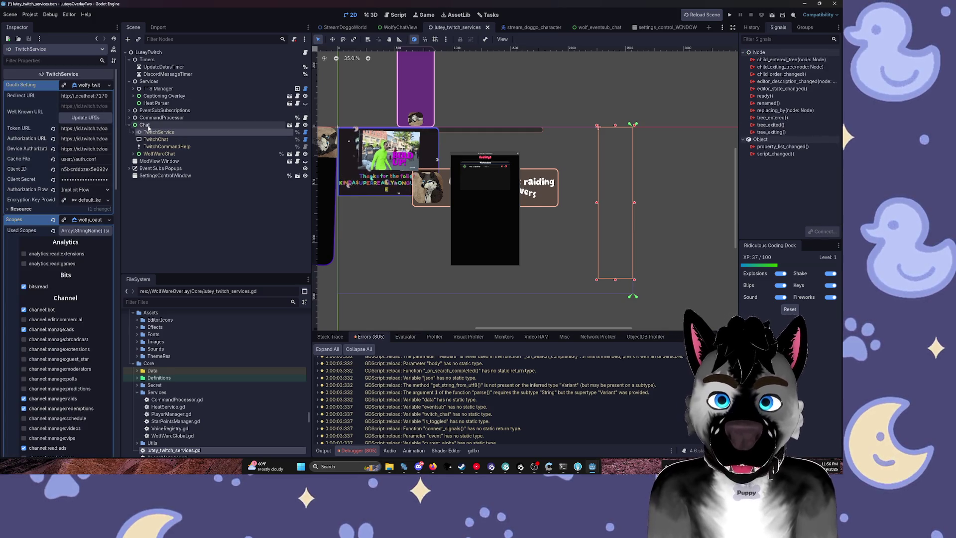
click(225, 124)
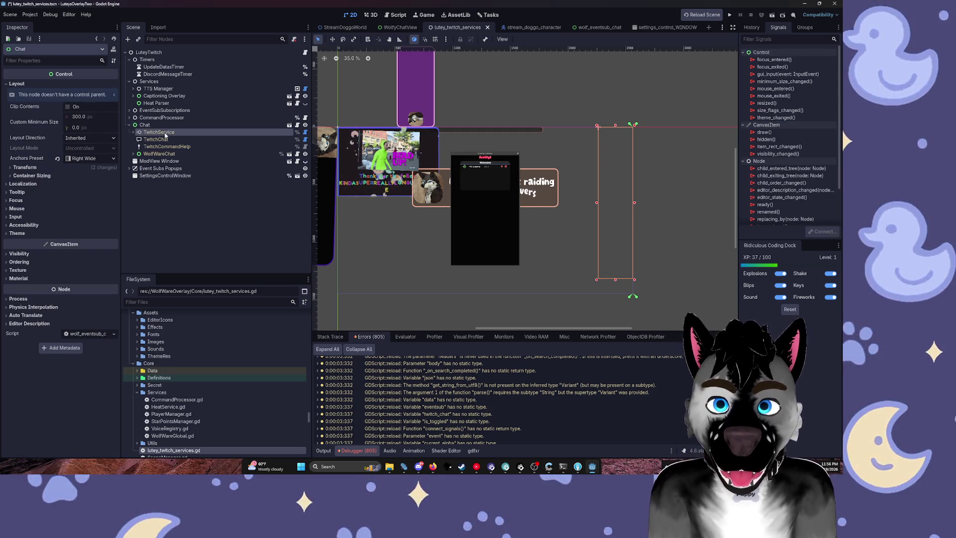
click(156, 132)
click(153, 139)
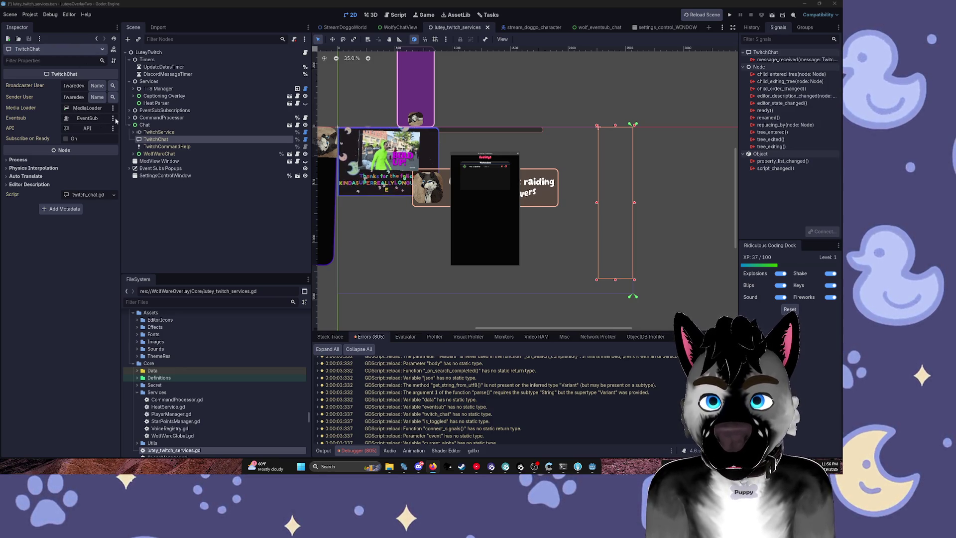
mouse_move(121, 108)
mouse_down()
mouse_move(151, 107)
mouse_move(142, 107)
mouse_up()
Step: Check TwitchCommandHelp, TwitchService and Chat, then open the instanced Chat scene and inspect its TwitchCommandHelp
click(187, 146)
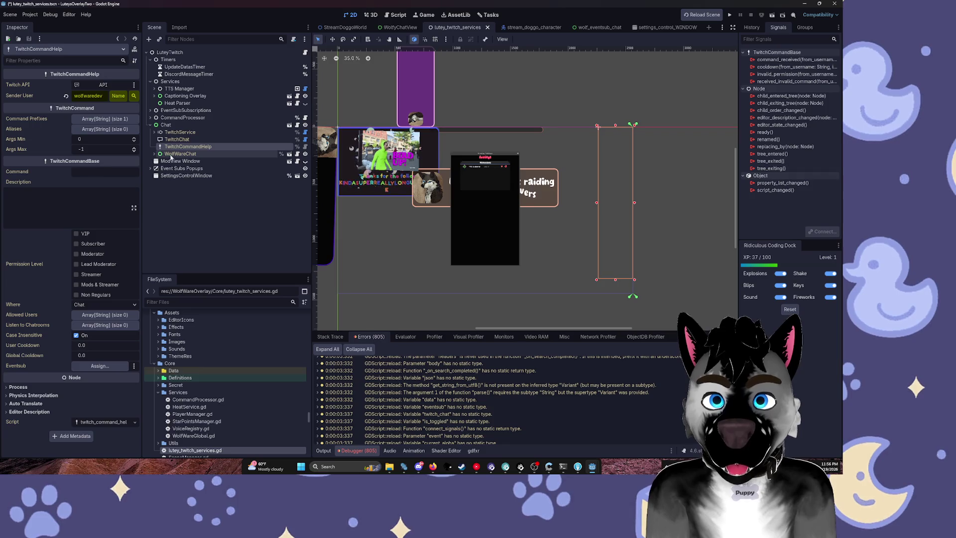
click(177, 132)
click(162, 124)
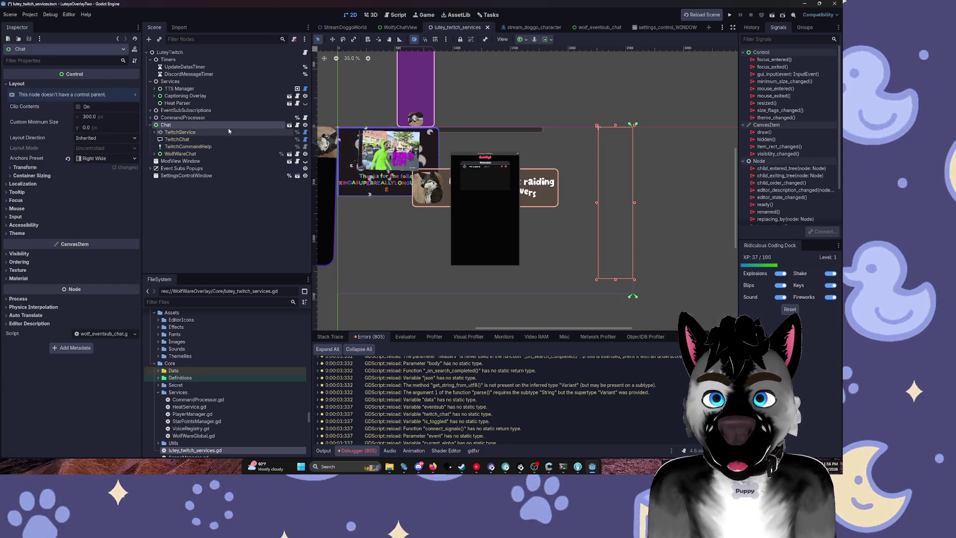
click(289, 125)
click(182, 74)
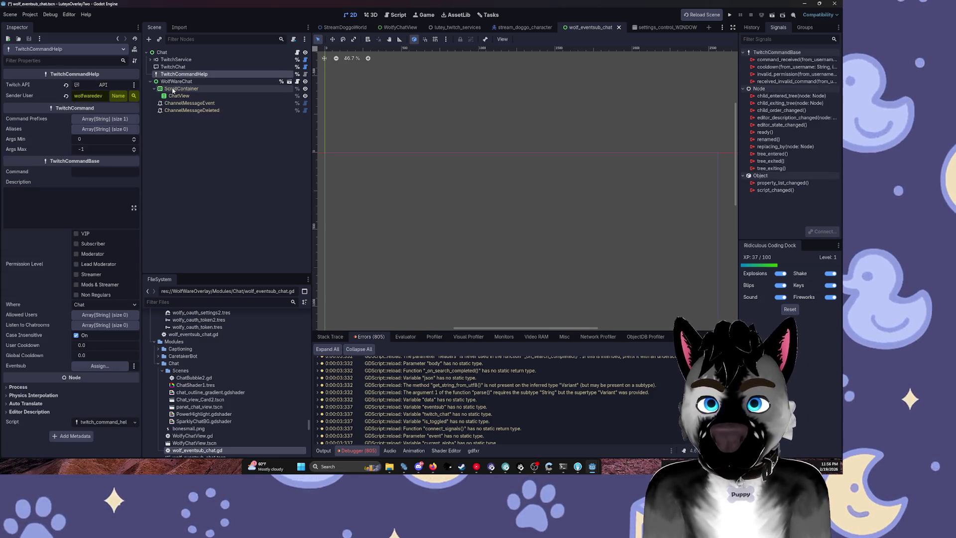
Step: Select WolfWareChat, then save the wolf_eventsub_chat scene and run the overlay project
click(167, 81)
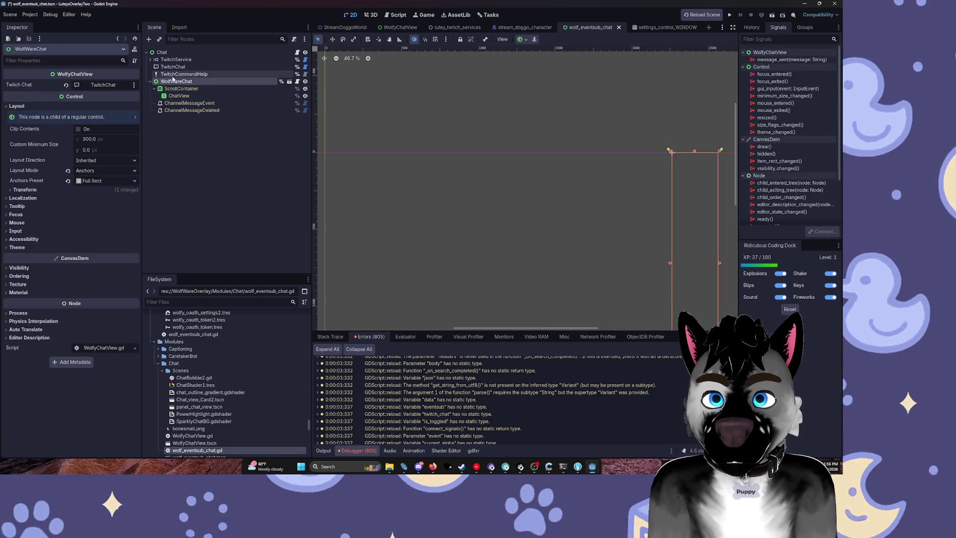
click(747, 15)
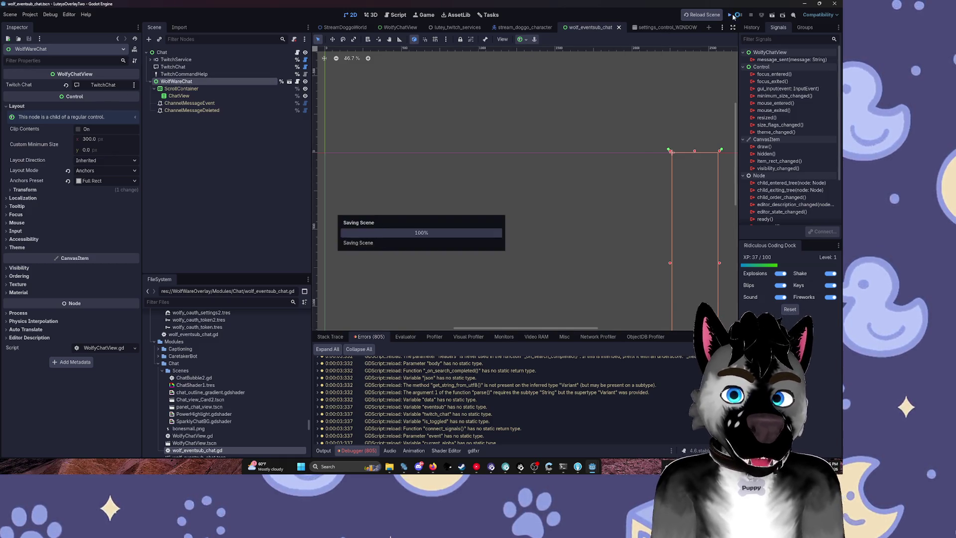